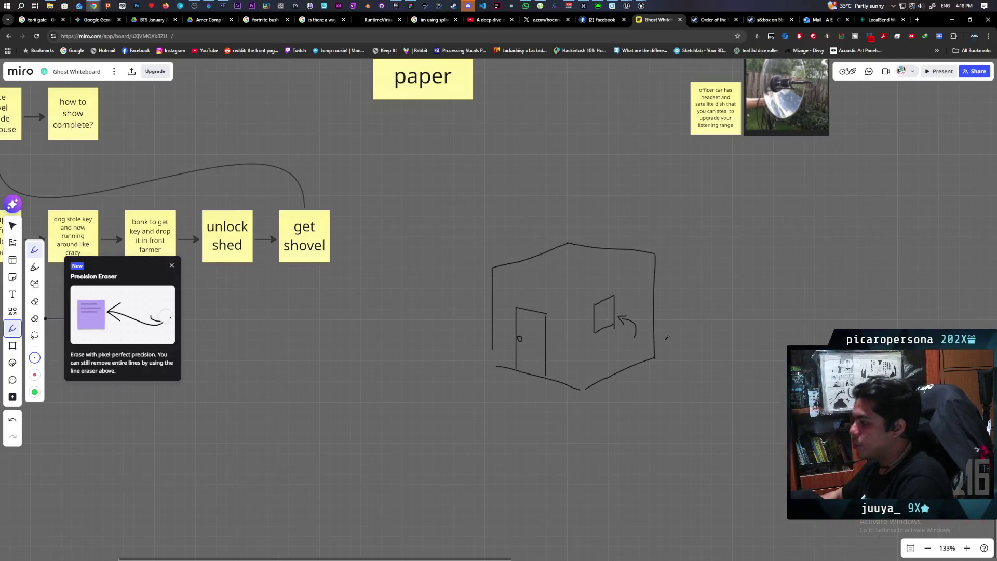
Draw a vertical corner edge from the house's bottom corner up to its roofline.
left_click_drag(582, 385, 579, 318)
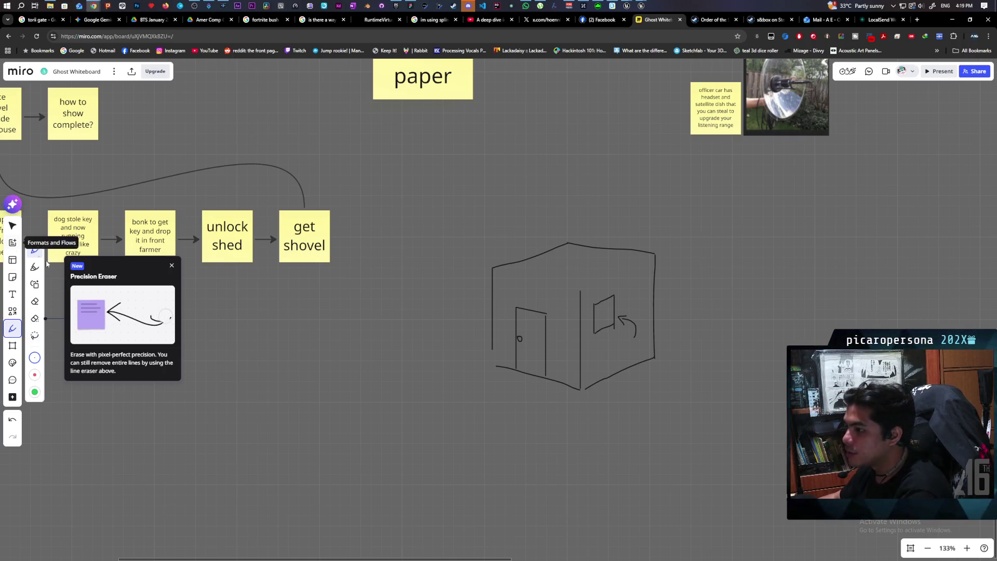
Place a sticky note right of the house sketch describing the can't-enter-through-the-window building concept.
left_click(12, 277)
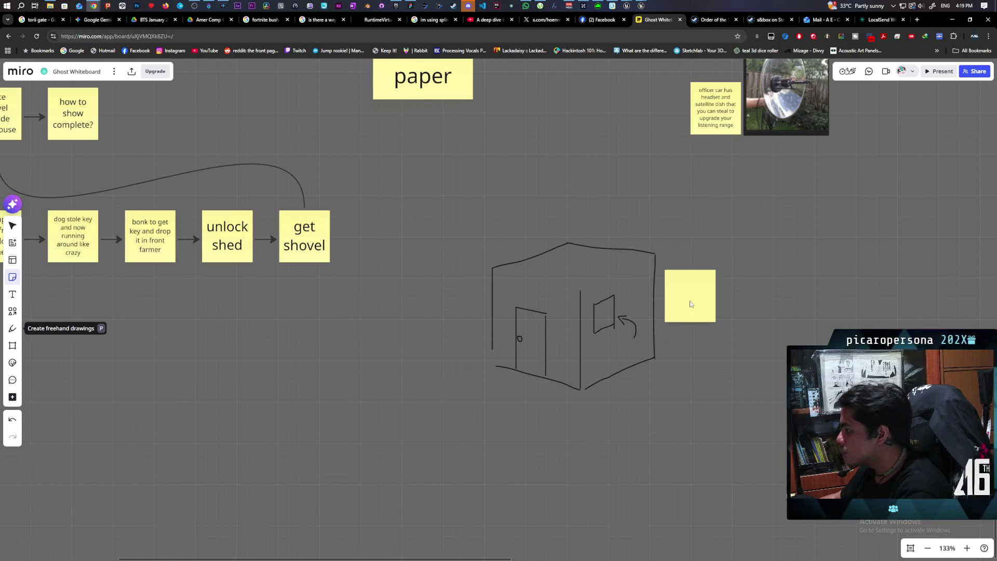
left_click(695, 306)
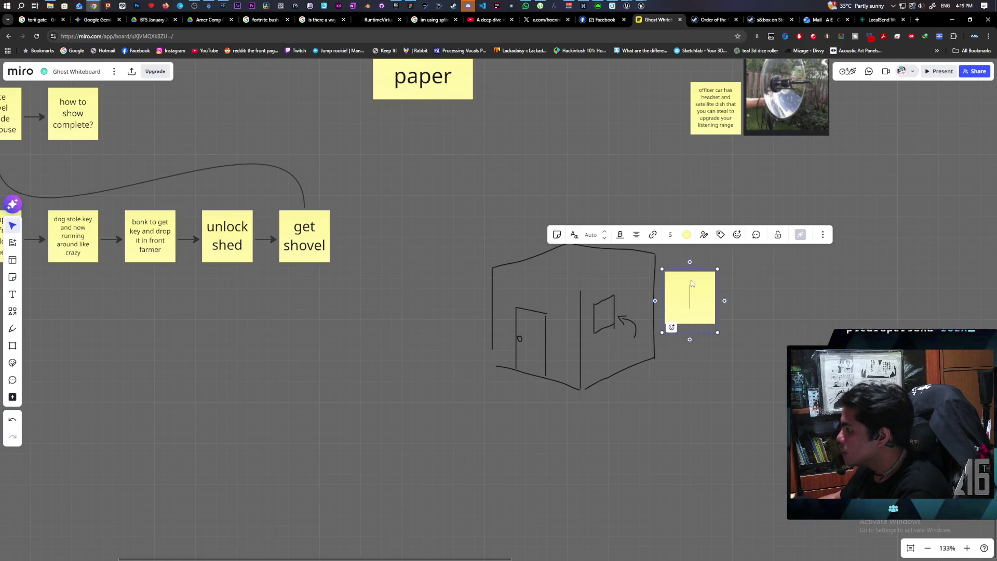
type("the con")
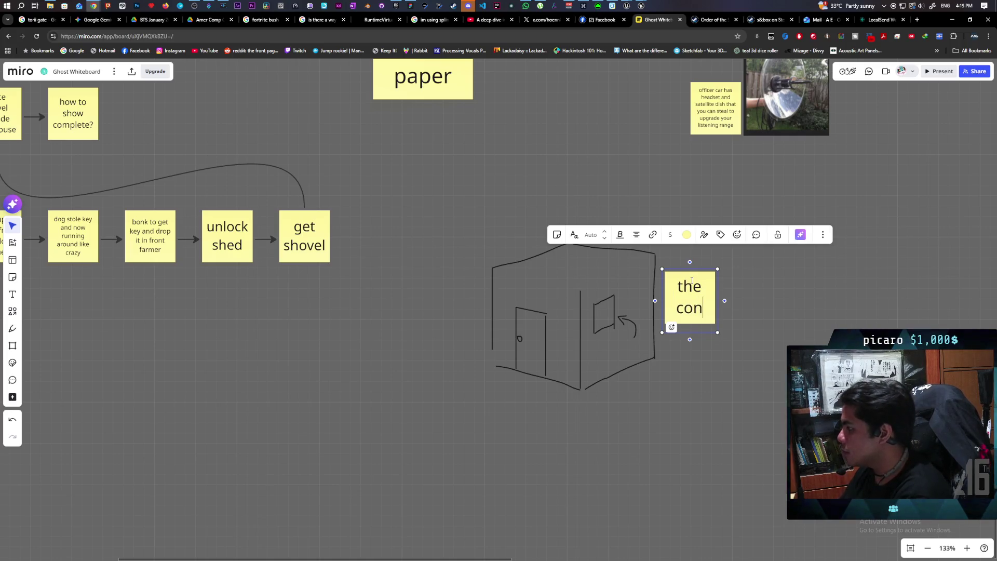
type("cept of ")
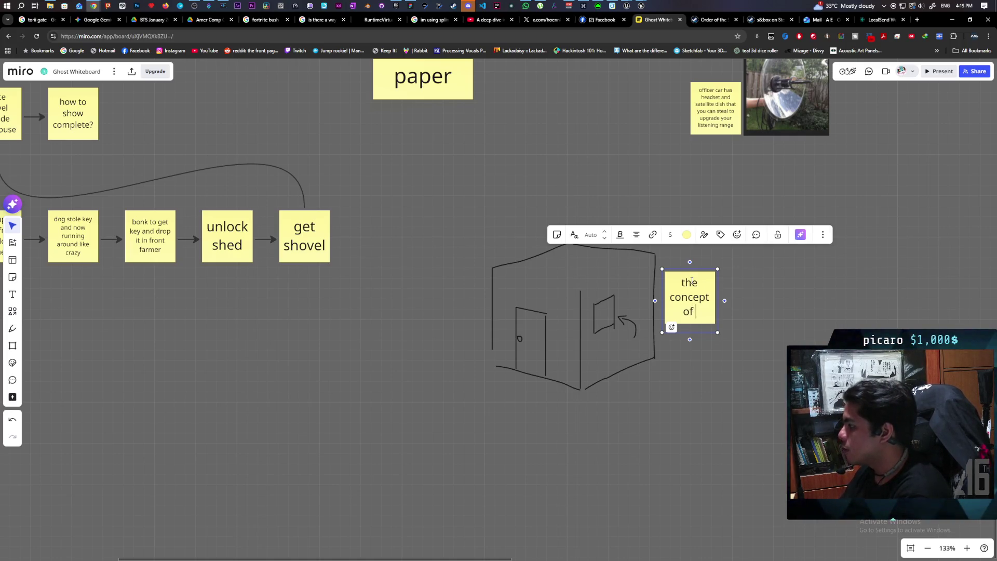
type("a buil")
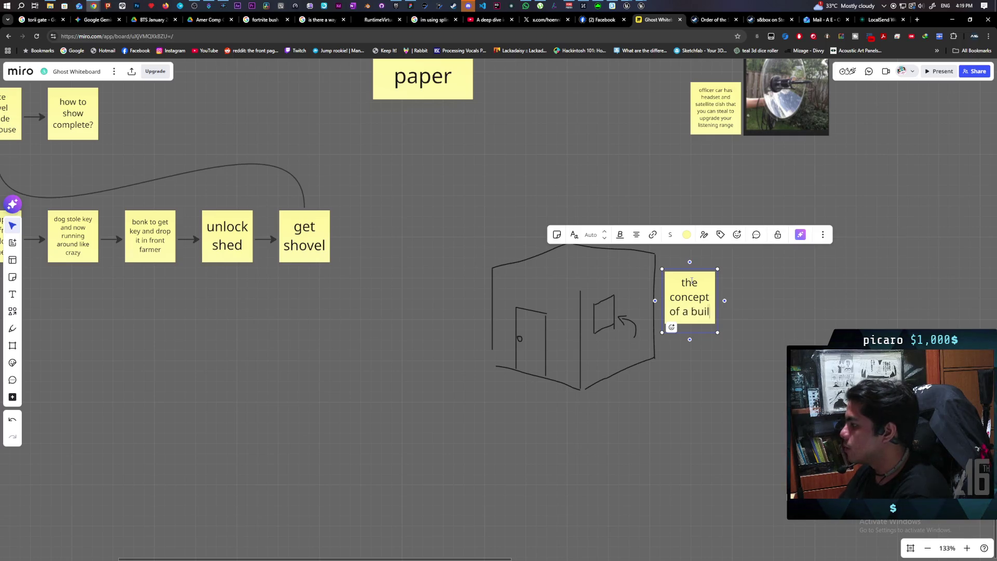
type("ding that you ca")
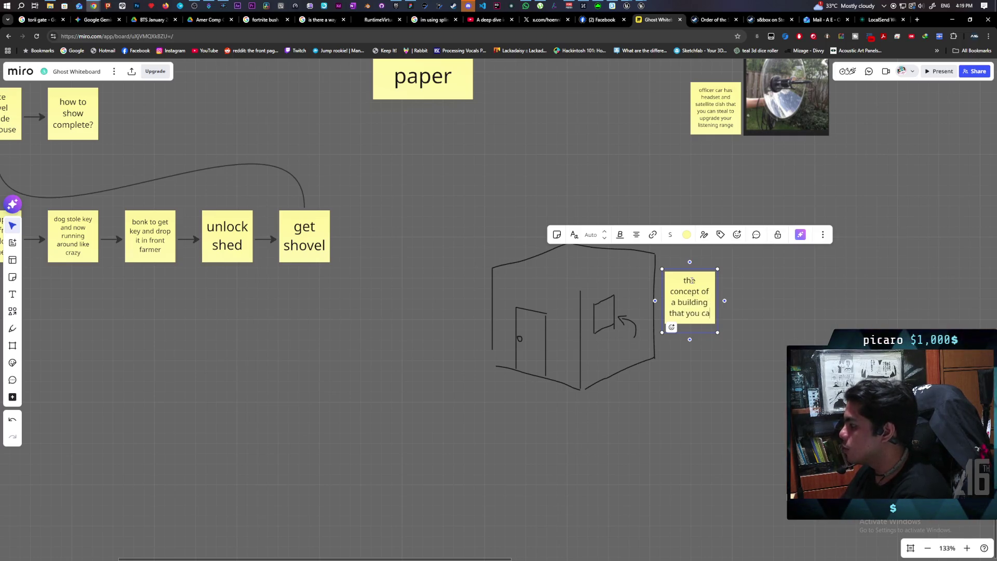
type("nnot enter")
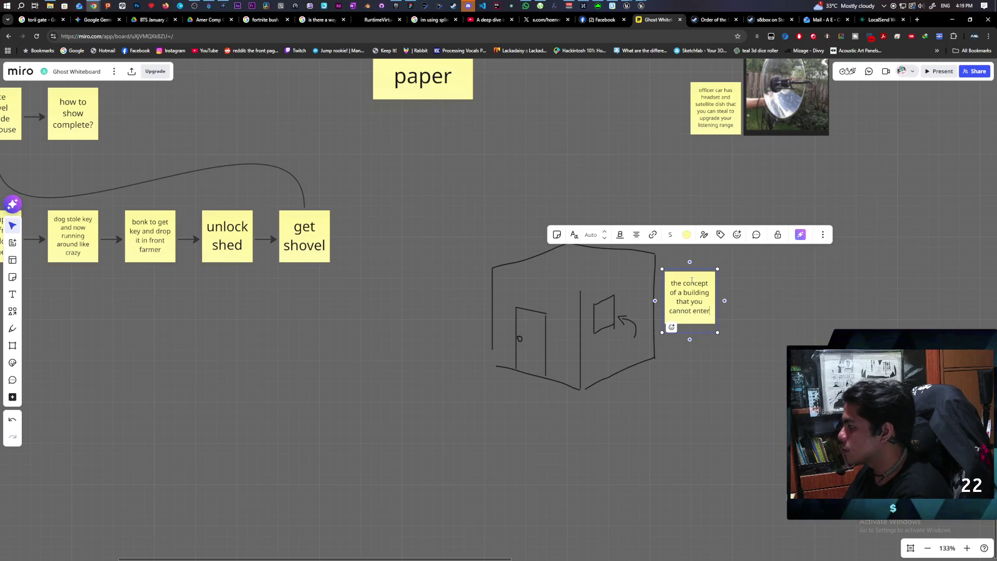
type(" th the window")
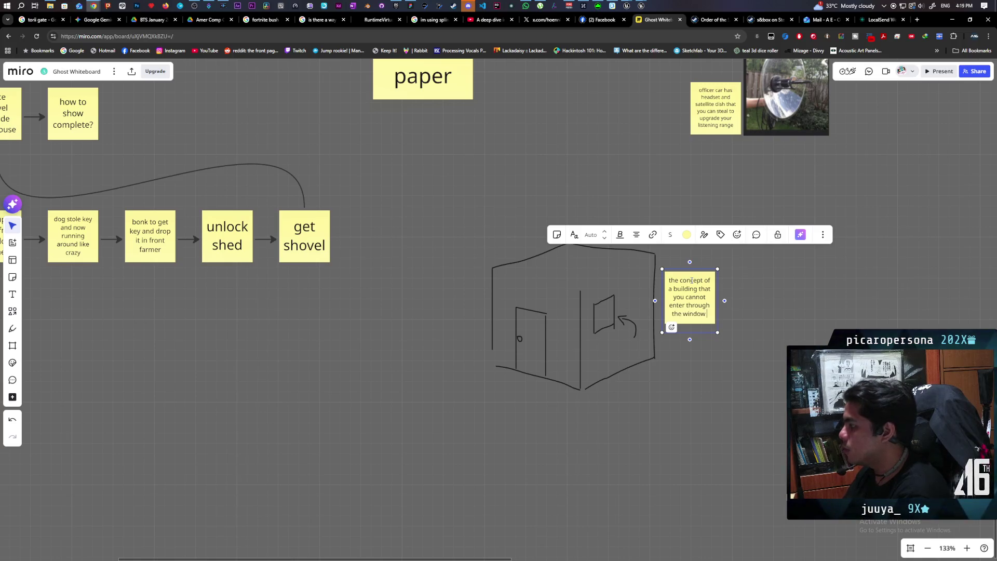
type(" and the only way in ")
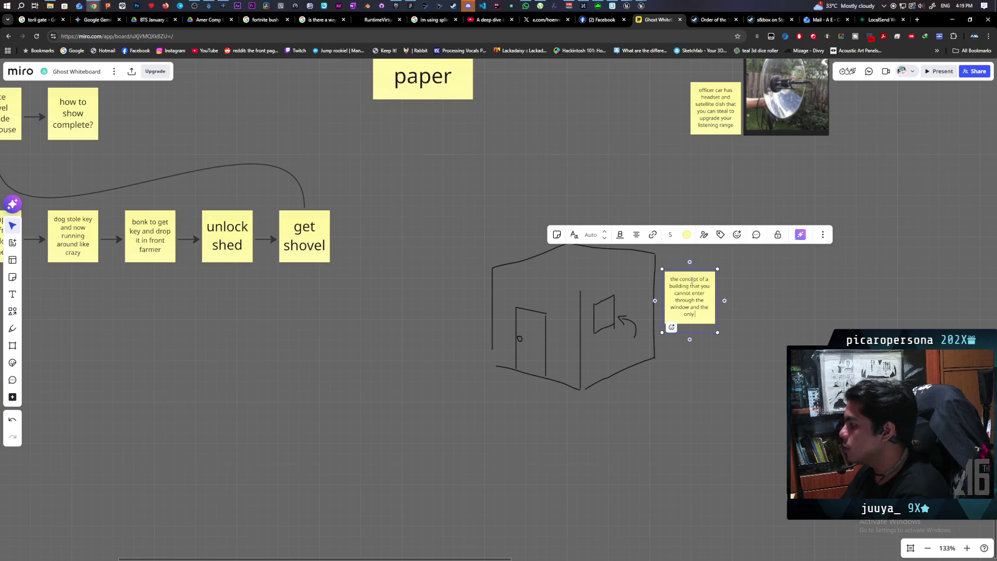
type("s")
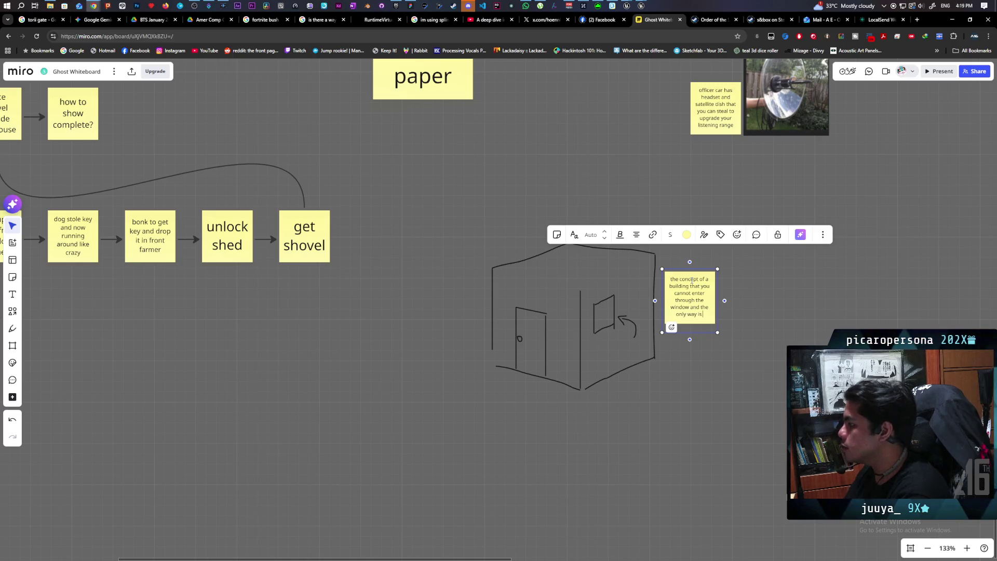
type(" toer thro")
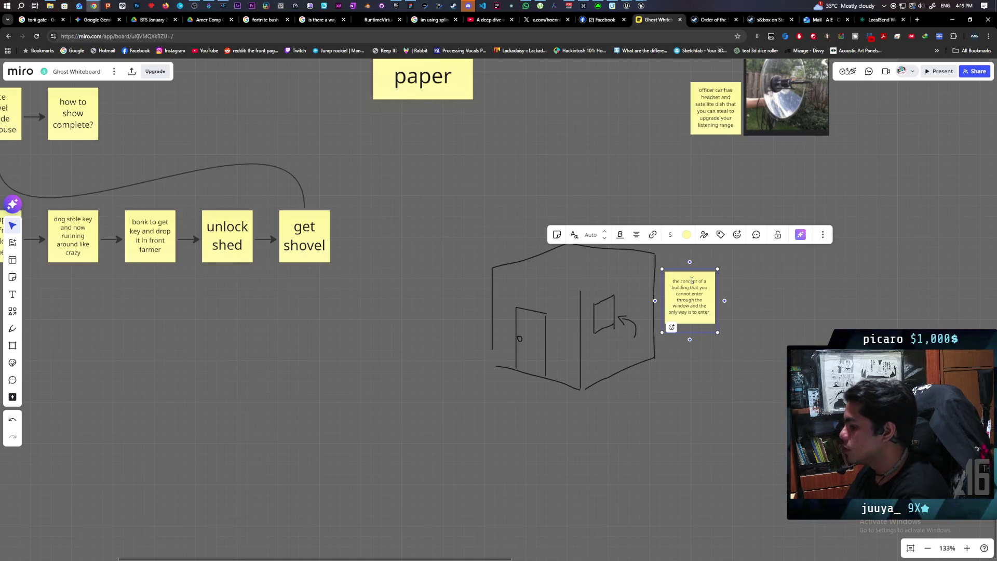
type("rough the front")
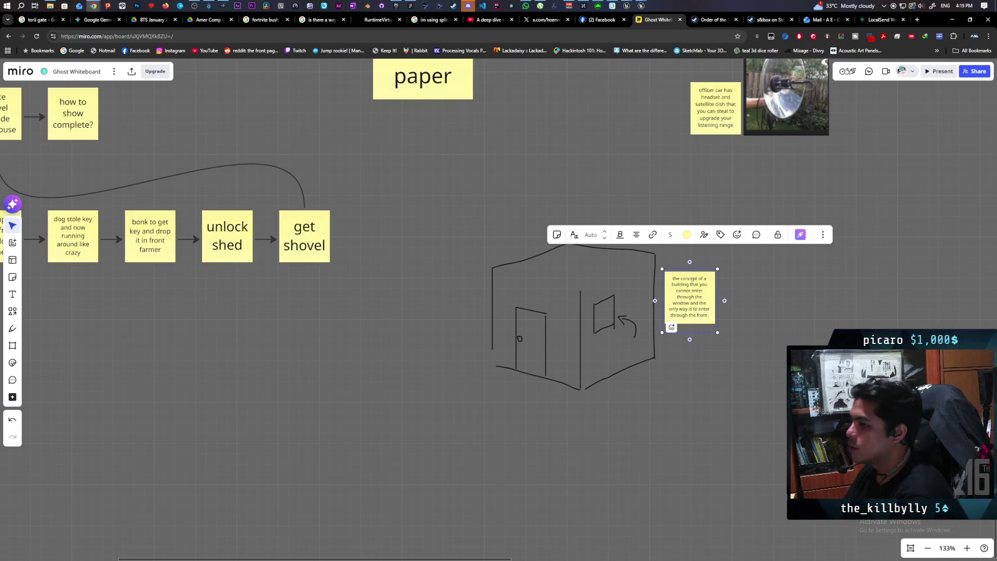
type(" in a d")
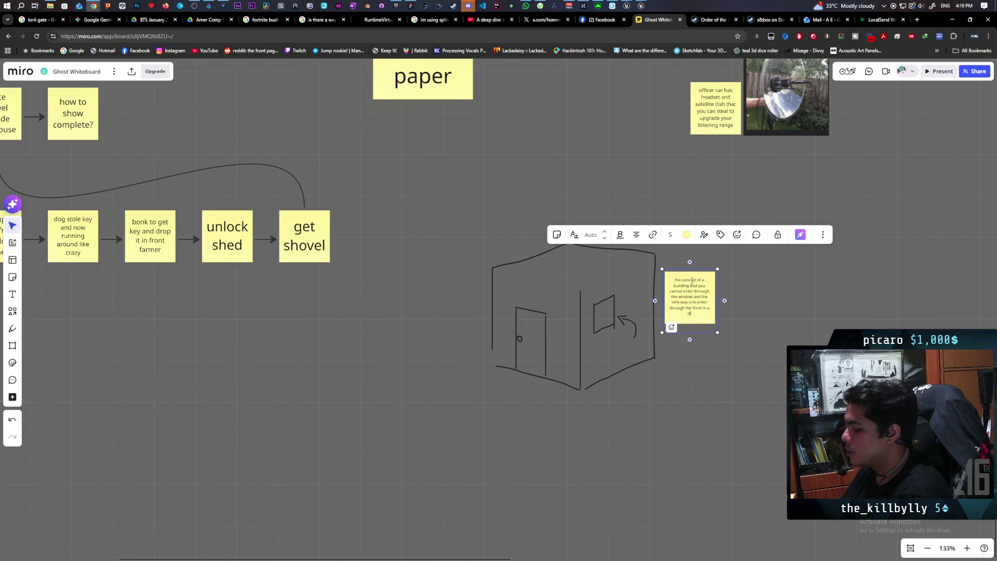
type("isg")
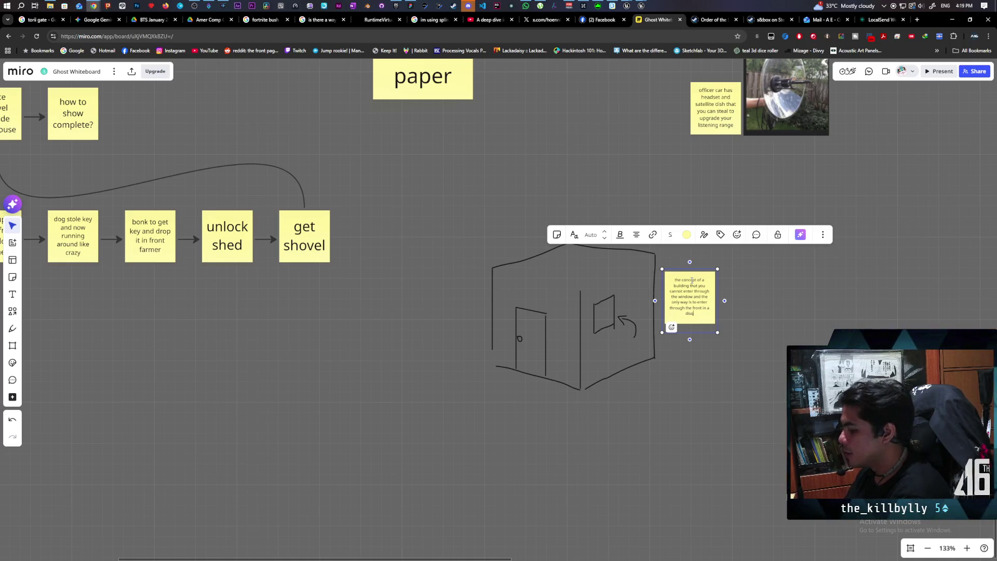
type("uise")
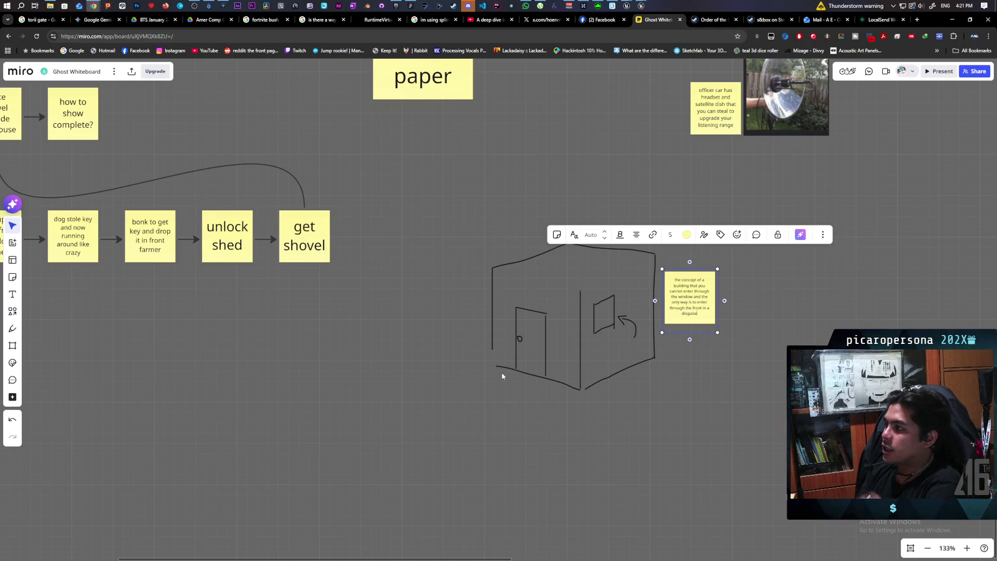
scroll(493, 192, "up", 5)
scroll(493, 192, "left", 10)
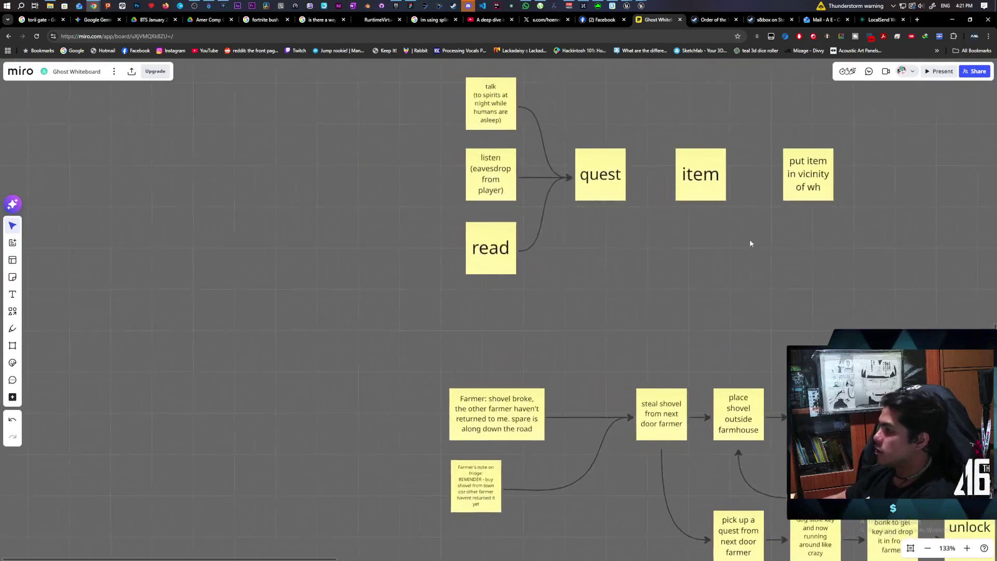
scroll(750, 240, "down", 5)
scroll(493, 260, "right", 5)
scroll(436, 234, "up", 5)
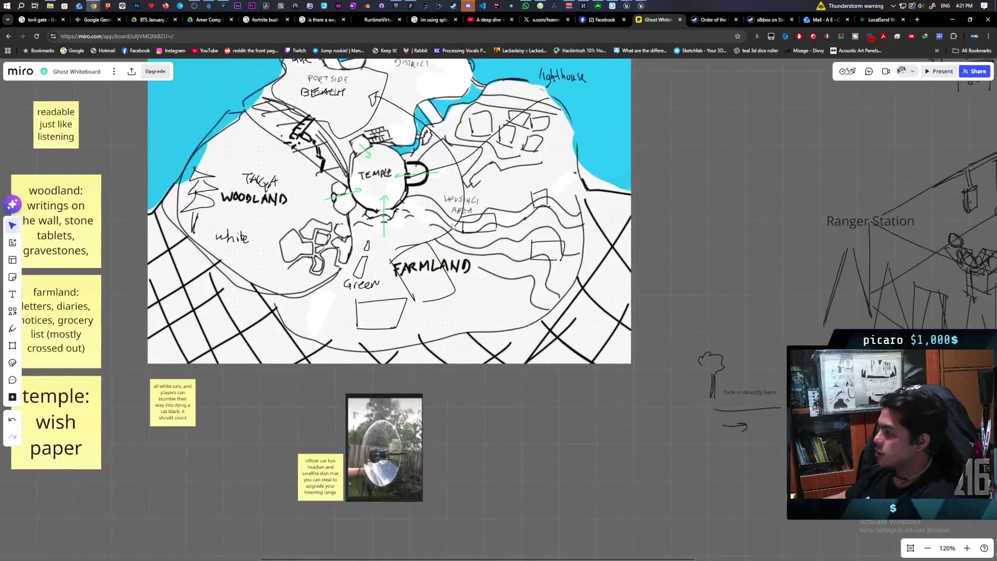
scroll(436, 234, "down", 1)
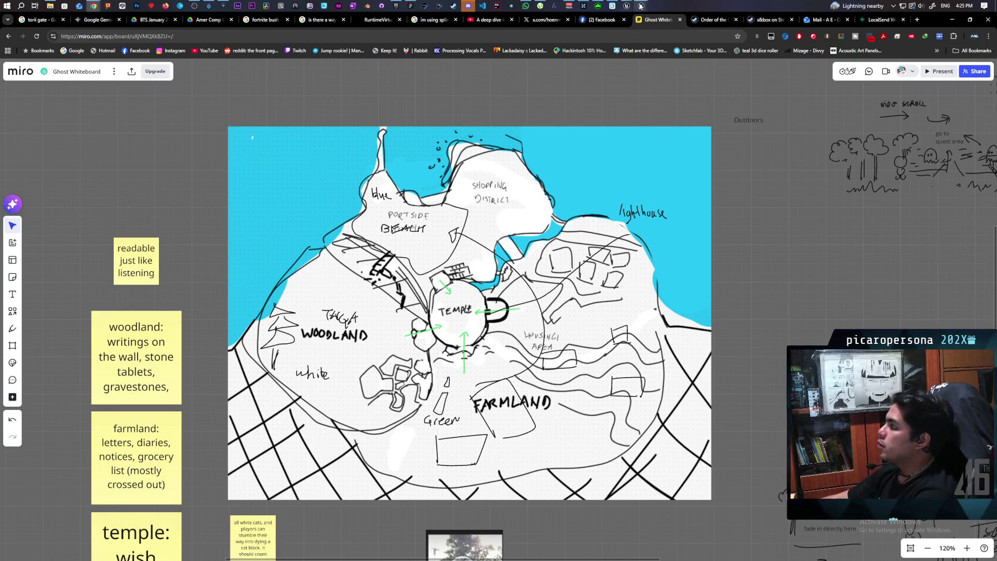
mouse_move(631, 7)
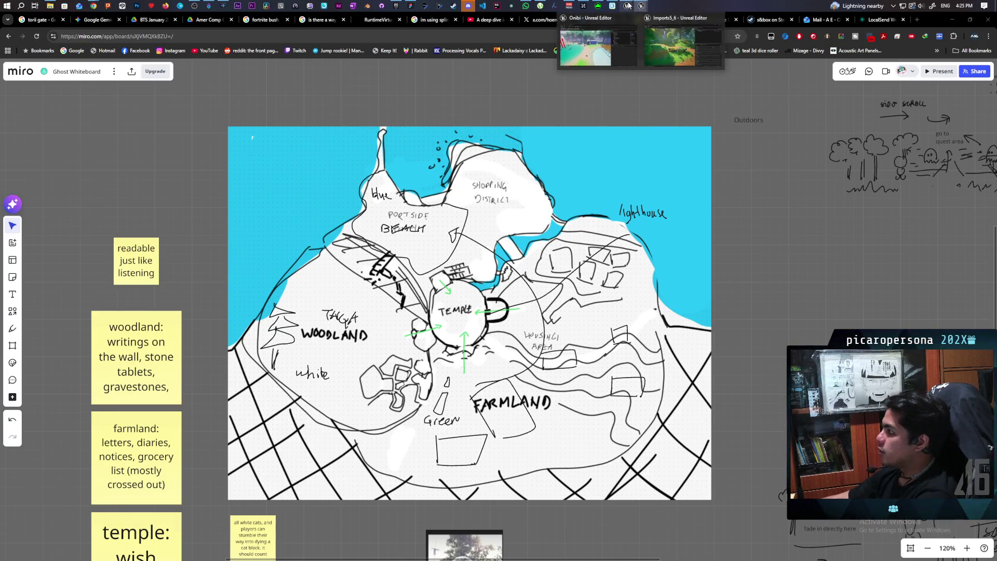
Stop the play session, fly the viewport through the gate to the NPC area, and open the Content Drawer.
left_click(586, 46)
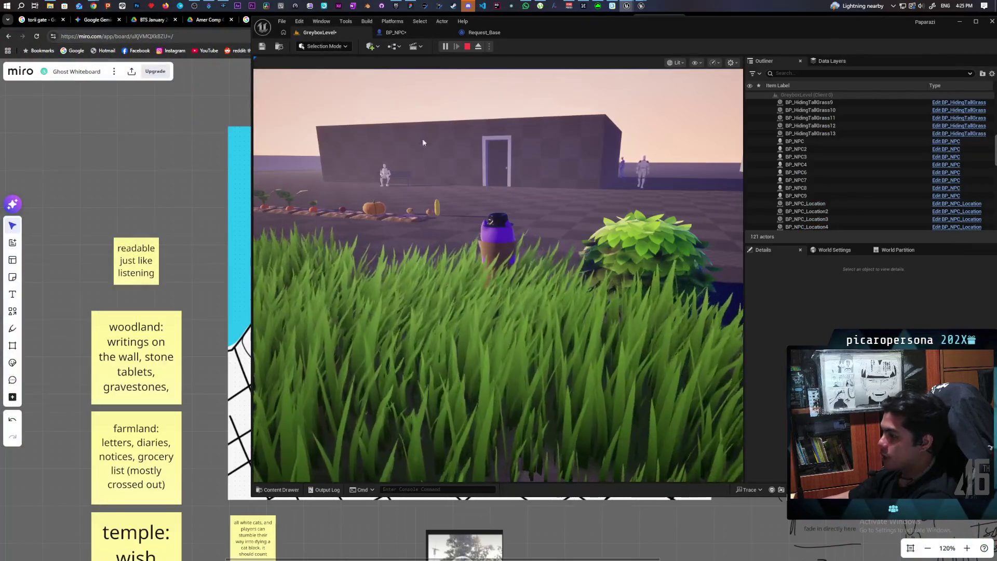
left_click(467, 47)
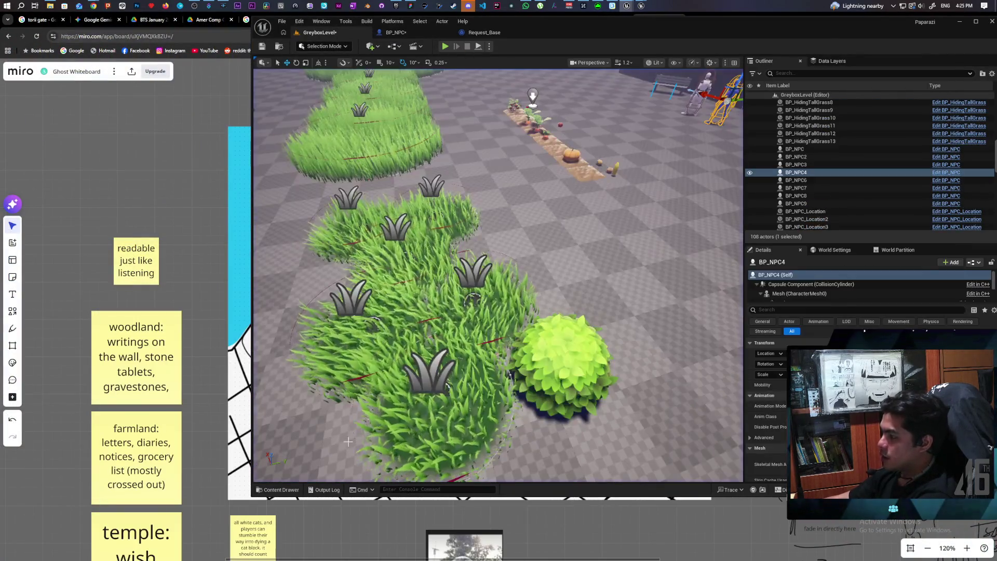
key("w")
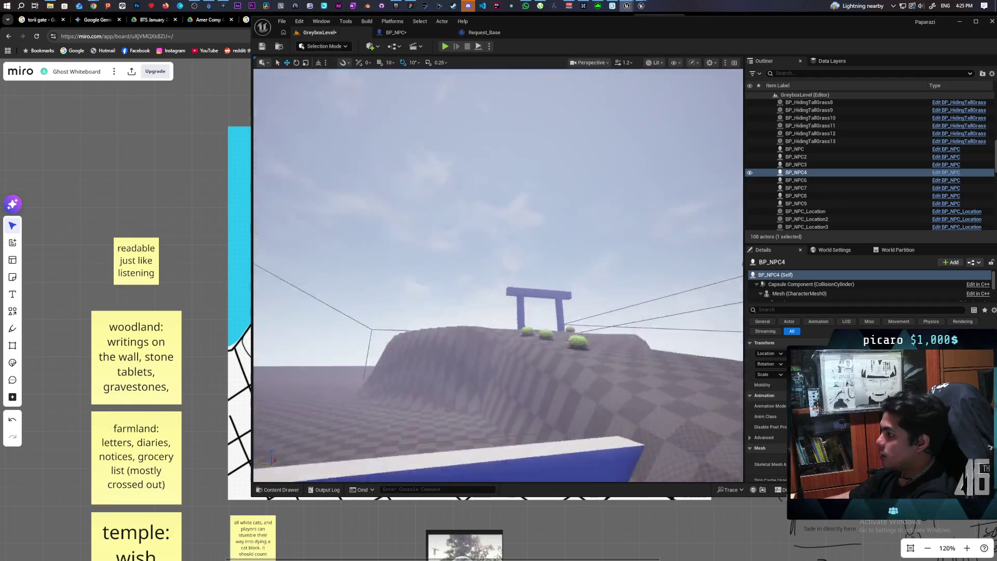
key("w")
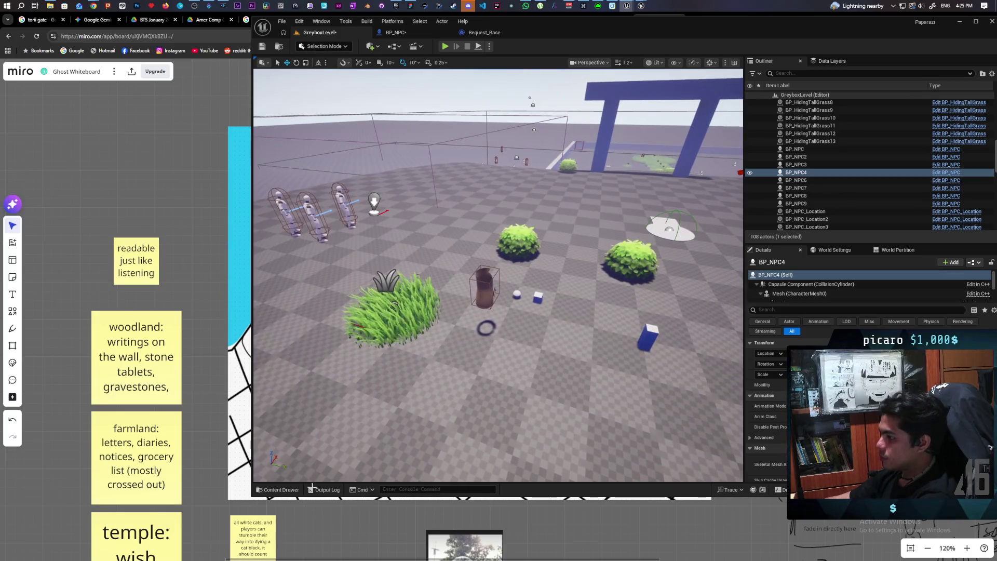
left_click(285, 493)
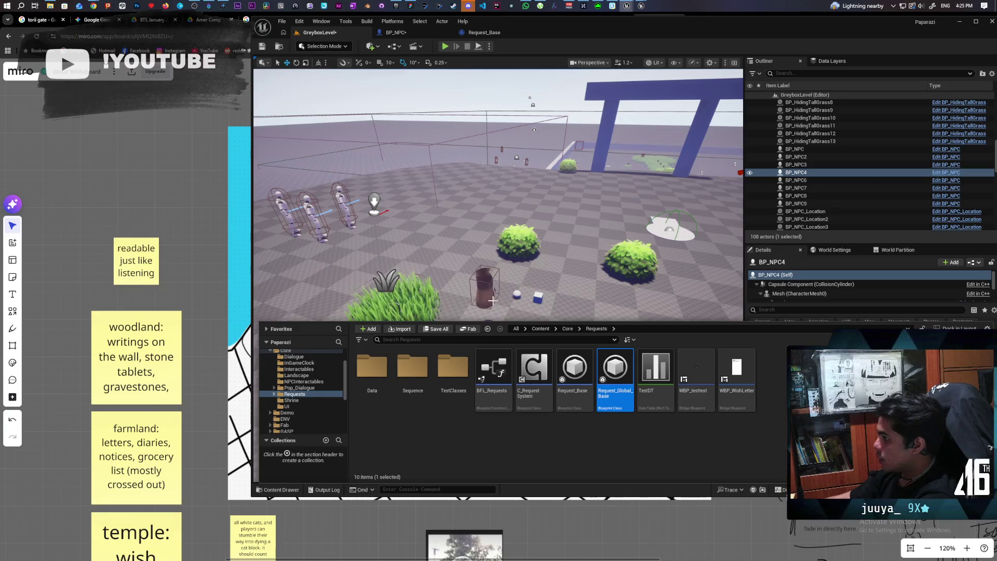
Drag BP_HidingBox into the level beside the bush, then undo the extra placements.
left_click(492, 298)
key("ctrl+b")
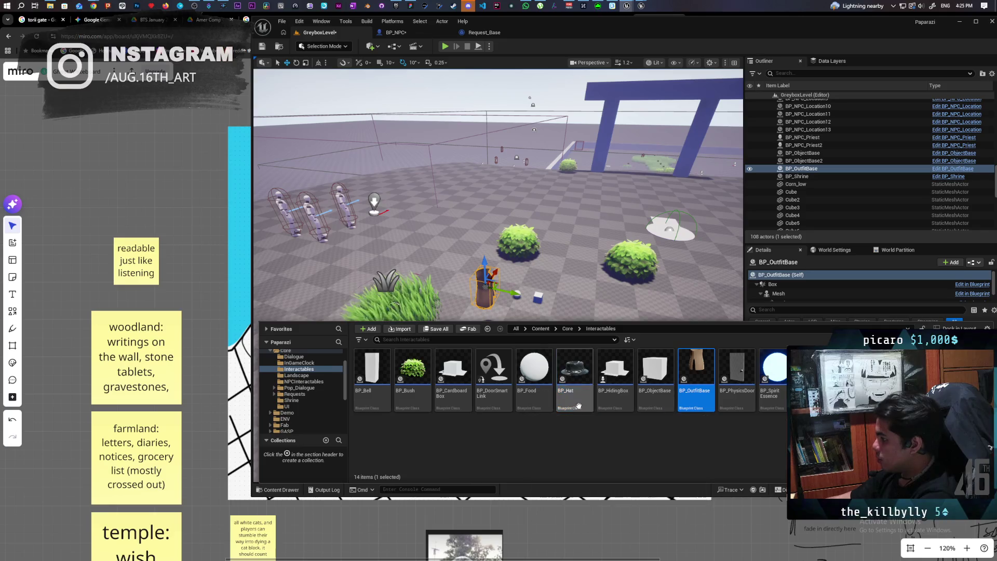
mouse_move(610, 404)
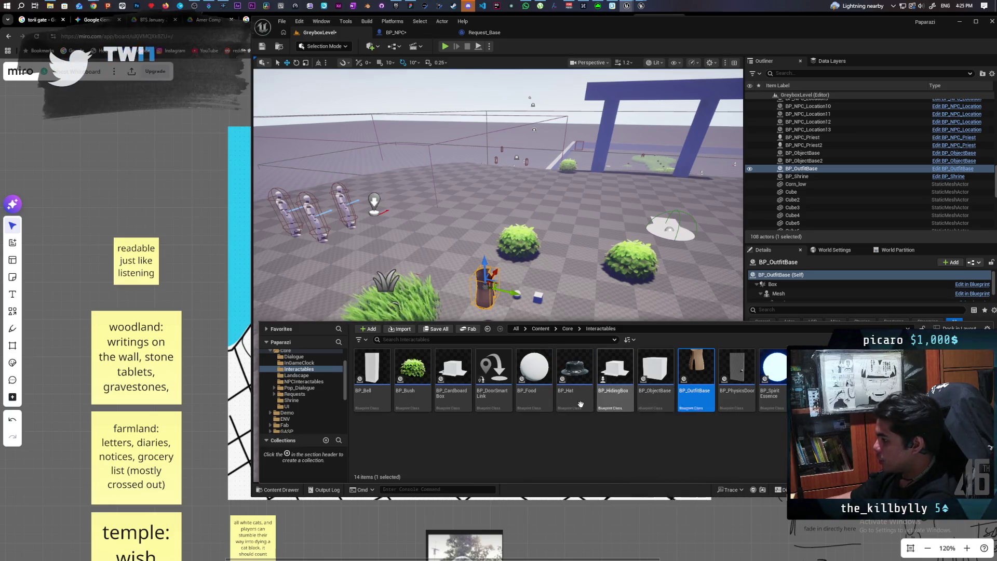
mouse_move(461, 385)
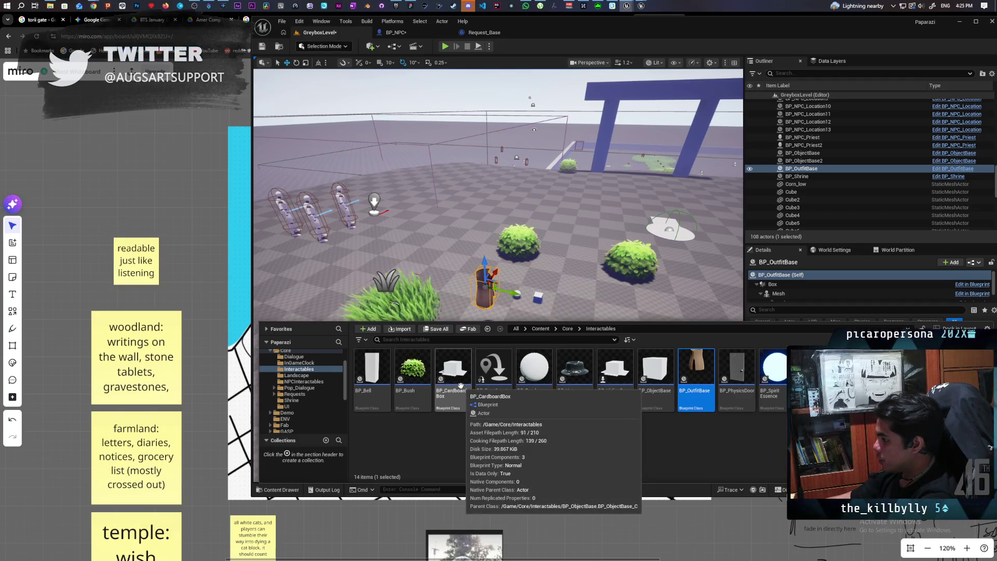
mouse_move(614, 368)
left_mouse_down()
mouse_move(519, 333)
mouse_move(472, 282)
left_mouse_up()
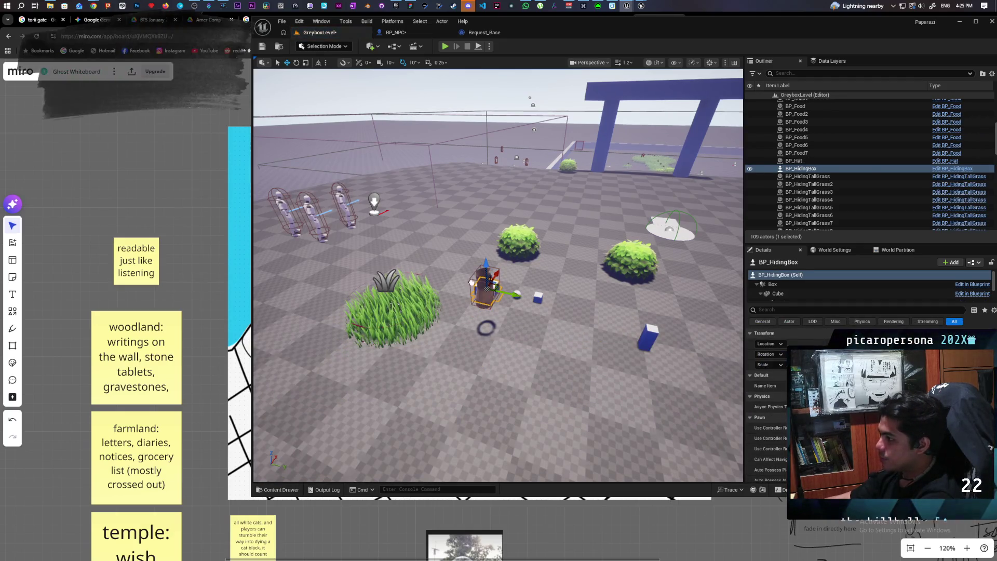
left_click(597, 250)
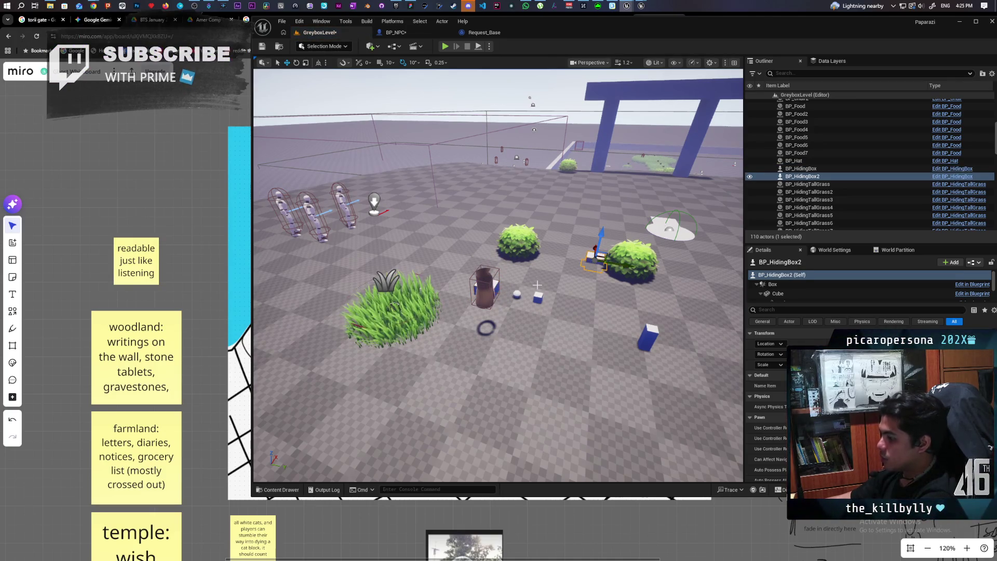
key("ctrl+z")
key("ctrl+z")
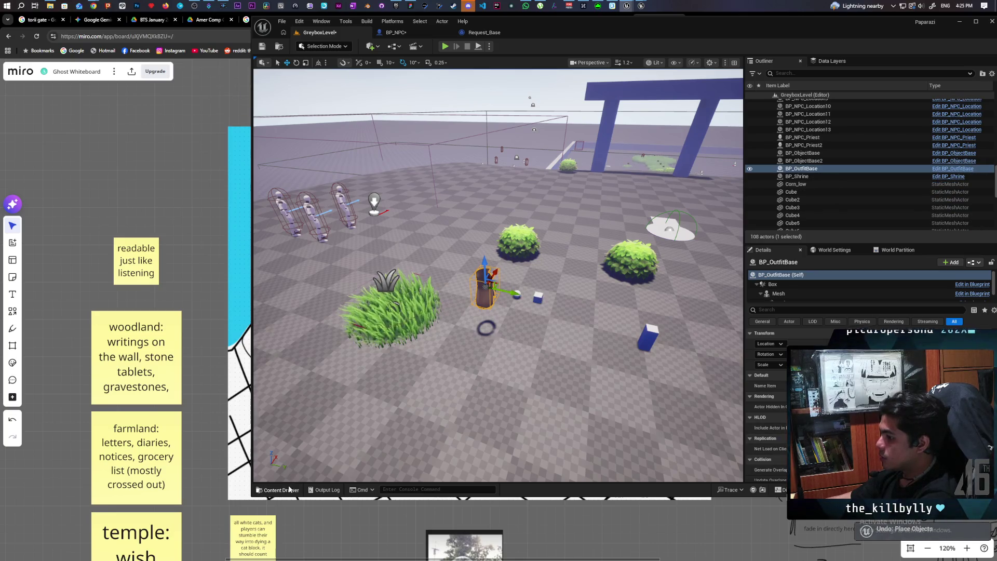
Place a single BP_HidingBox on the floor near the grass and start a multiplayer play test.
left_click(289, 488)
mouse_move(614, 390)
left_mouse_down()
mouse_move(645, 389)
mouse_move(434, 256)
left_mouse_up()
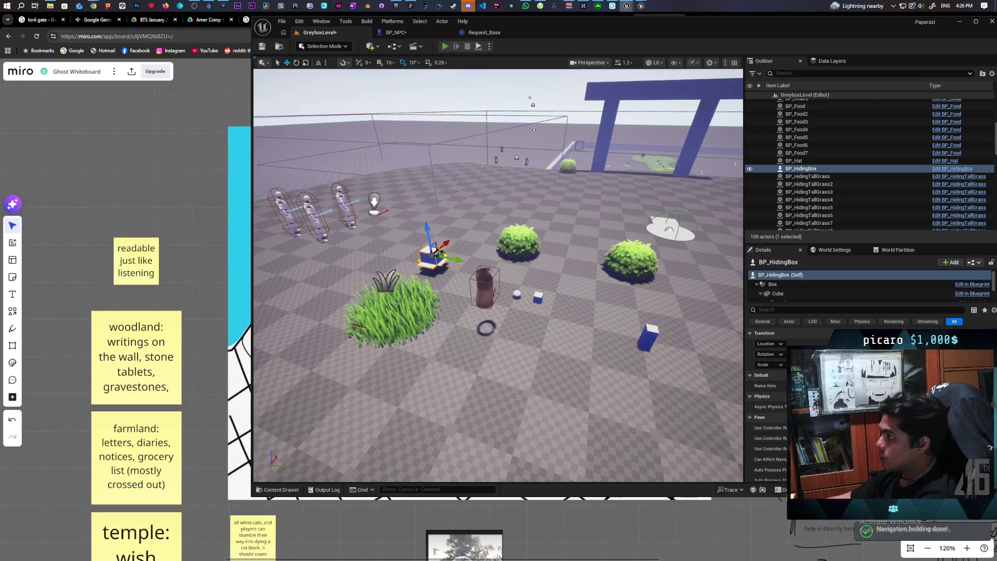
key("alt+p")
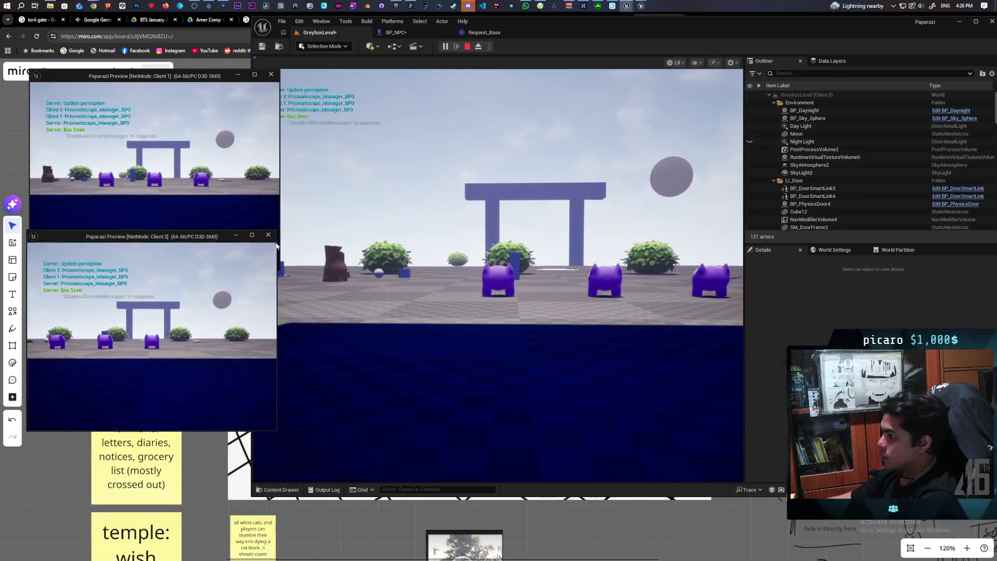
Walk the player up to the hiding box, circle around it, then stop the play test.
left_click(278, 247)
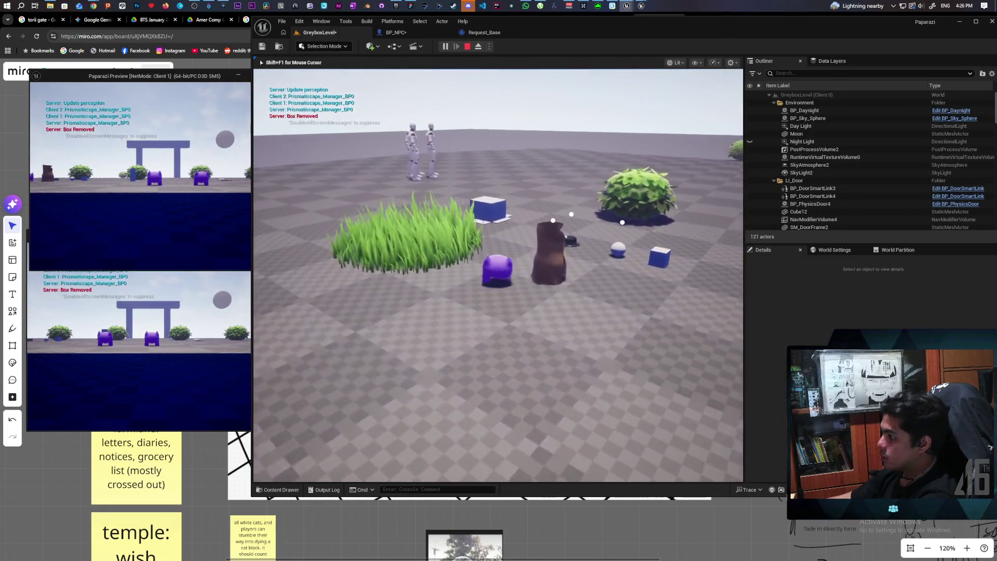
key("w")
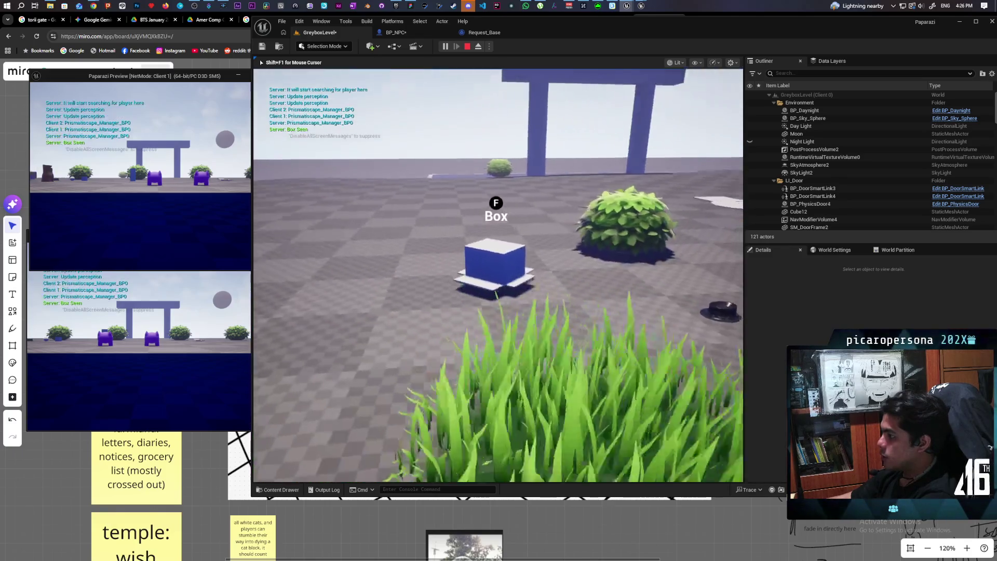
key("d")
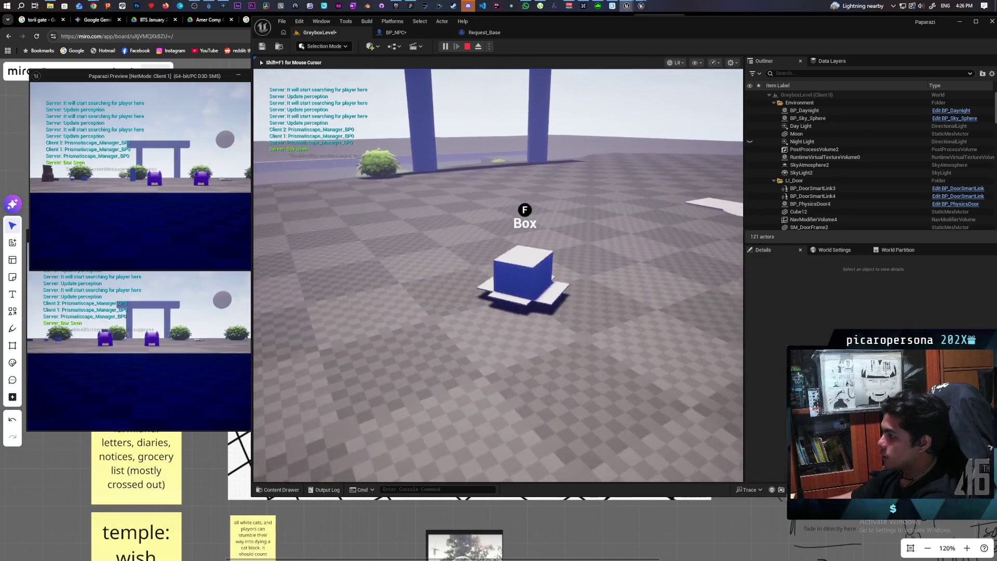
key("a")
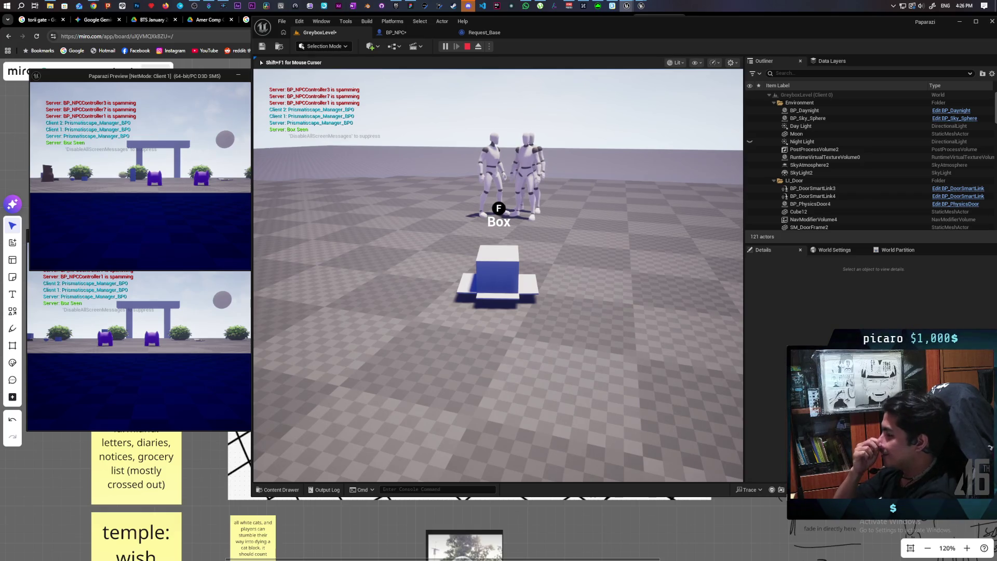
key("a")
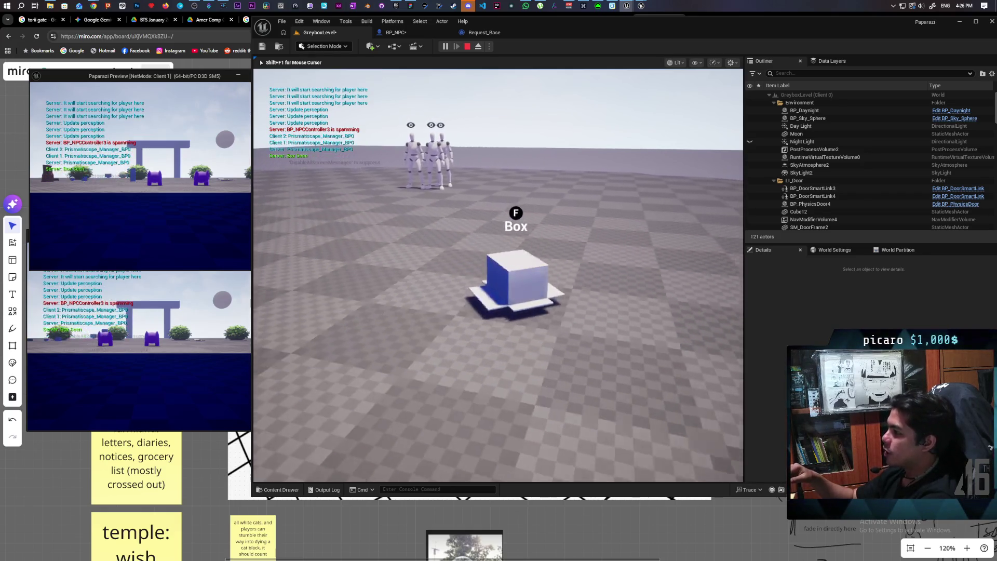
key("Escape")
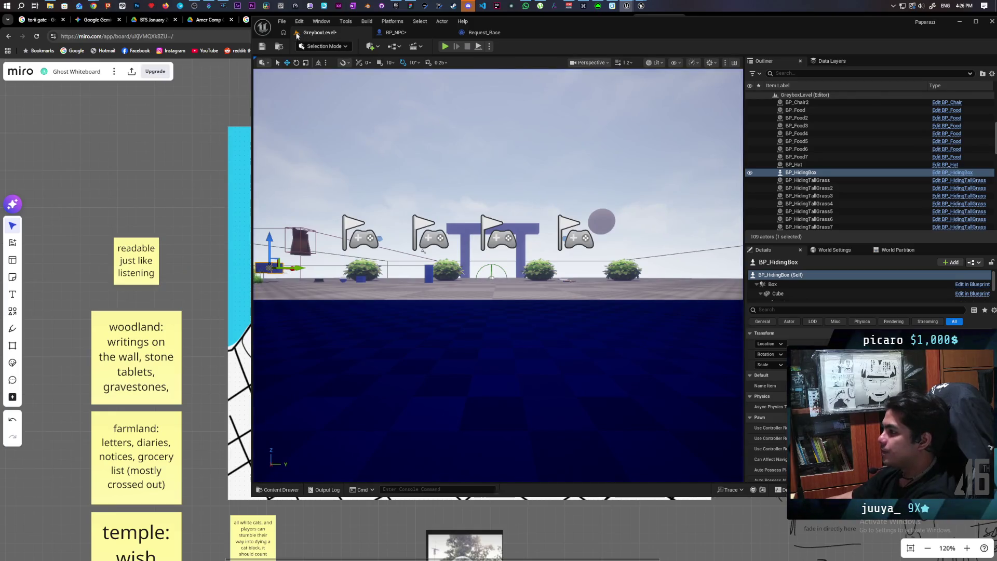
left_click(281, 46)
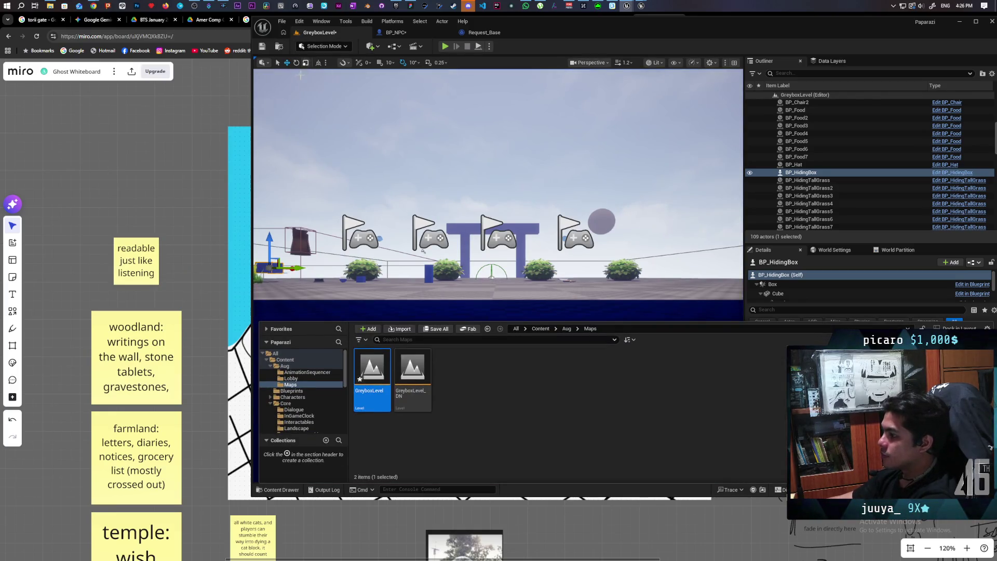
Tilt the view down over the floor and drag BP_CardboardBox into the level beside the bush.
left_click(423, 252)
left_click_drag(423, 251, 422, 151)
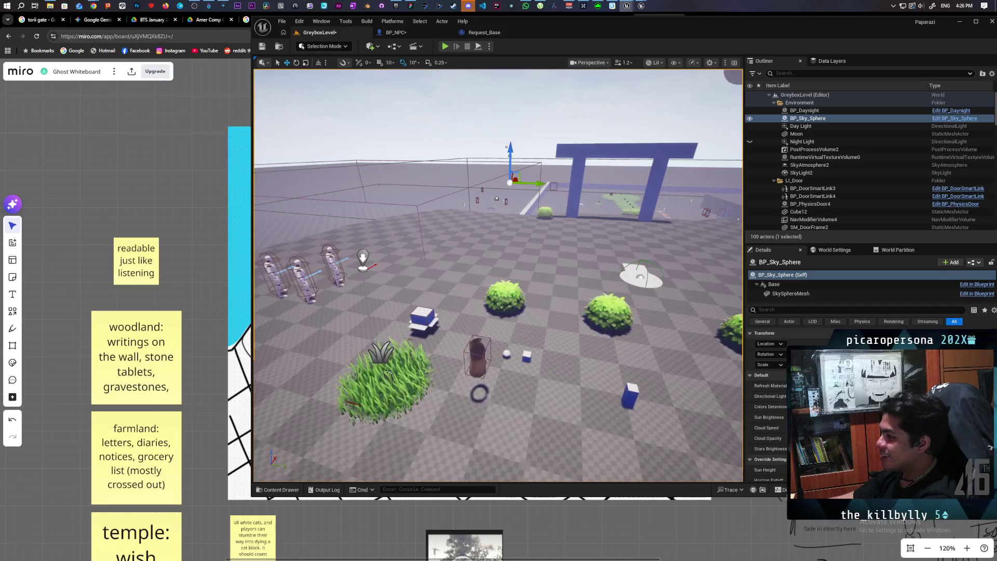
left_click(423, 316)
key("ctrl+space")
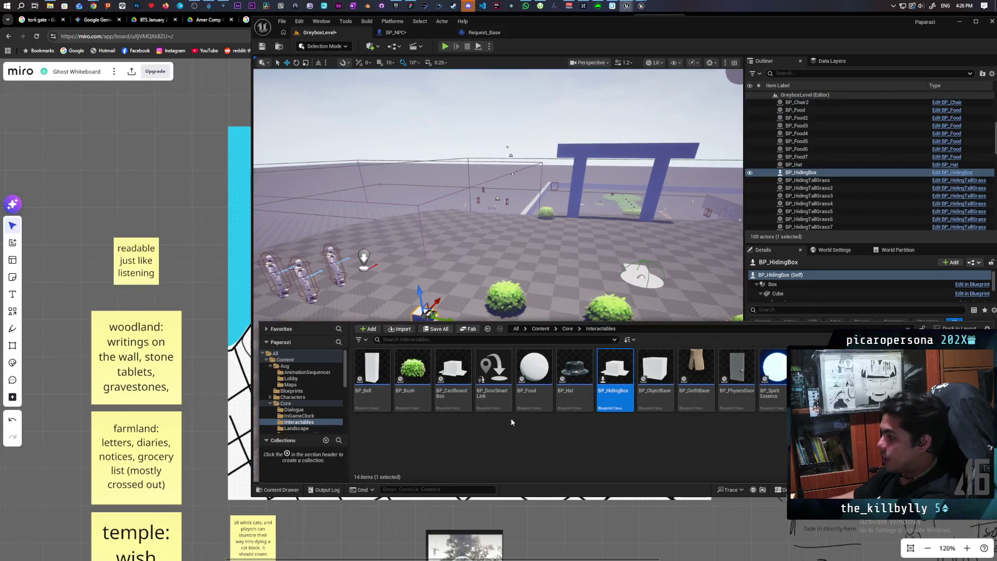
mouse_move(462, 377)
left_mouse_down()
mouse_move(448, 289)
mouse_move(461, 289)
left_mouse_up()
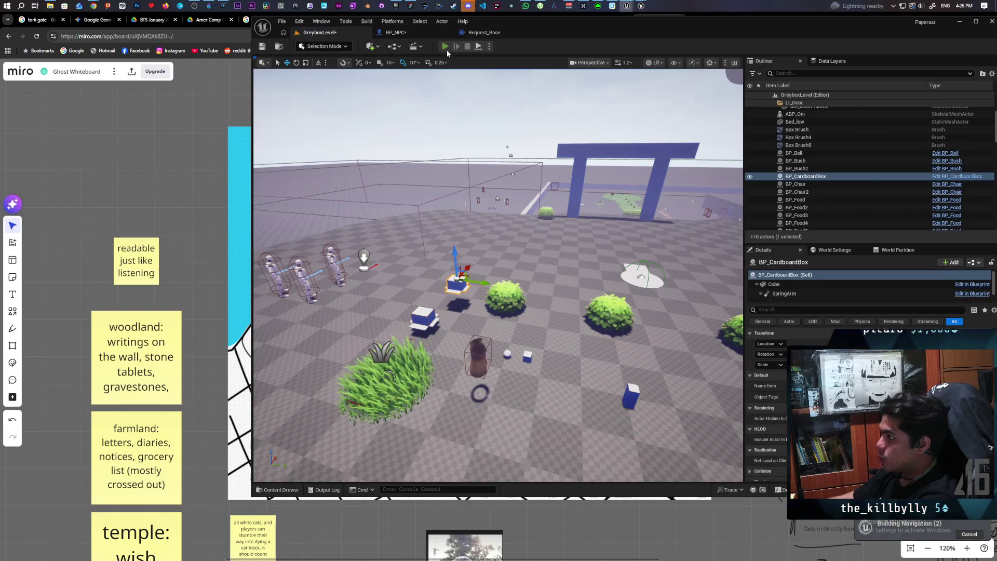
left_click(445, 46)
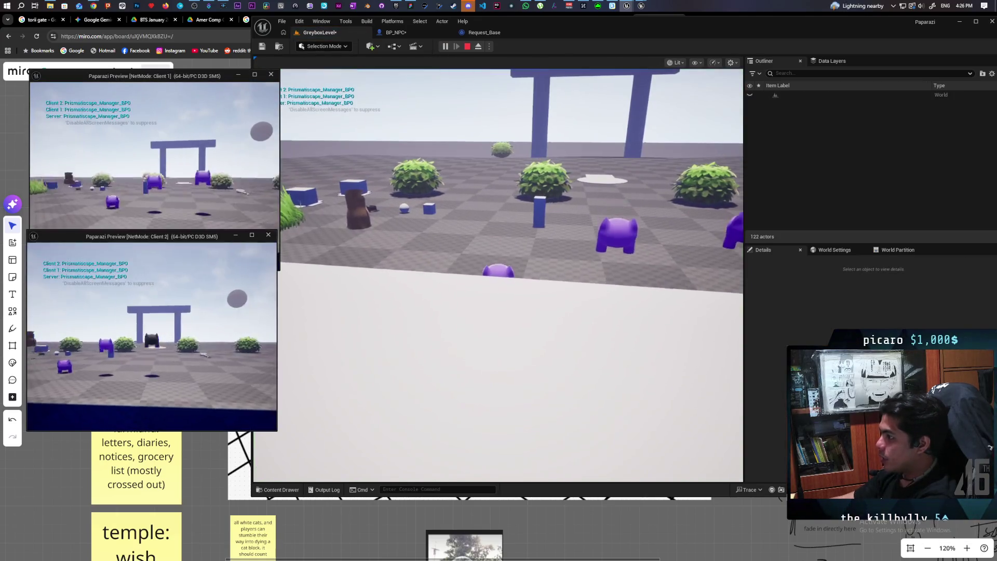
Walk to the cardboard box, put it on as a disguise, move around, then stop the test.
left_click(498, 276)
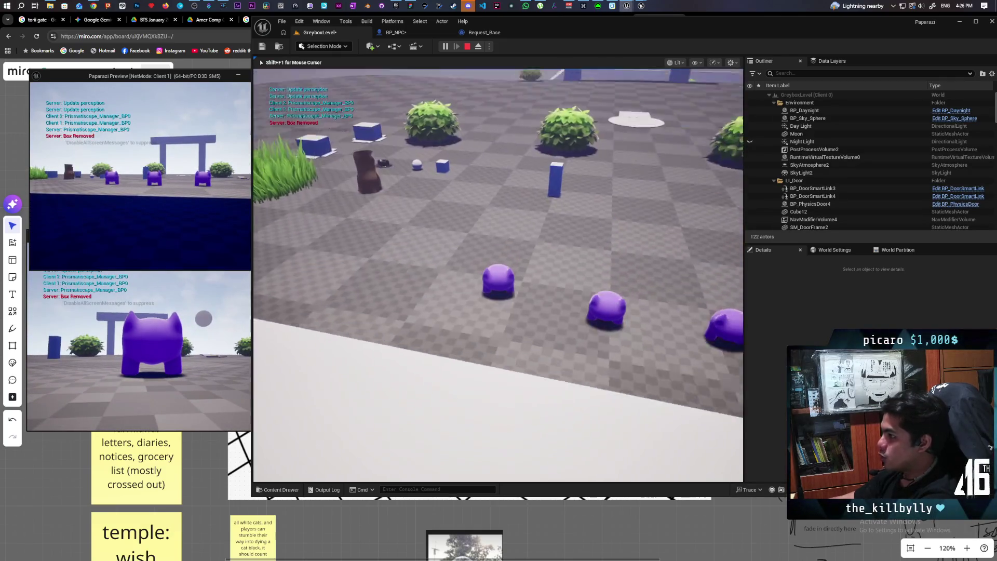
key("w")
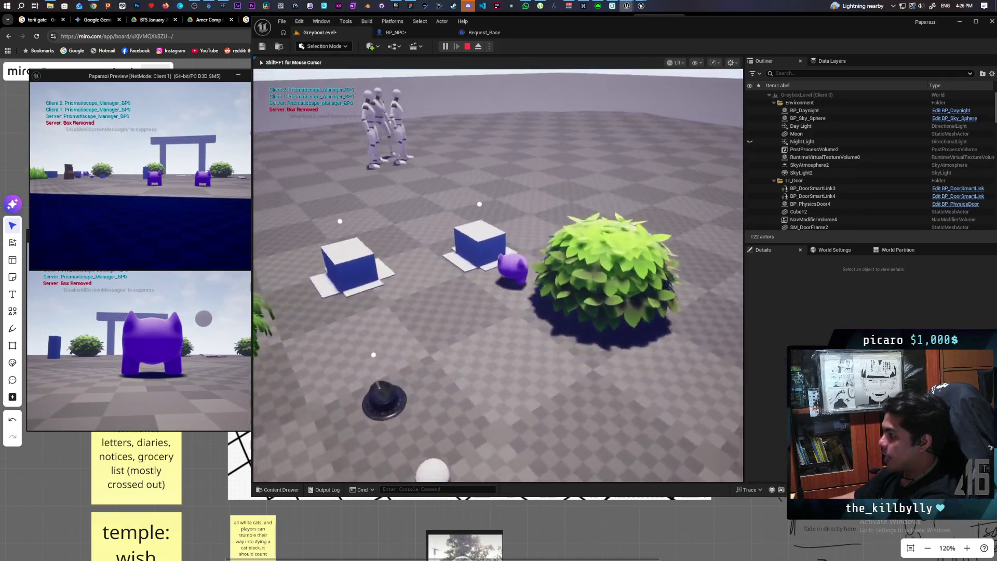
key("e")
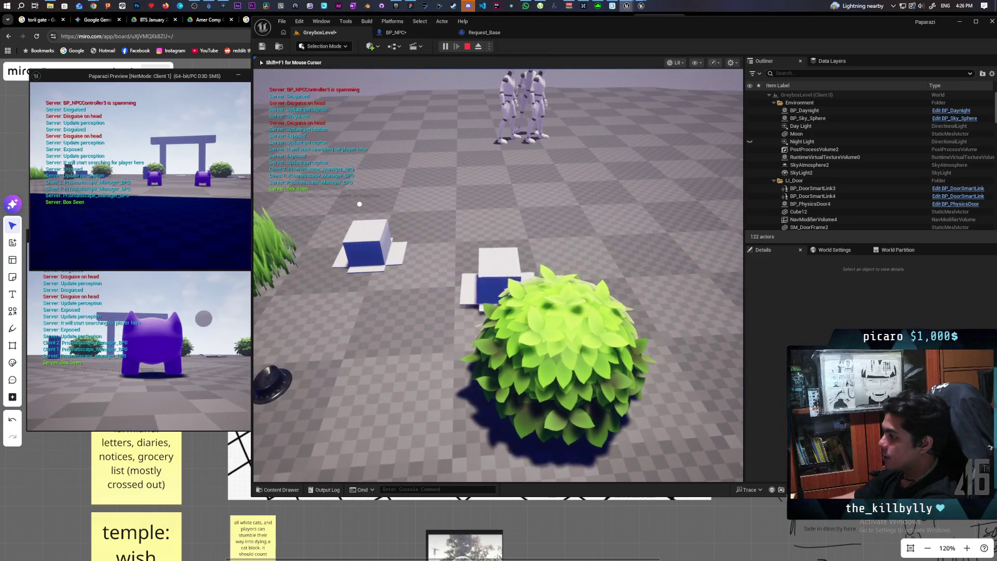
key("w")
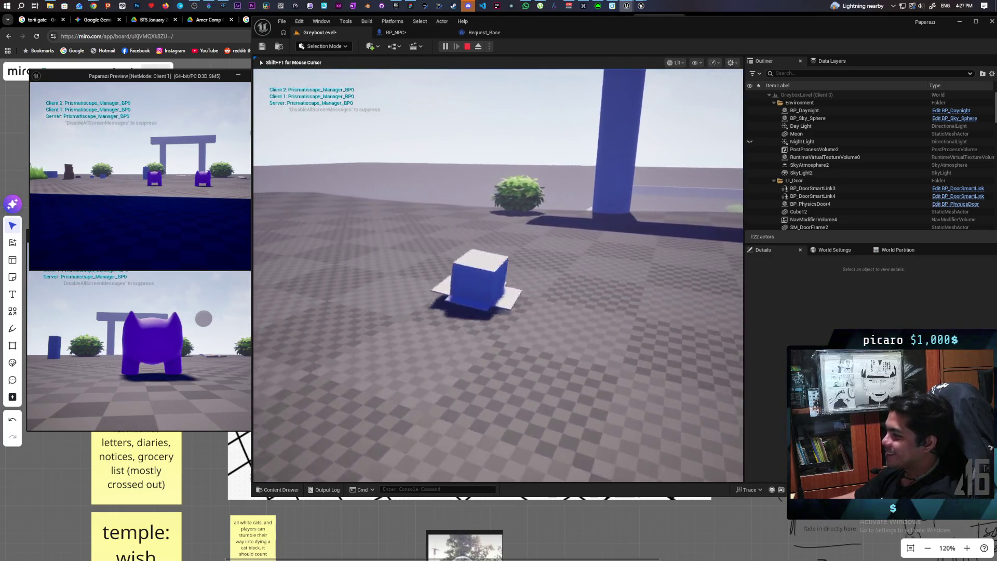
key("Escape")
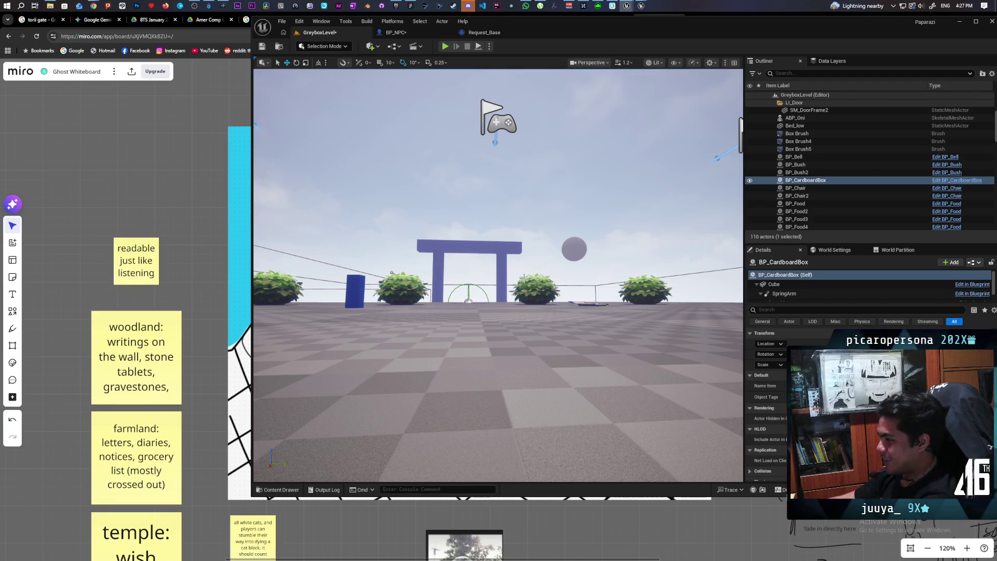
key("e")
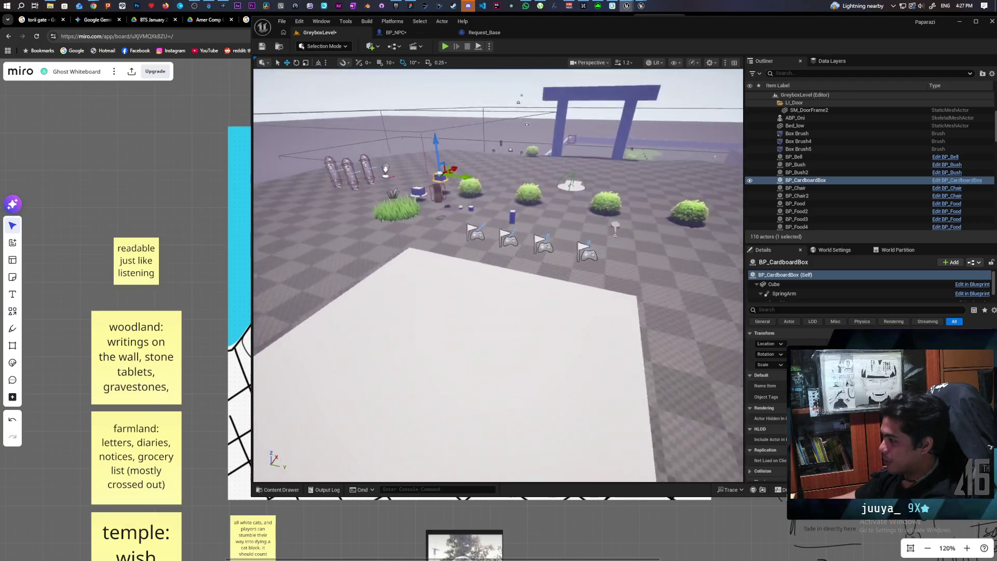
key("s")
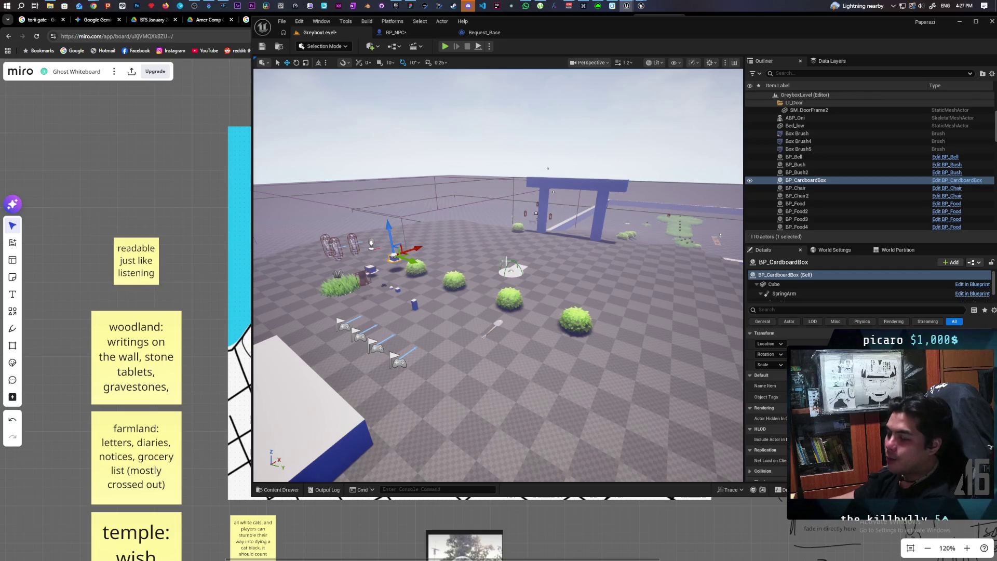
key("w")
key("s")
key("w")
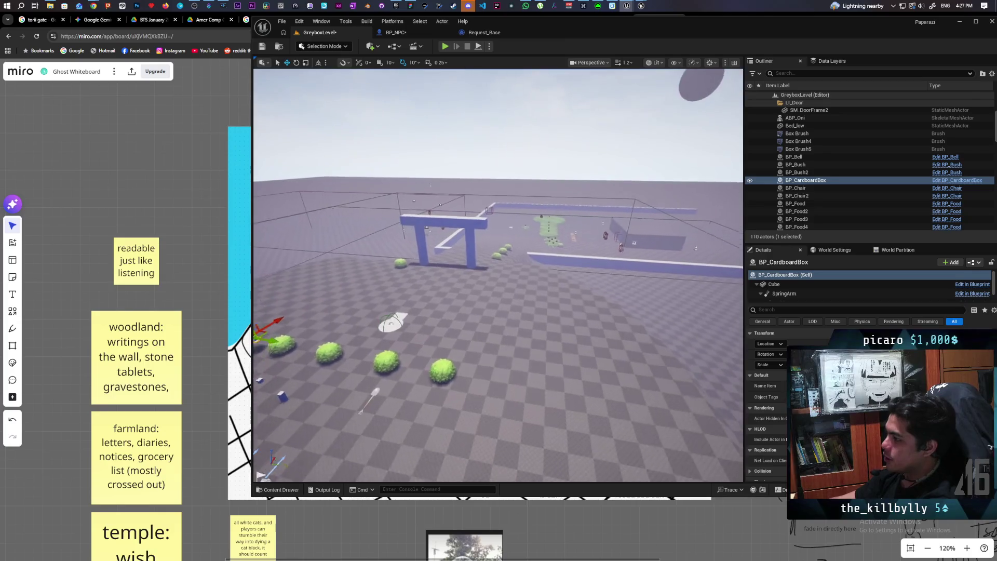
key("s")
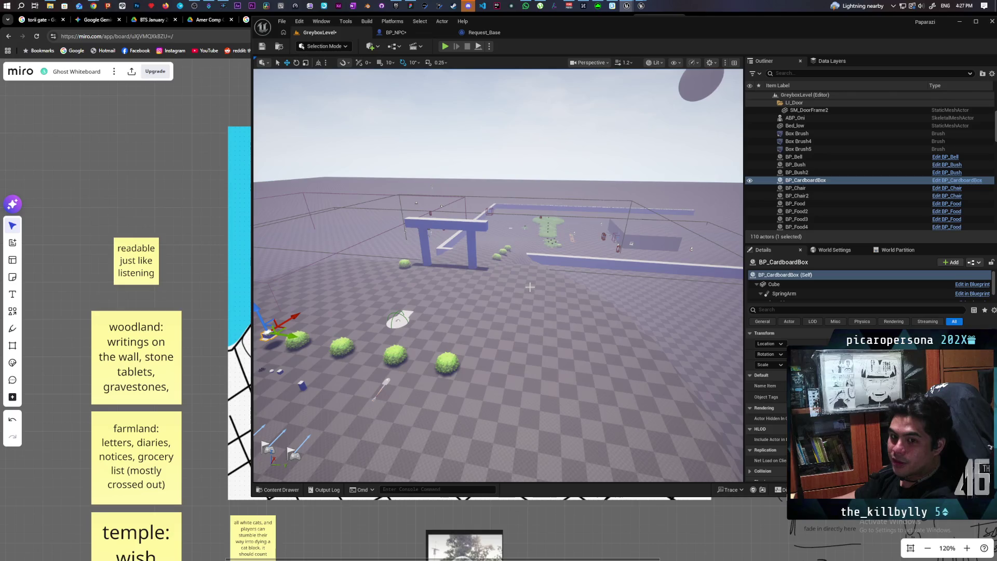
key("f")
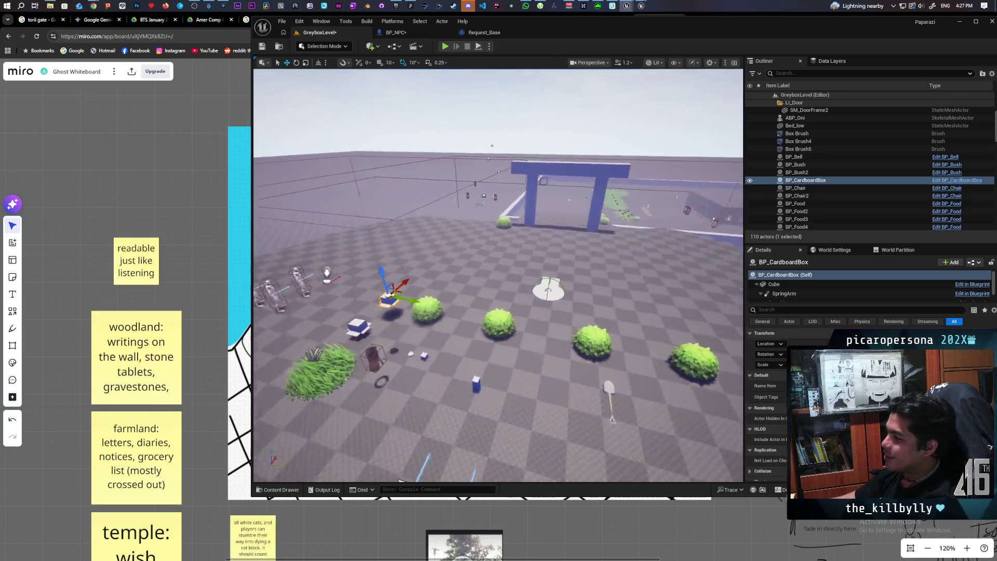
key("s")
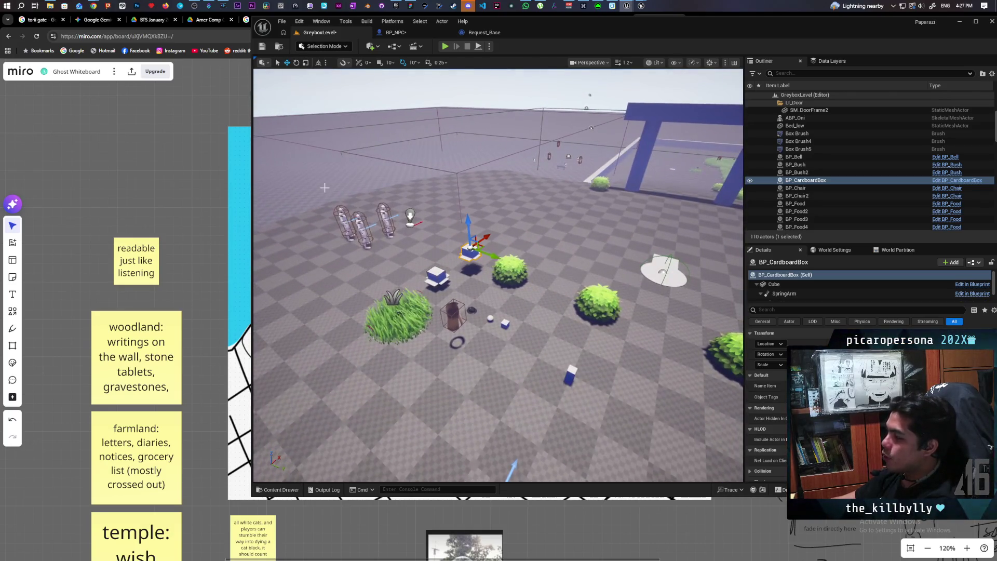
left_click(445, 46)
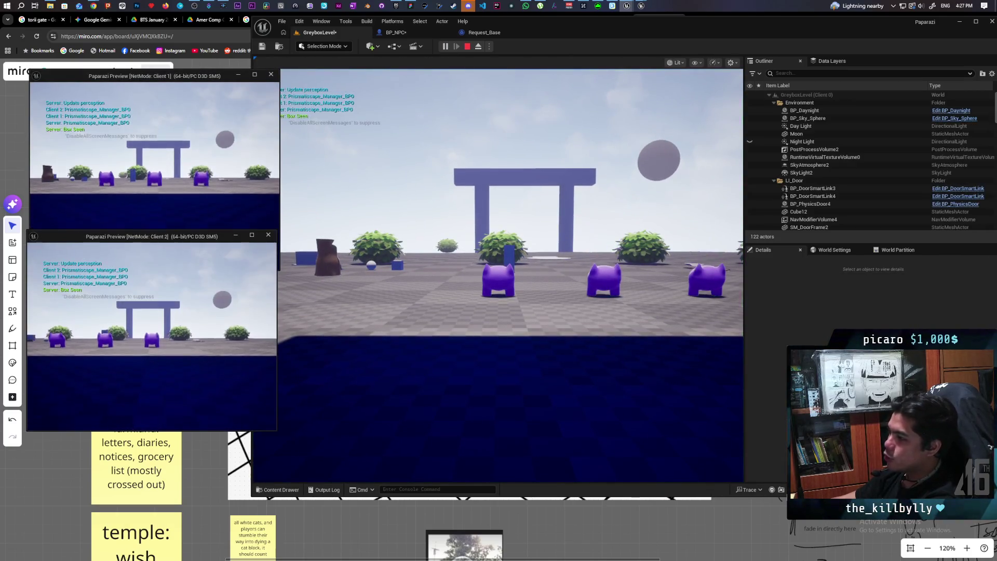
Walk the player to the cardboard box and hide inside it with F.
left_click(497, 275)
key("w")
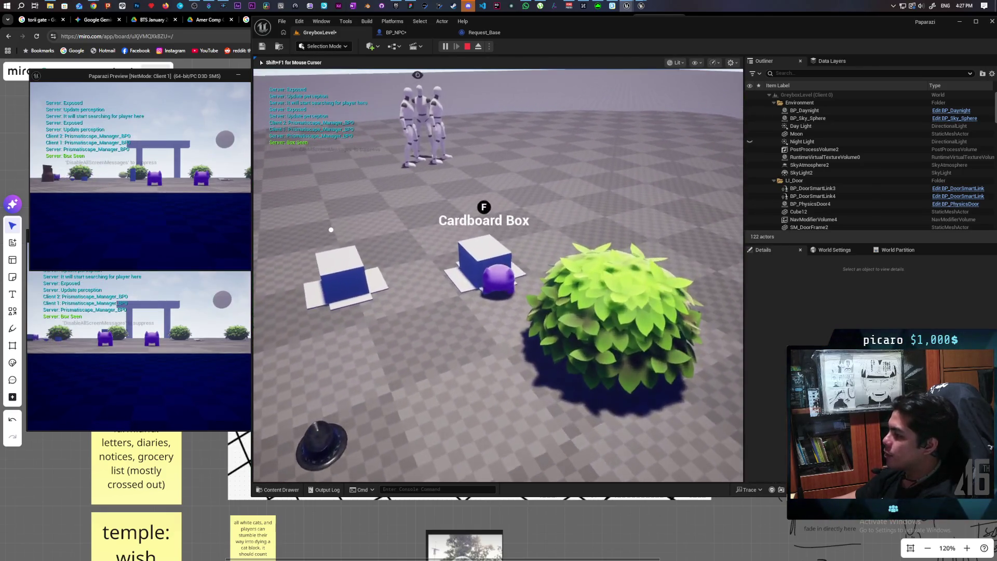
key("f")
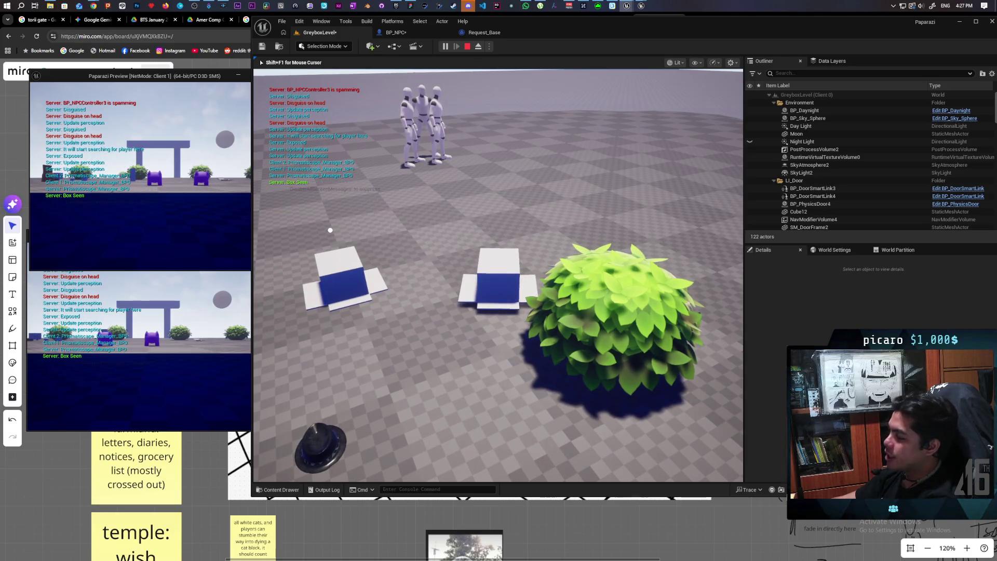
key("s")
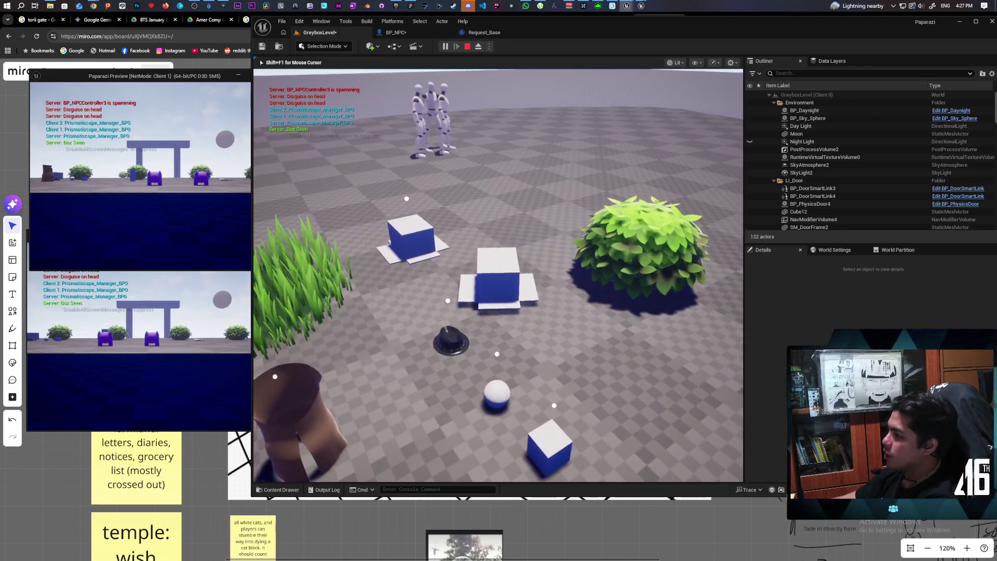
key("s")
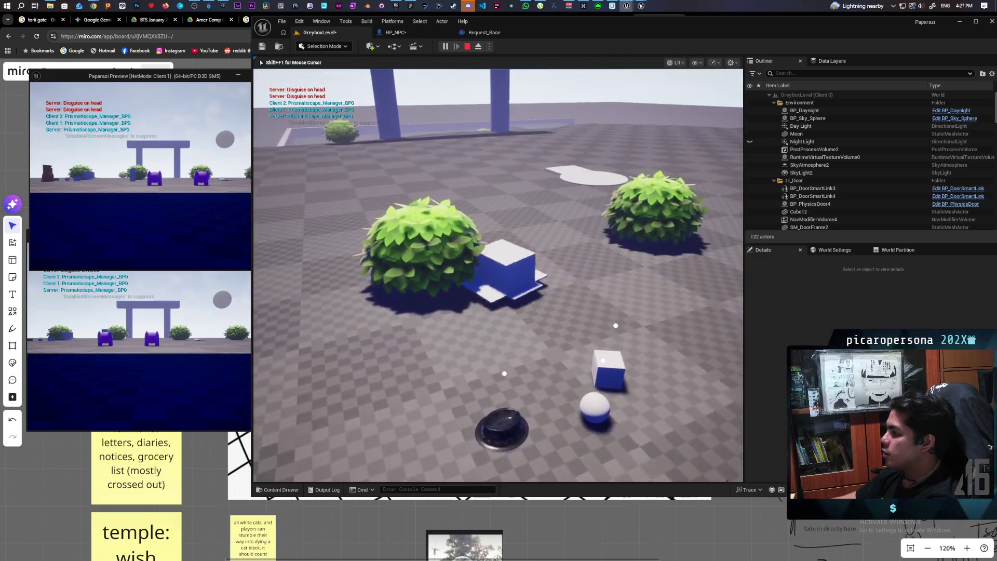
key("f")
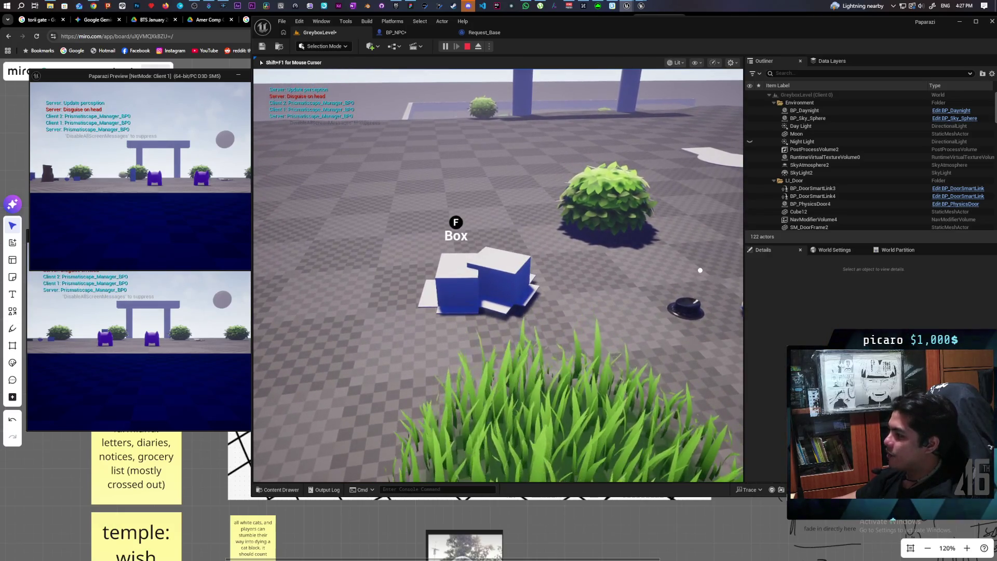
key("f")
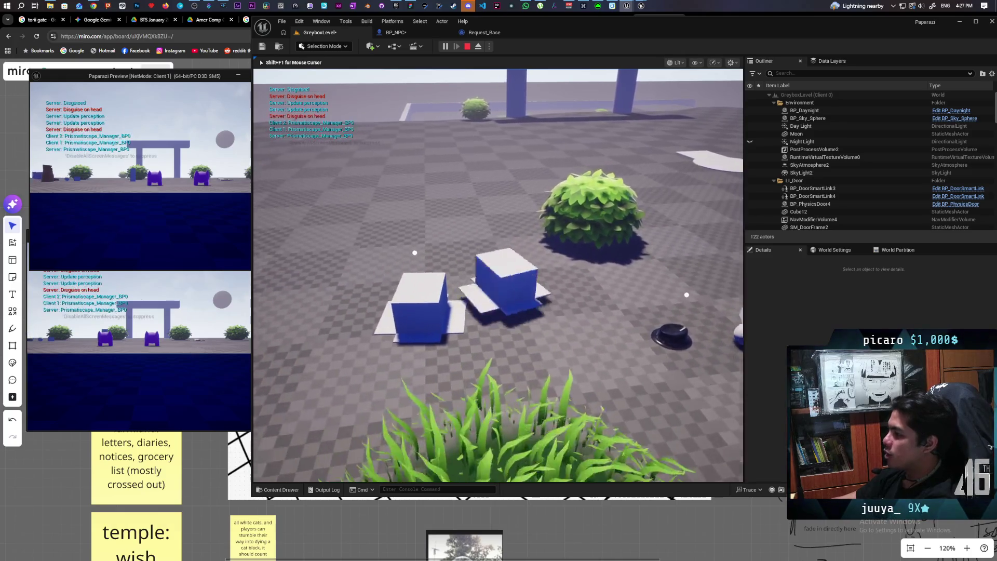
Carry the hidden box over to the base of the blue pillar beside the bush.
key("w")
key("a")
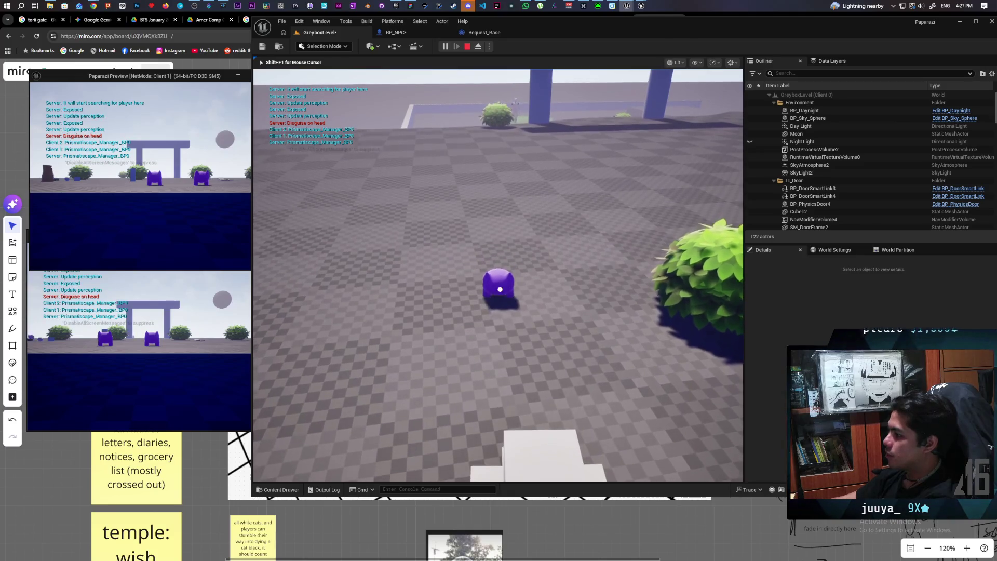
key("w")
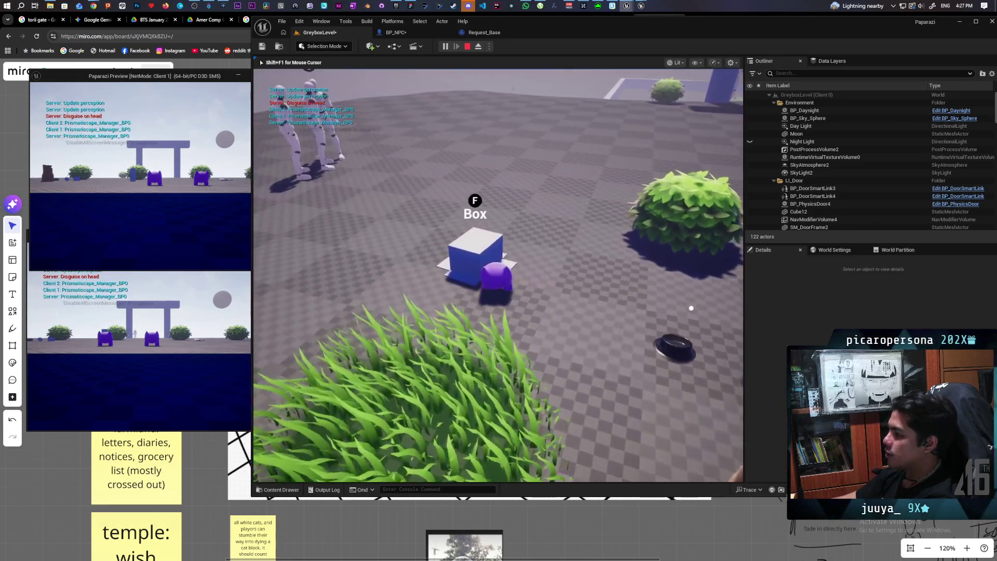
key("w")
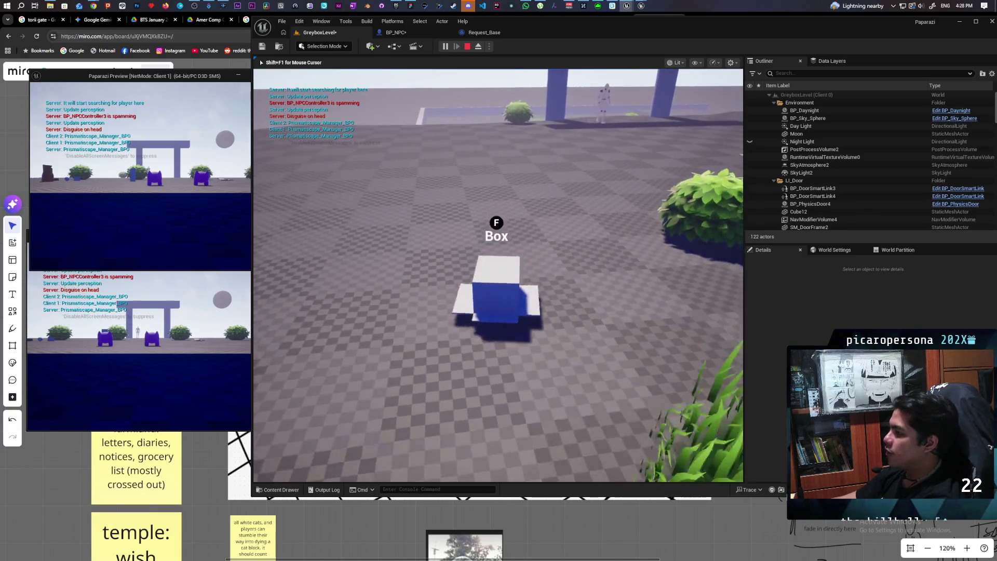
key("w")
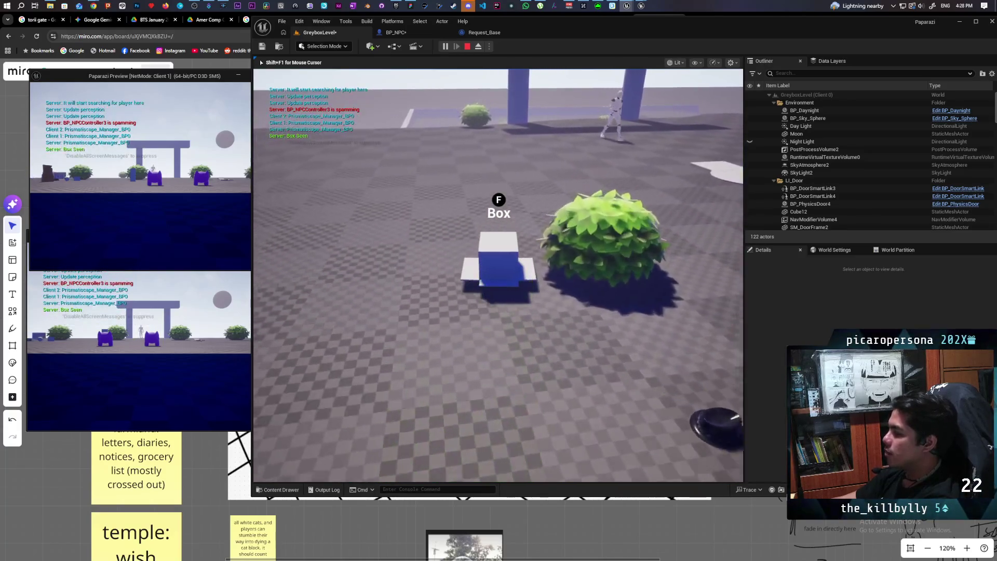
key("w")
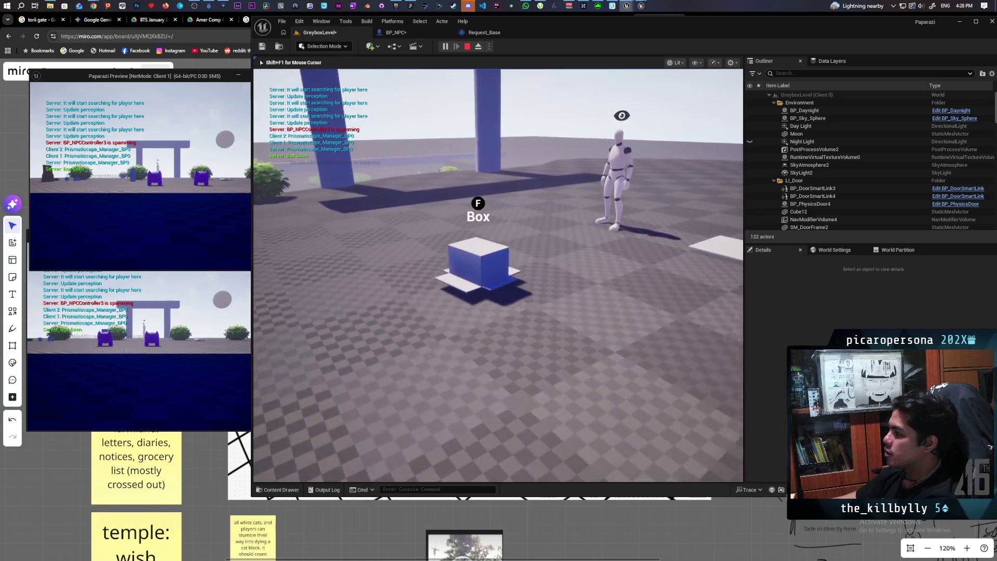
key("w")
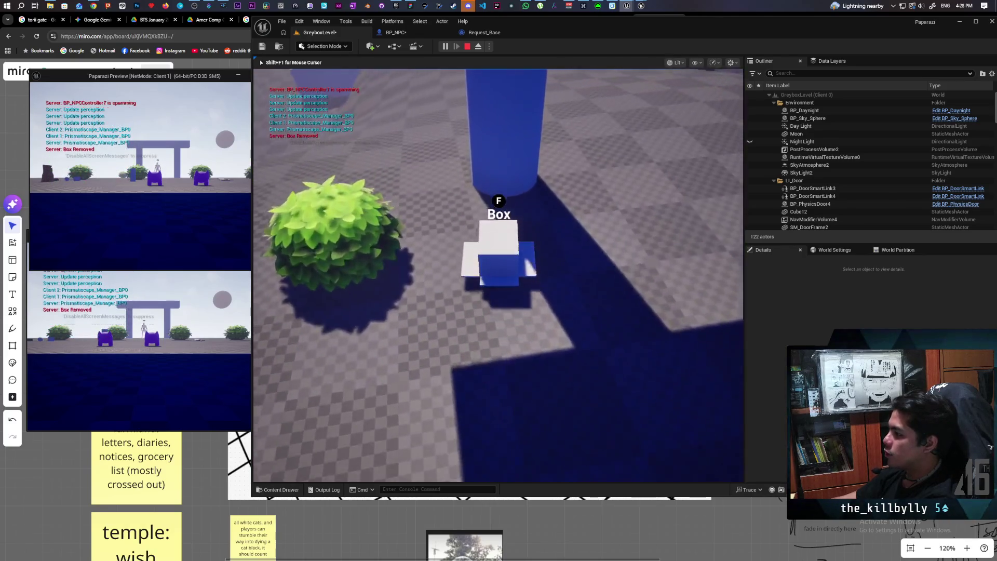
key("s")
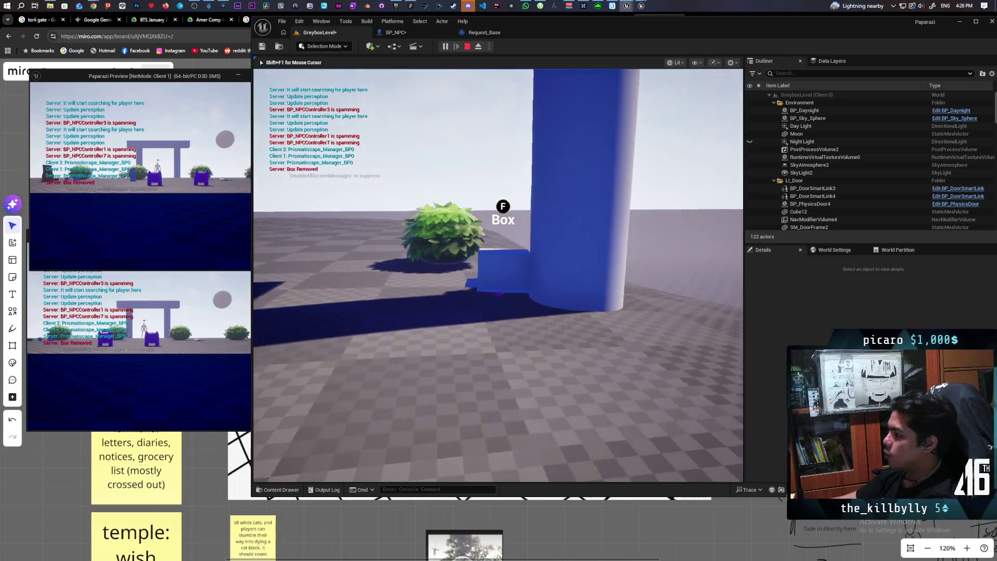
key("w")
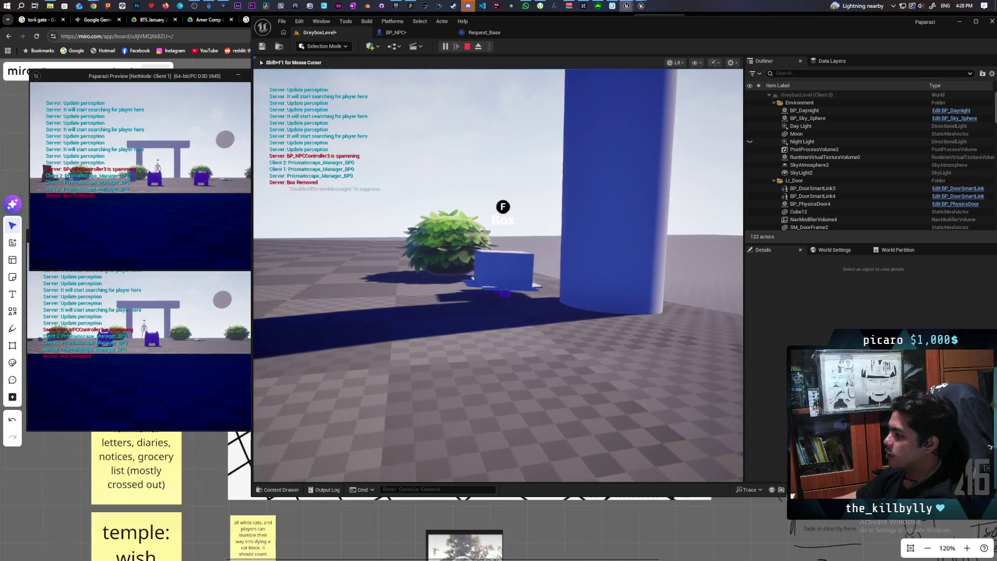
key("a")
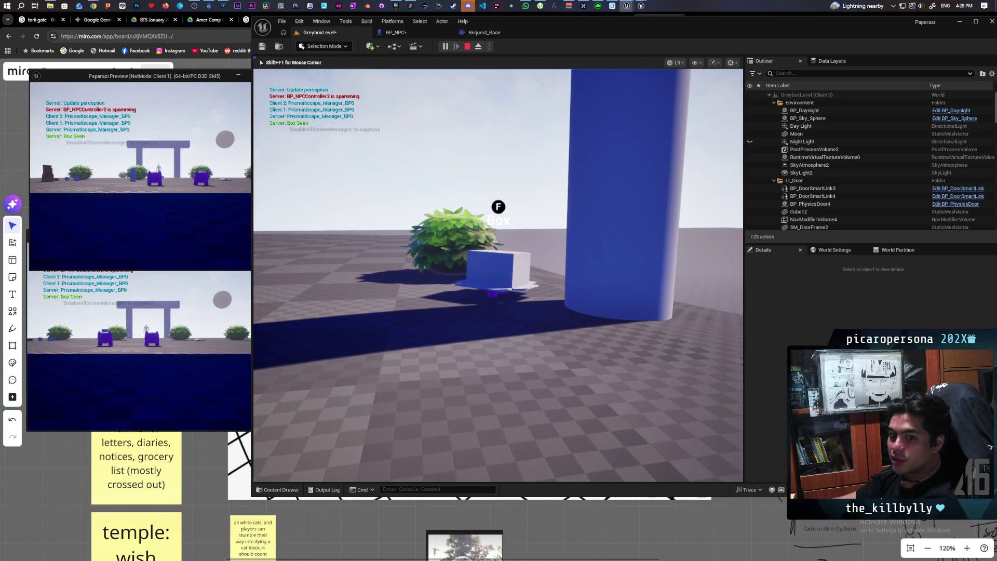
key("w")
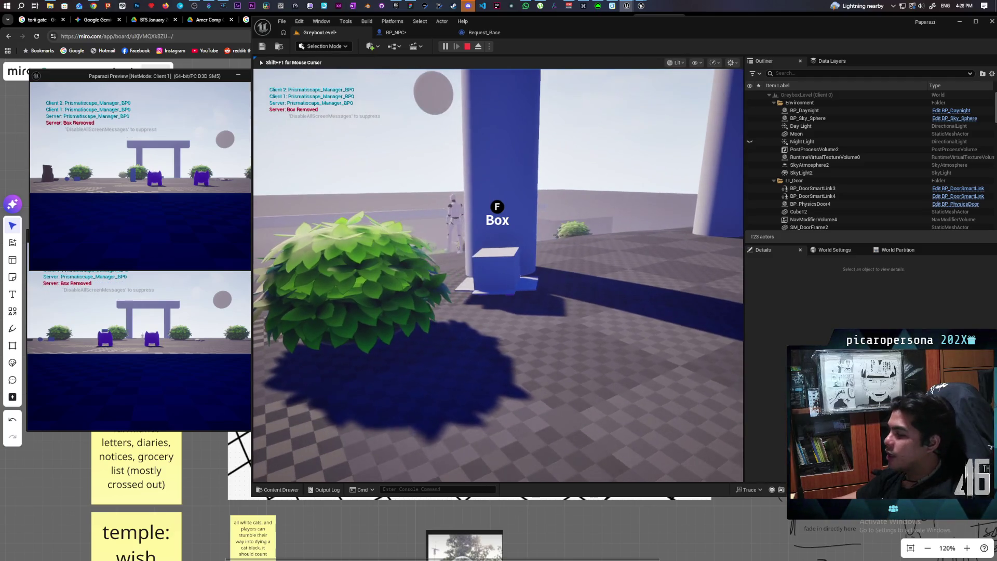
key("d")
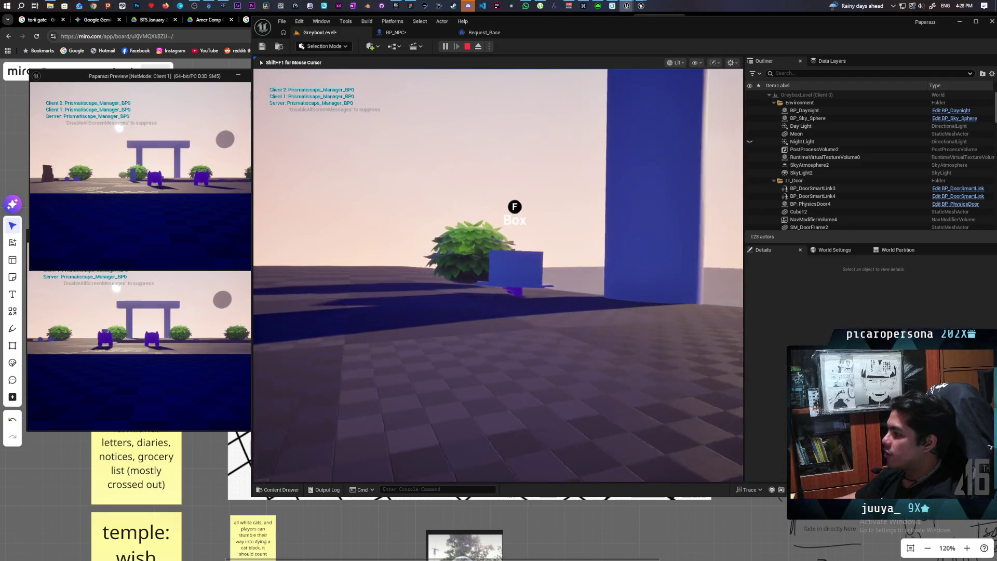
Tuck the box right beside the pillar, wait hidden, then stop the play session with Esc.
key("d")
key("d")
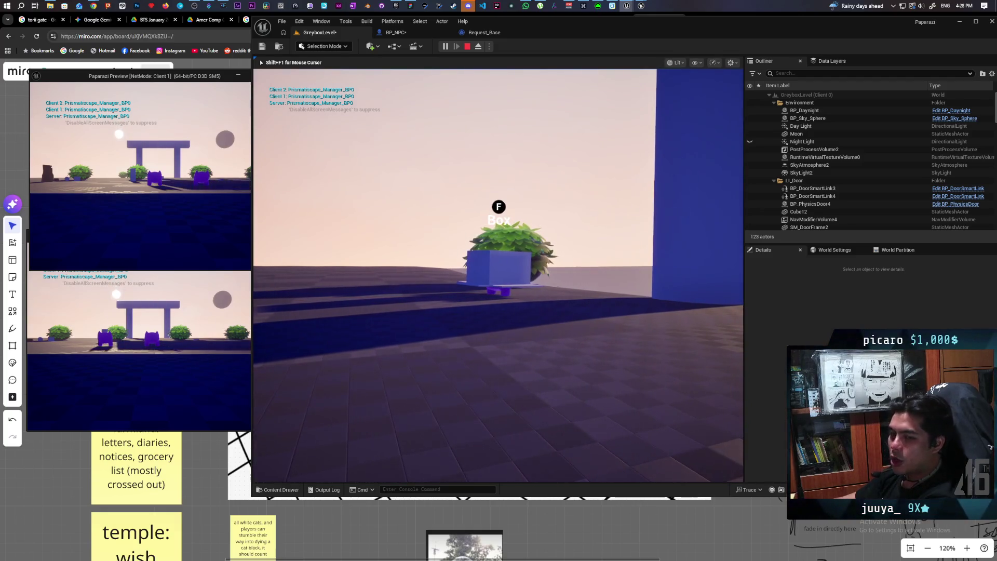
key("a")
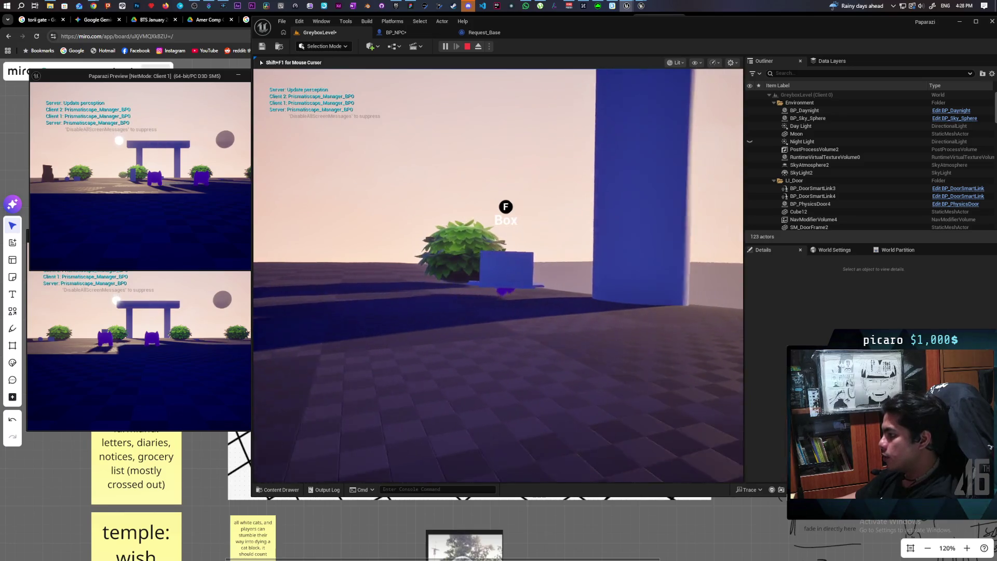
key("d")
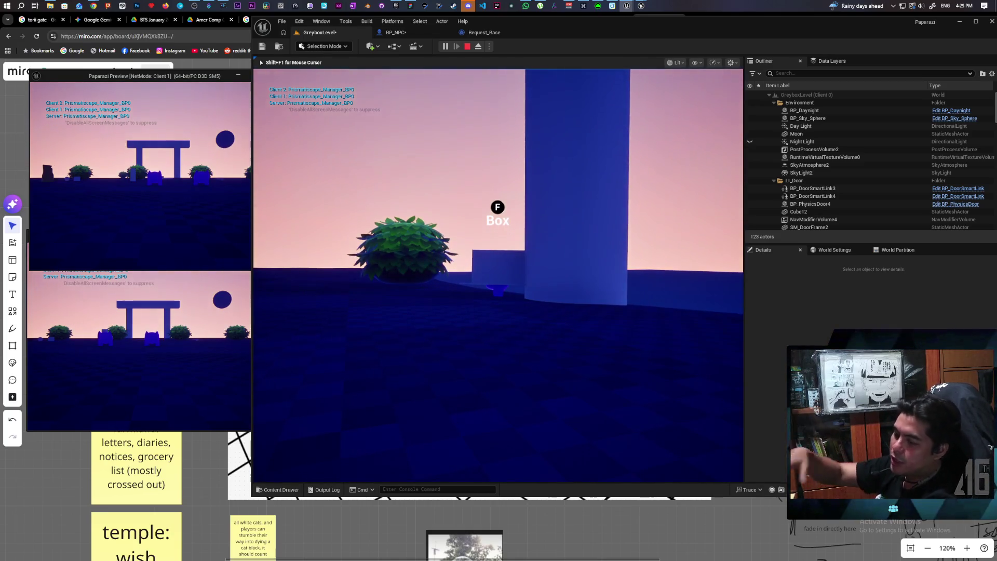
key("Escape")
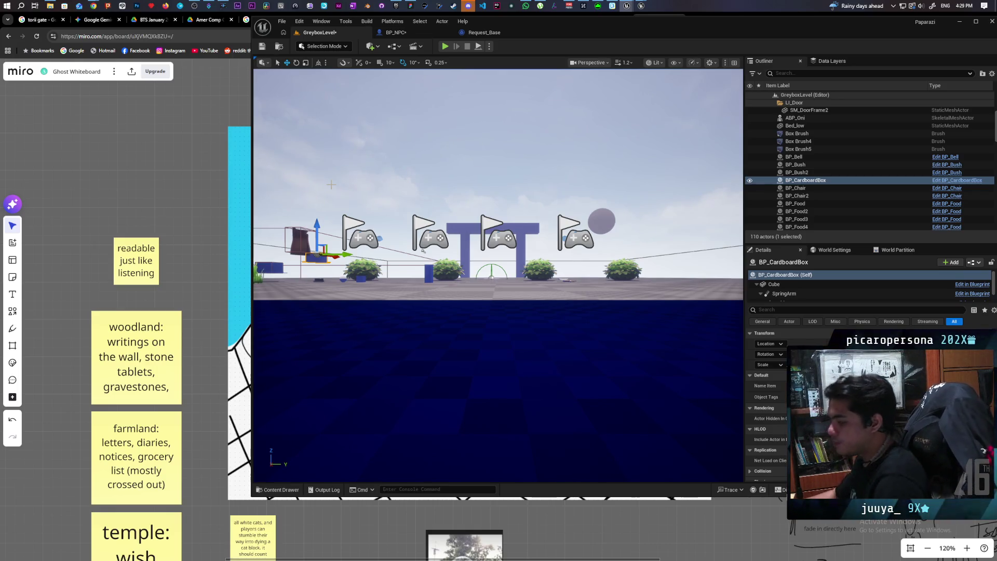
mouse_move(423, 250)
left_mouse_down()
mouse_move(520, 322)
mouse_move(332, 302)
left_mouse_up()
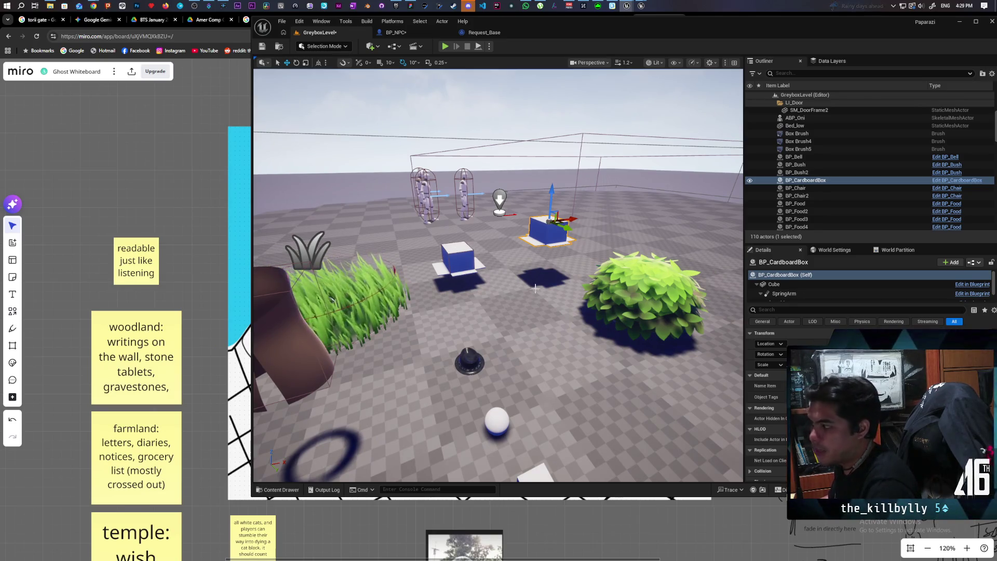
left_click_drag(475, 381, 475, 410)
left_click_drag(537, 278, 495, 236)
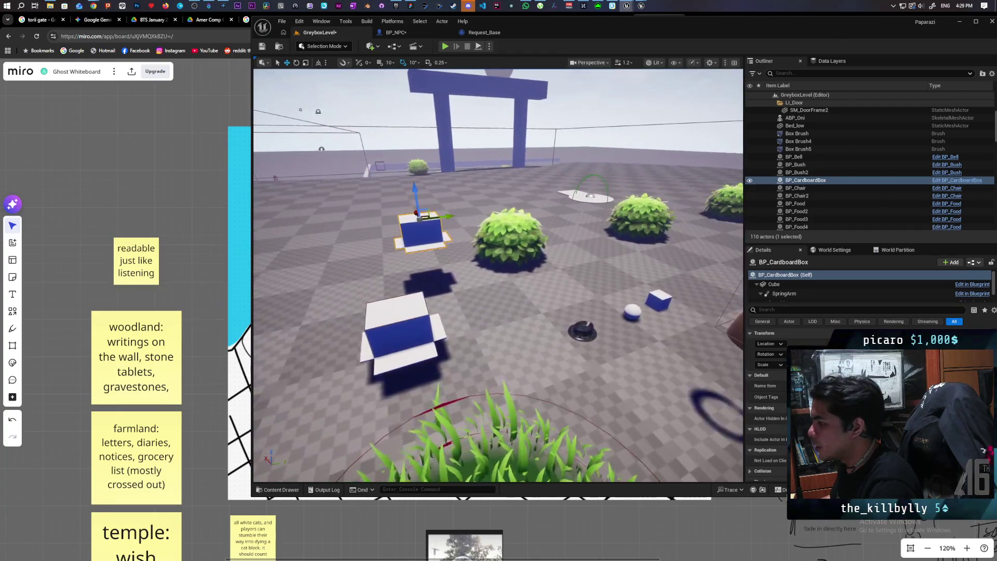
left_click(382, 318)
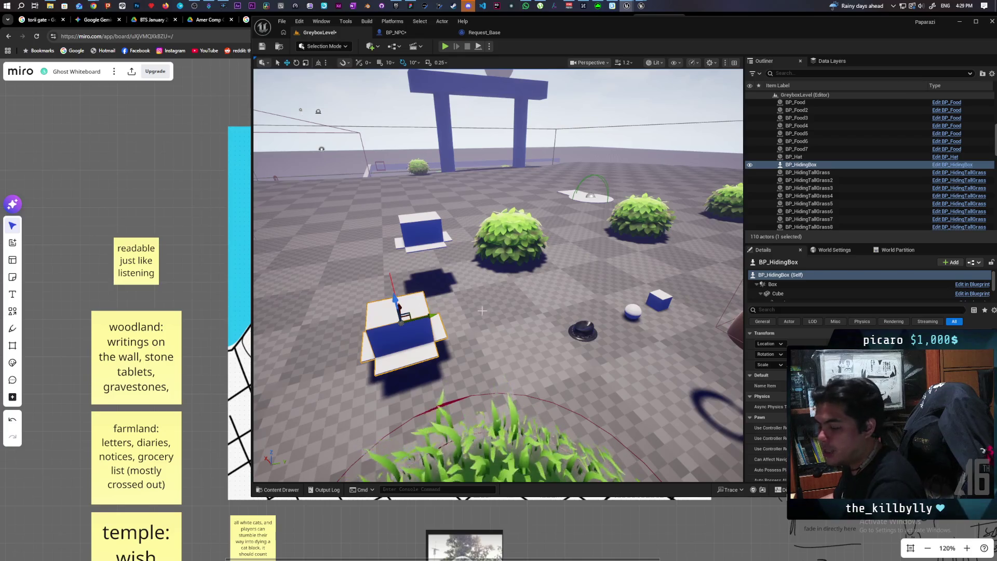
mouse_move(410, 340)
left_mouse_down()
mouse_move(386, 334)
mouse_move(410, 328)
left_mouse_up()
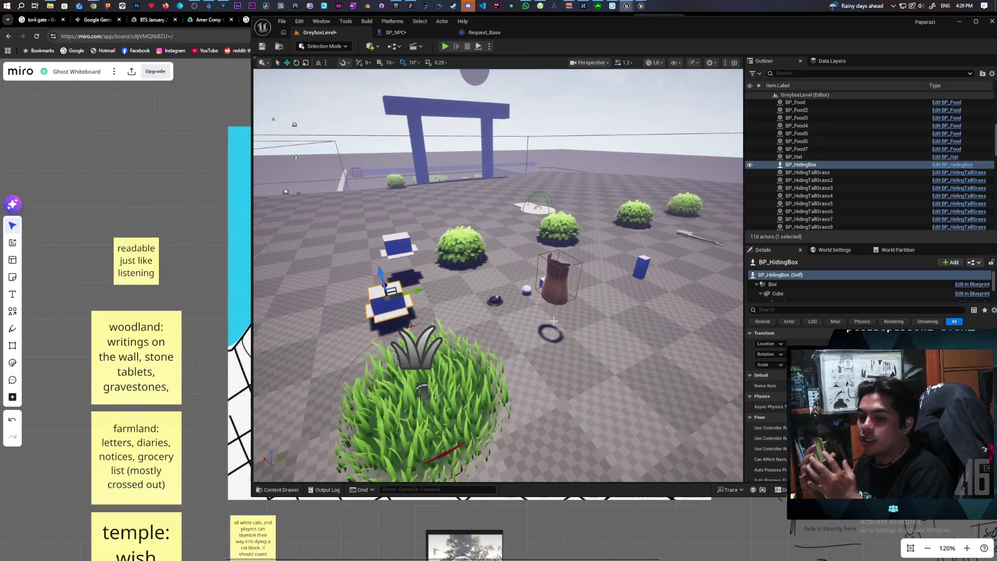
key("e")
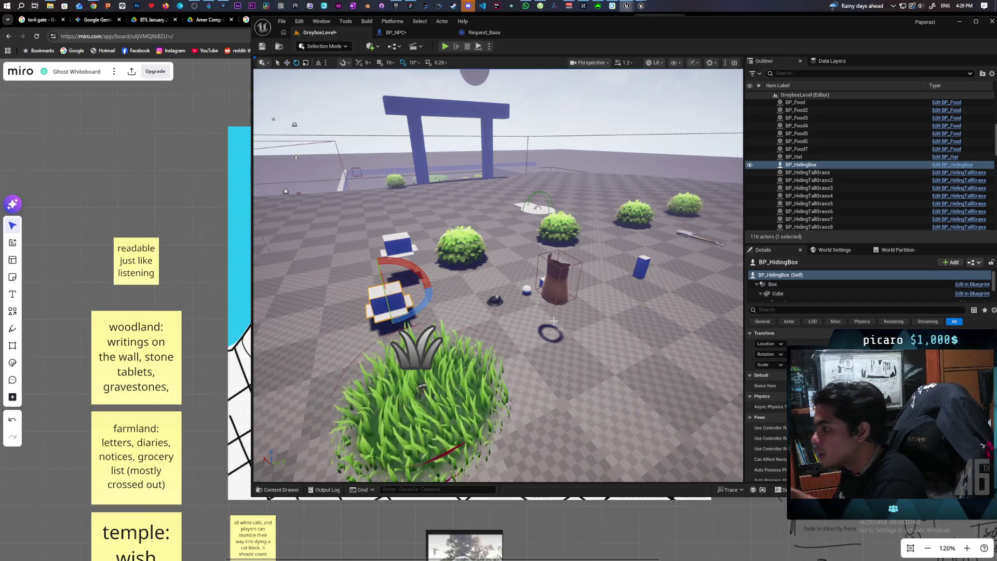
mouse_move(509, 242)
left_mouse_down()
mouse_move(502, 205)
mouse_move(498, 265)
left_mouse_up()
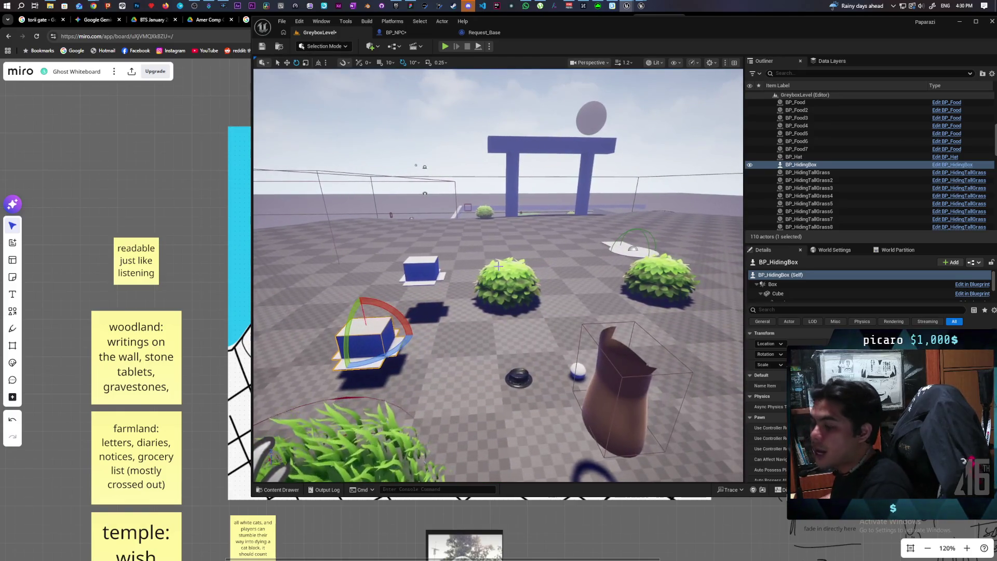
left_click(427, 264)
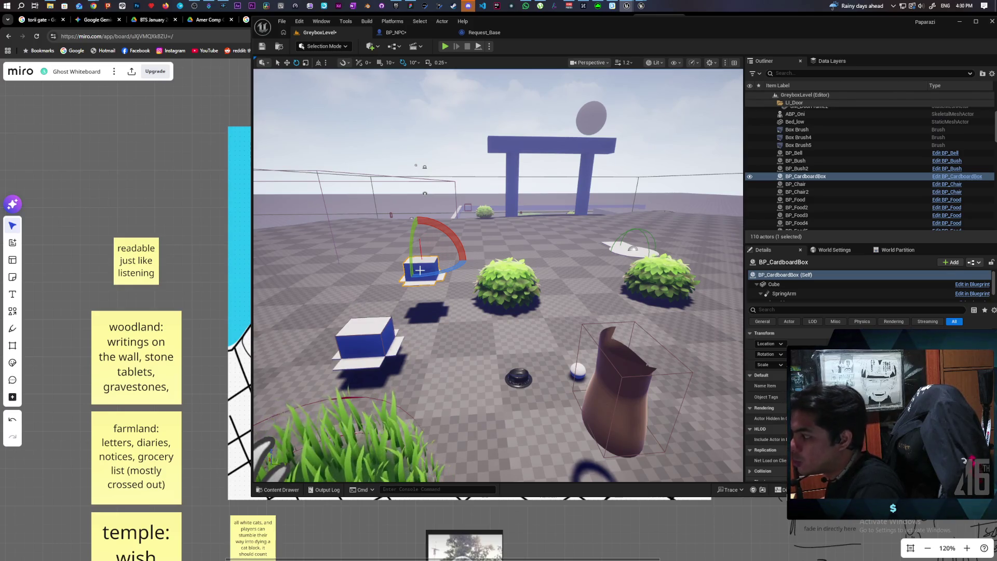
left_click(408, 186)
left_click(425, 269)
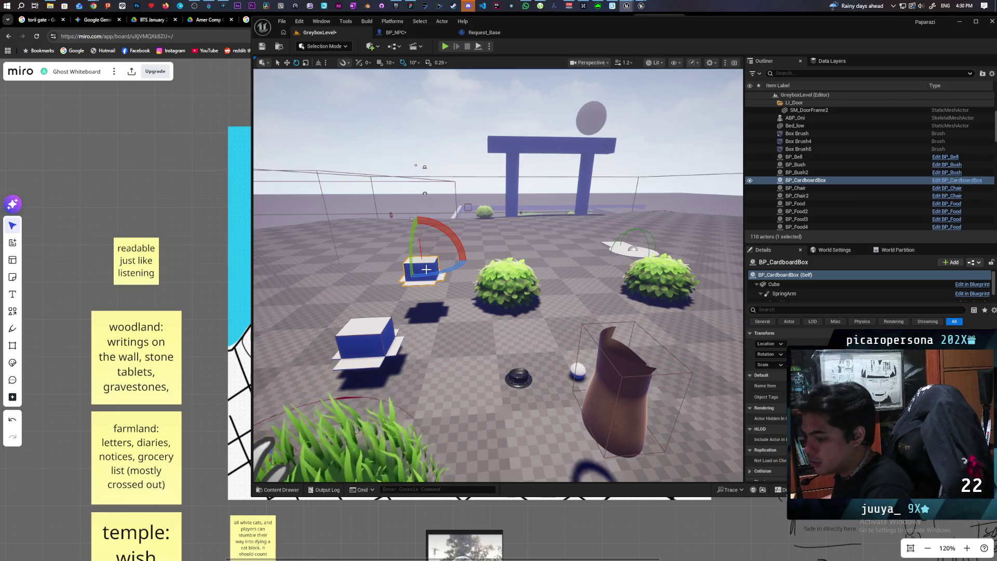
key("w")
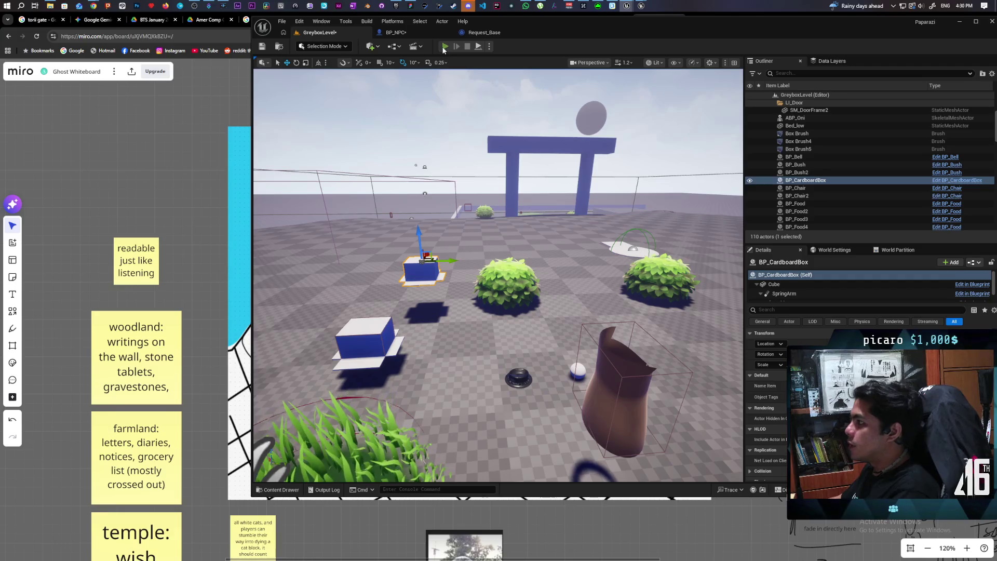
left_click(445, 47)
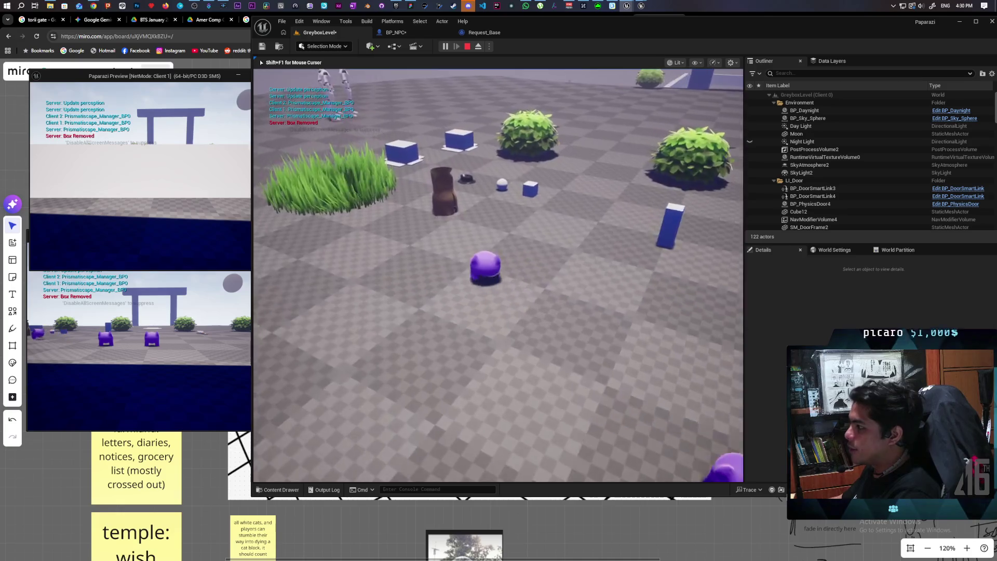
key("w")
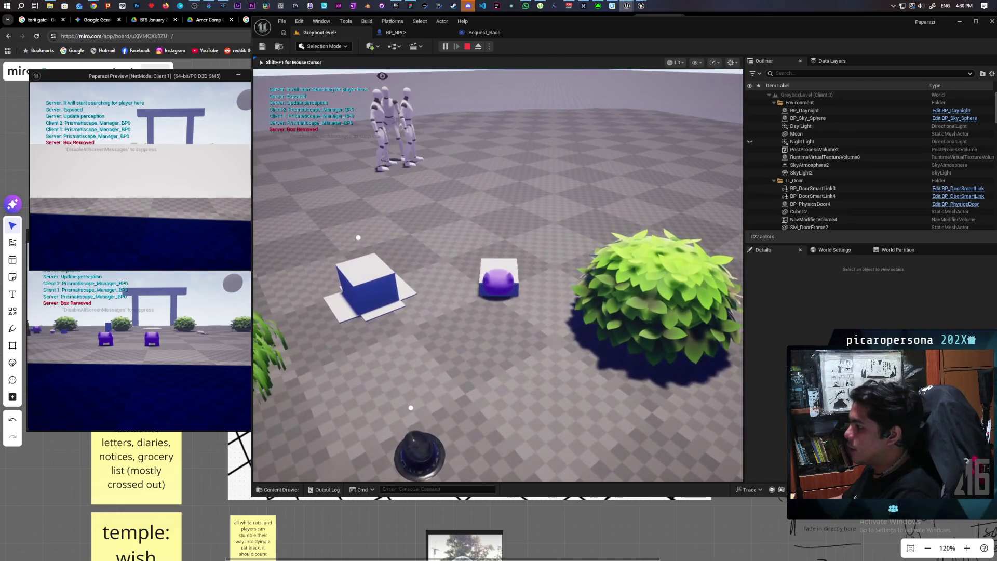
key("w")
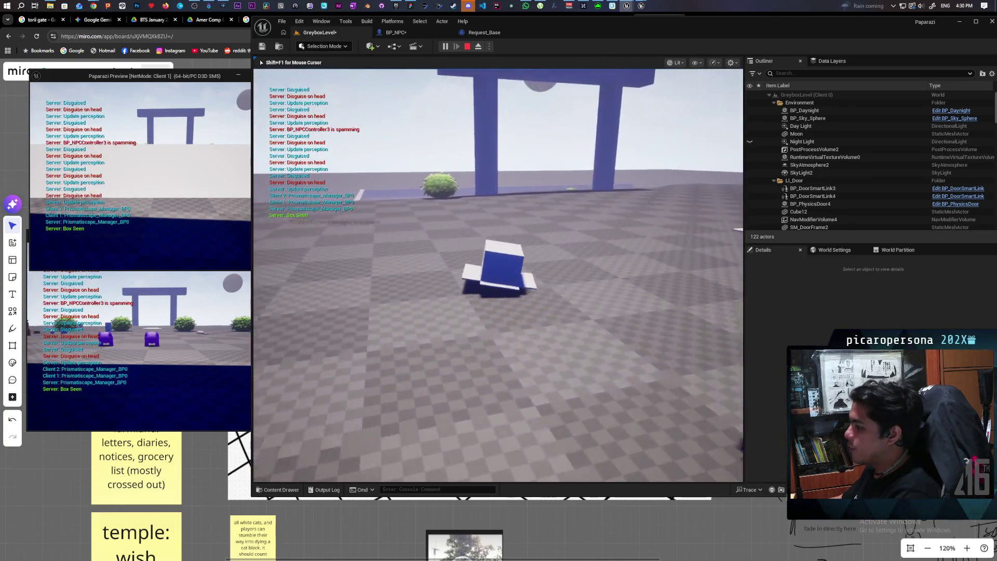
key("w")
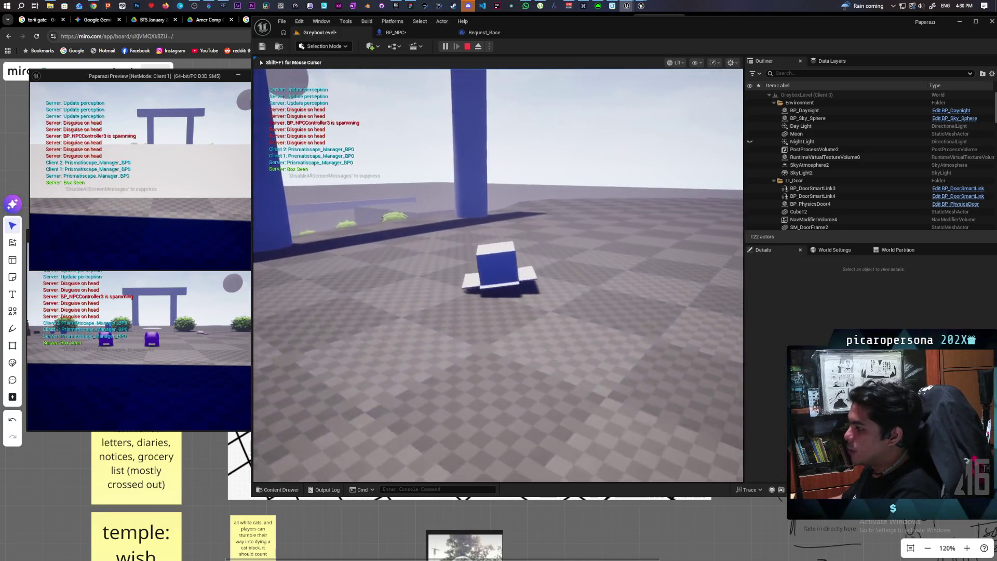
key("w")
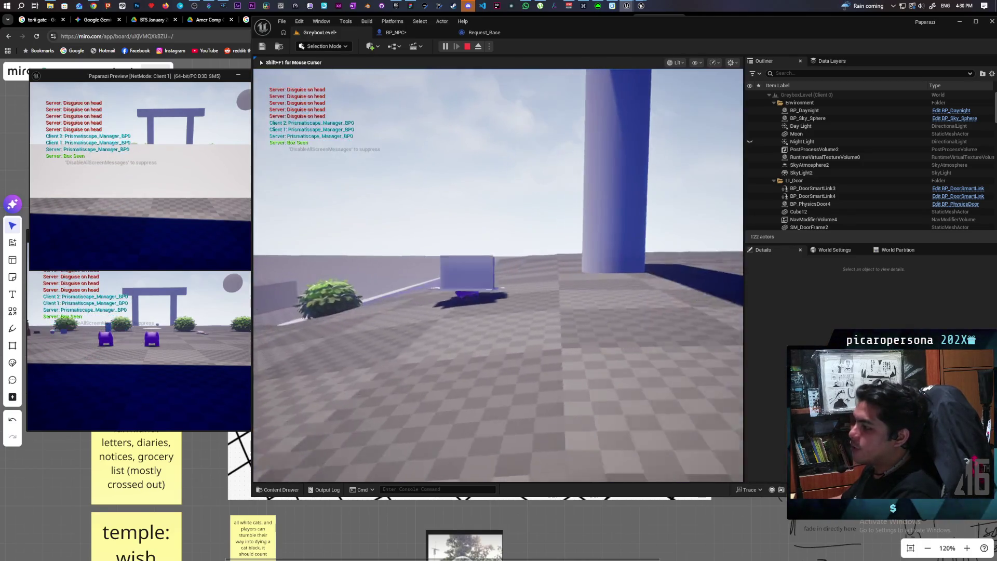
key("w")
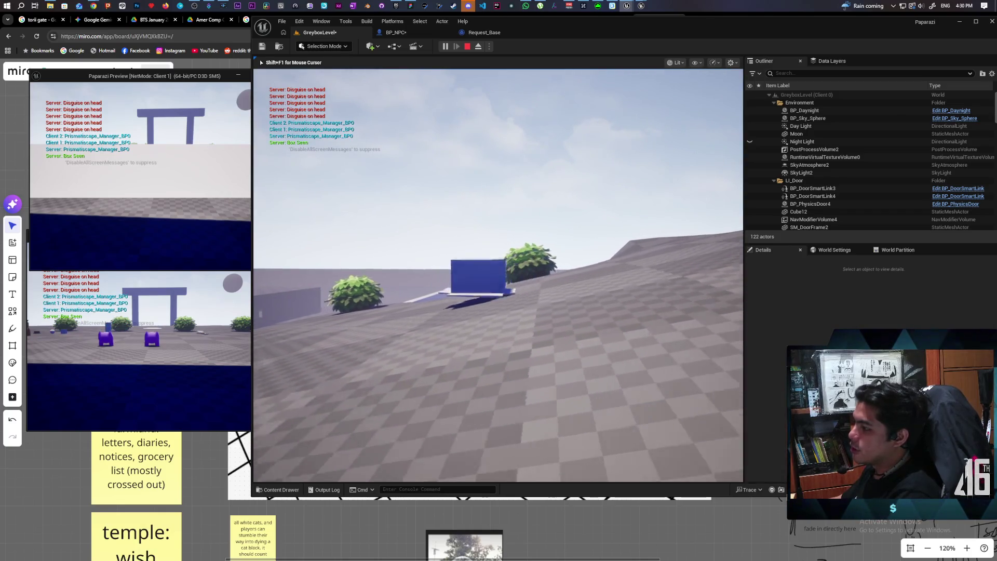
key("w")
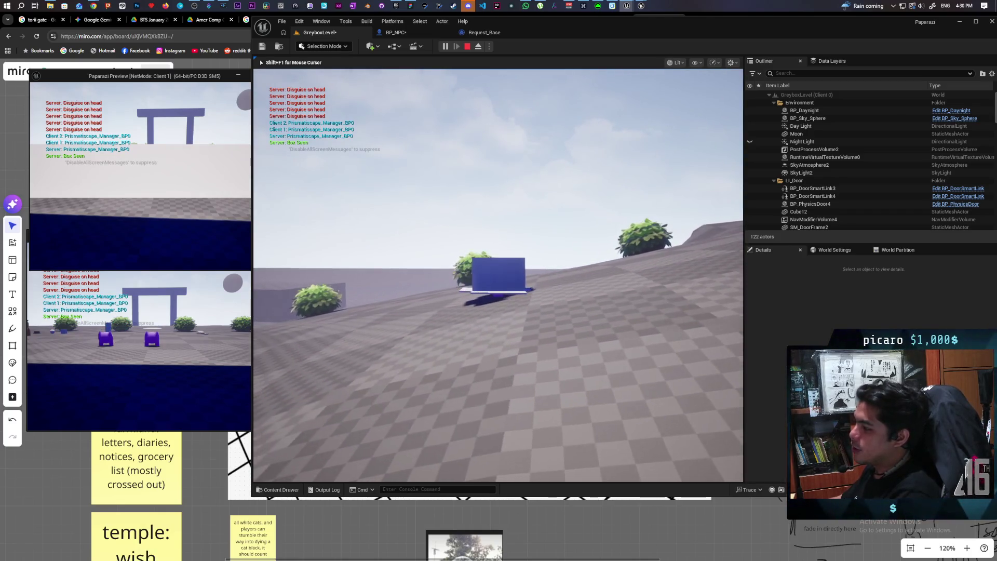
key("w")
key("w")
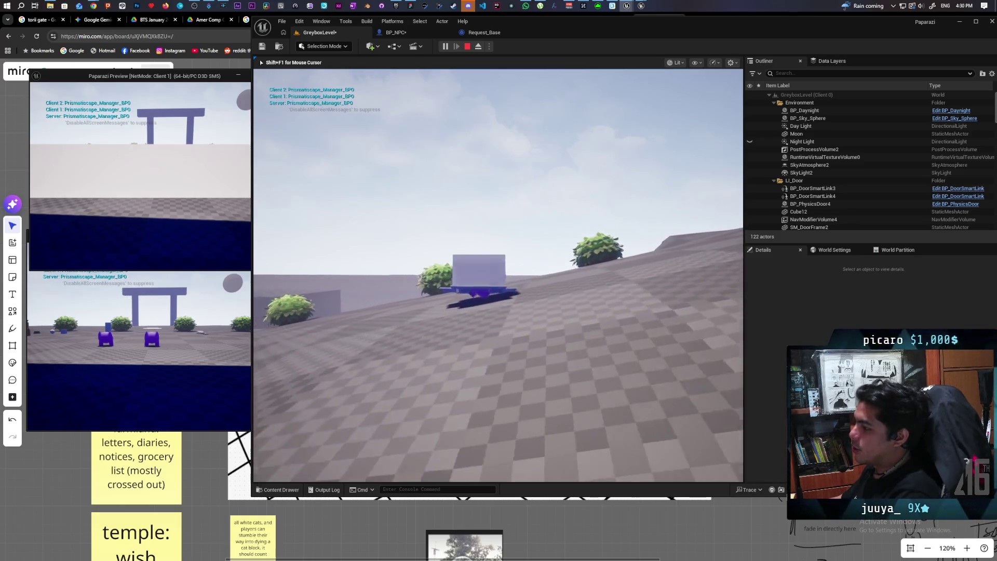
key("w")
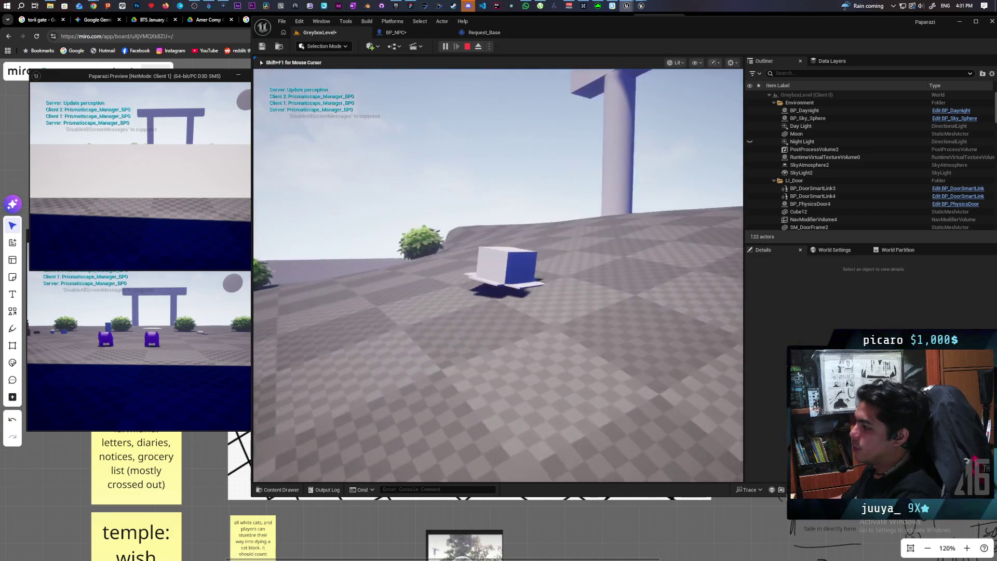
key("w")
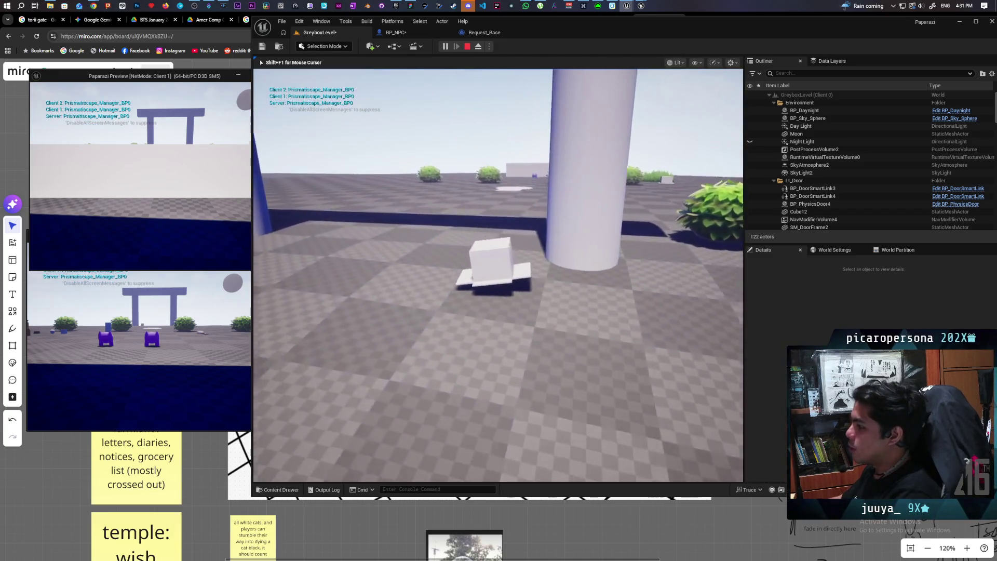
key("w")
key("w")
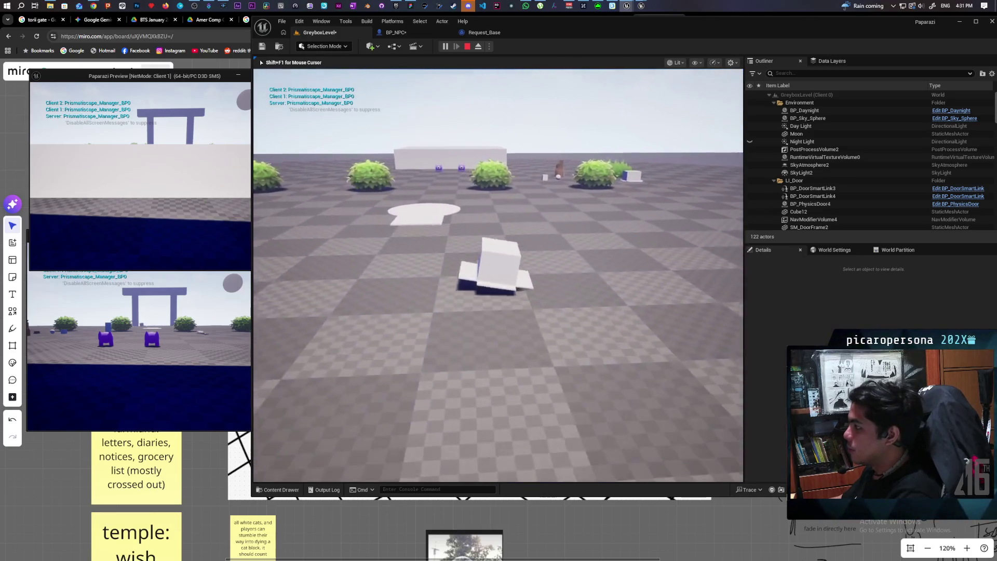
key("w")
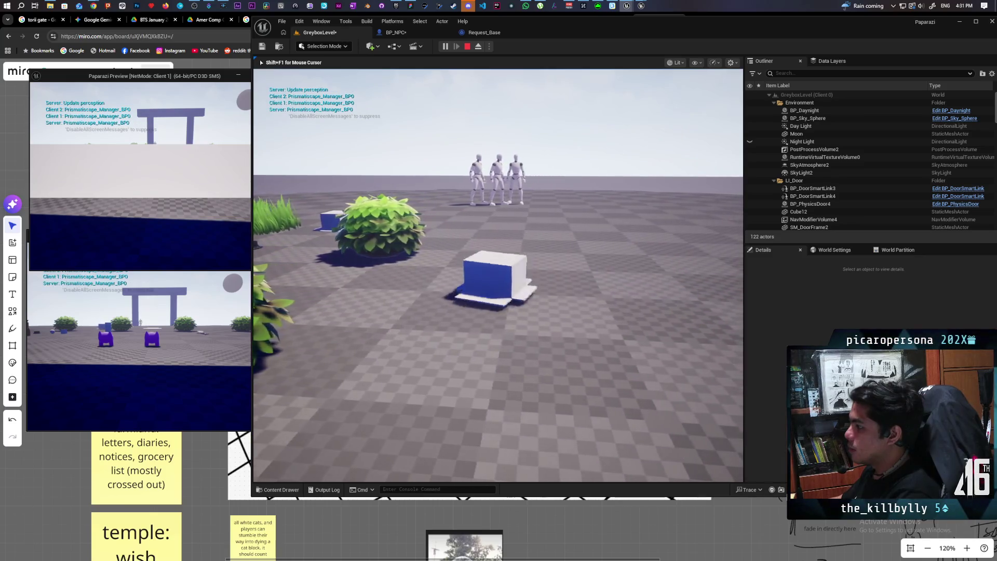
key("w")
key("w")
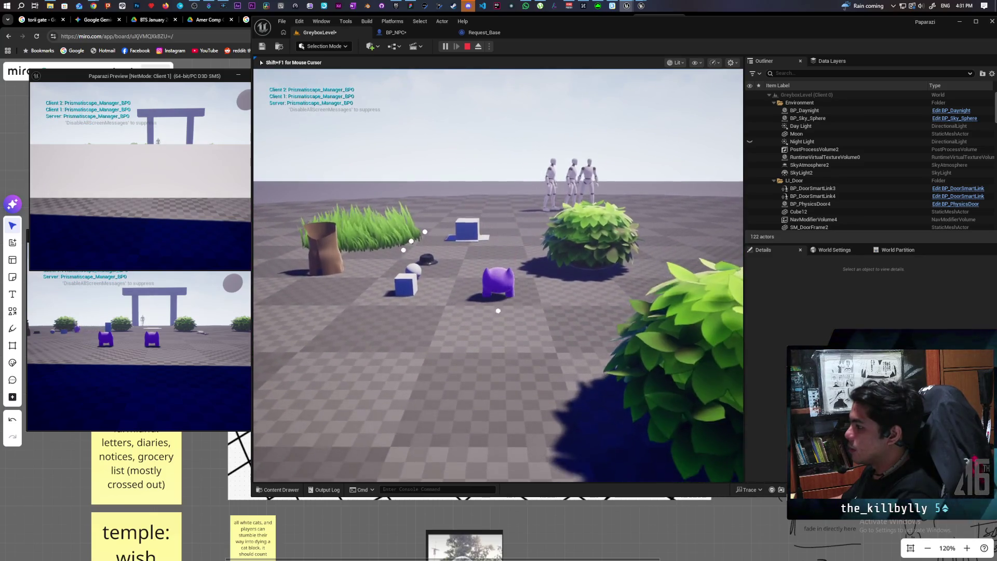
key("w")
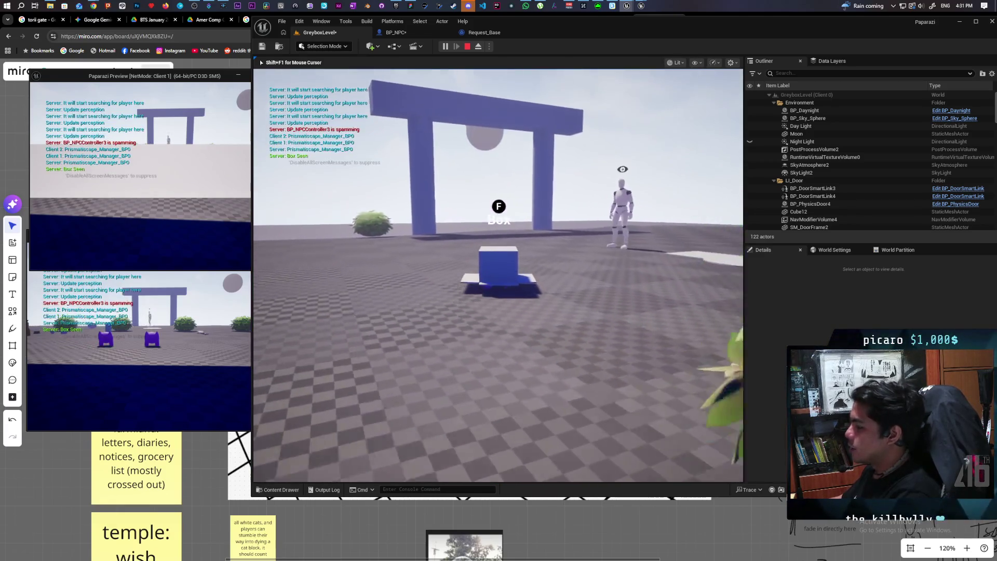
Walk the player carrying the box past the white wall toward the bushes and pillar.
key("f")
key("w")
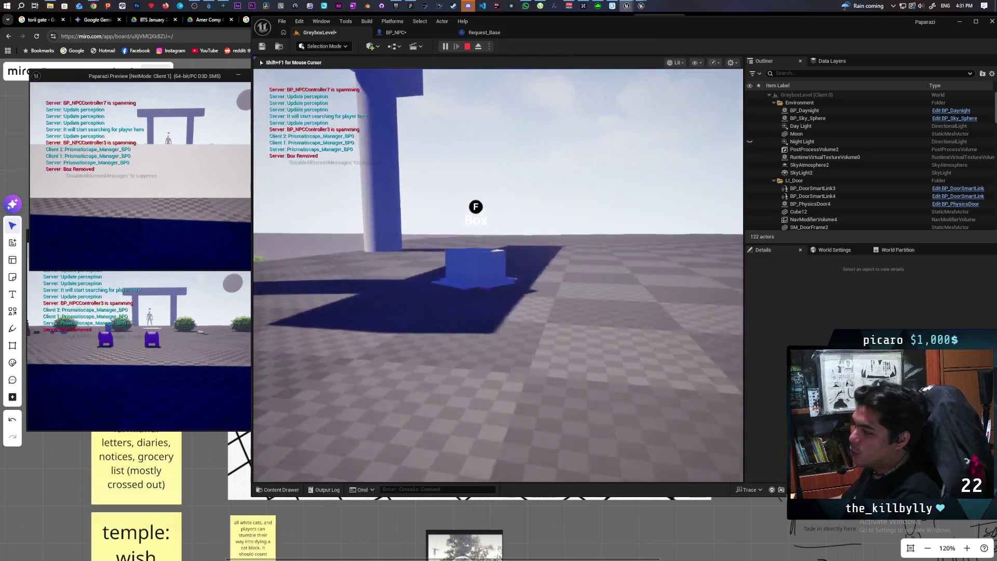
key("w")
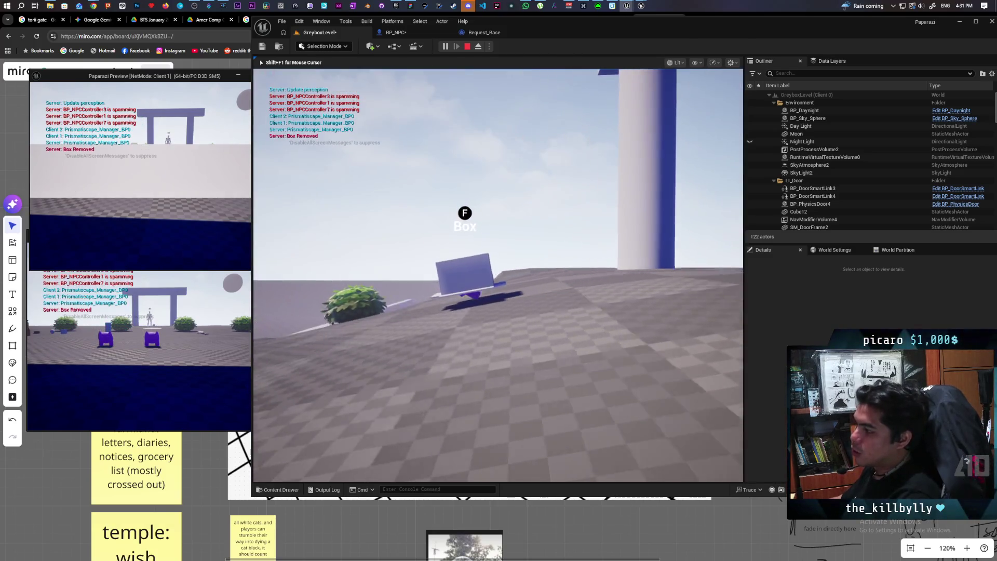
key("w")
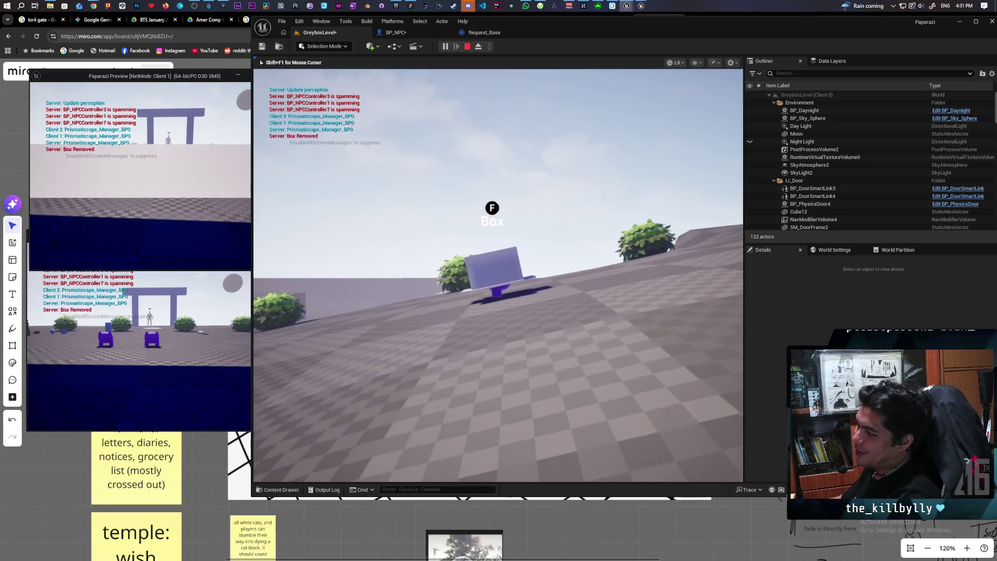
key("a")
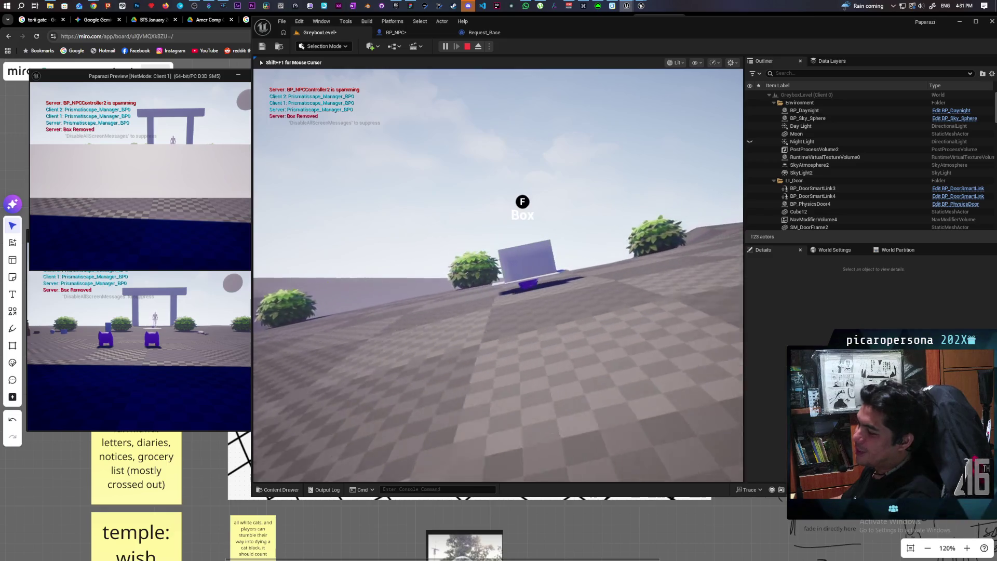
key("d")
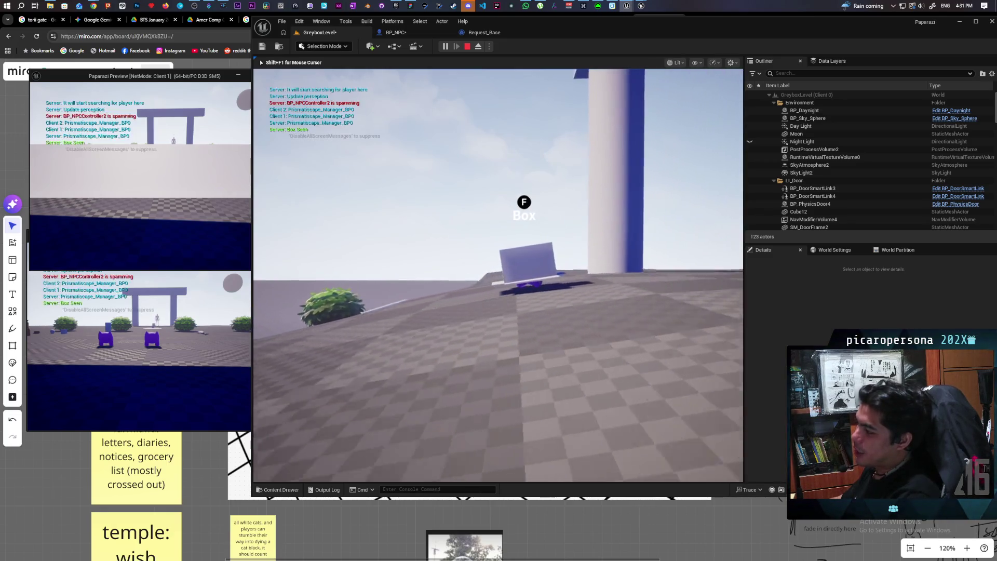
key("a")
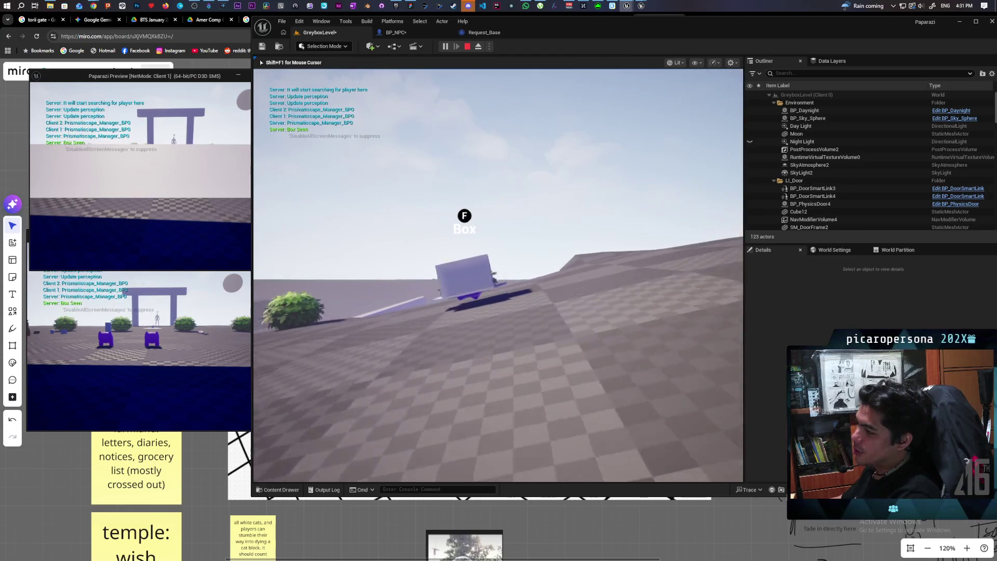
key("a")
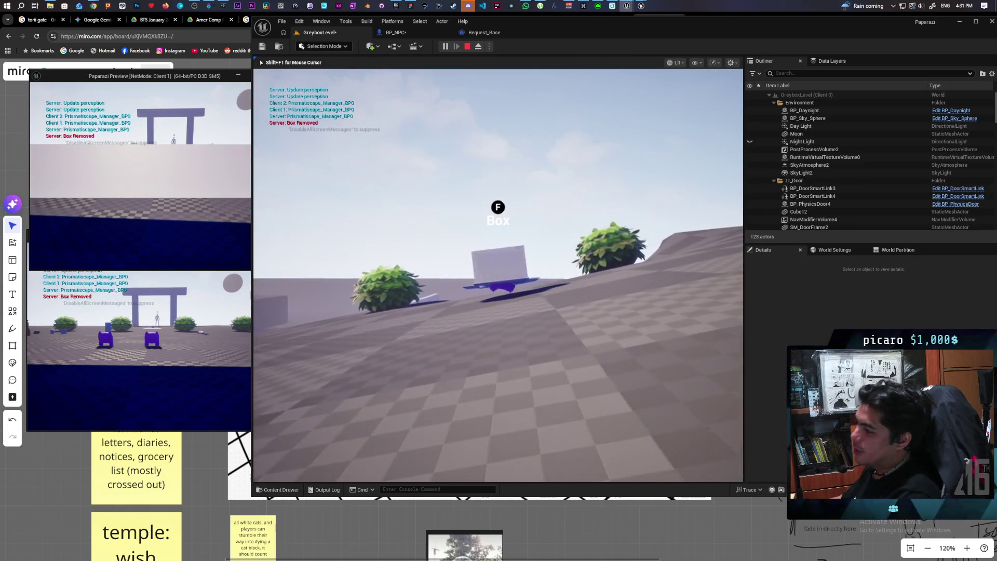
key("d")
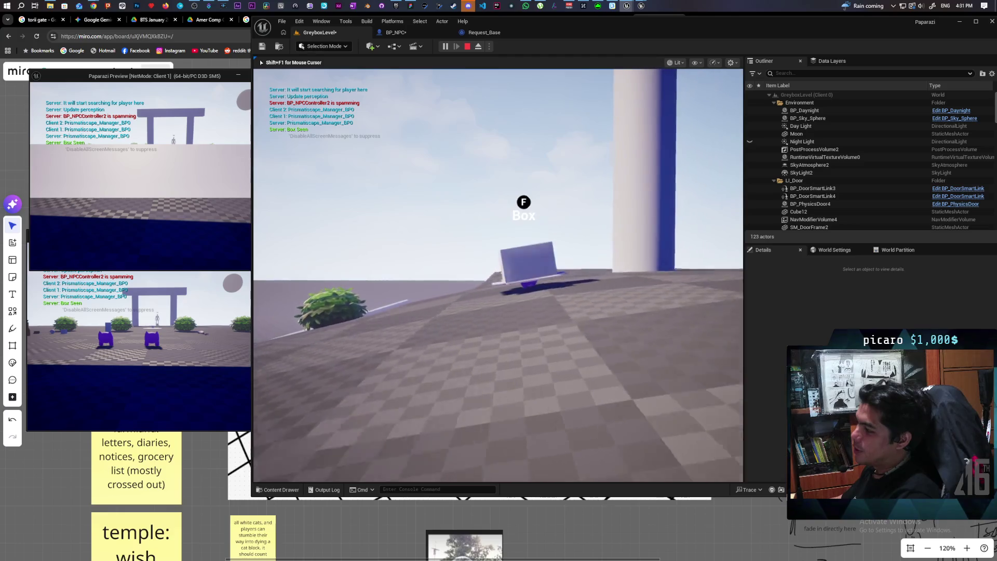
key("d")
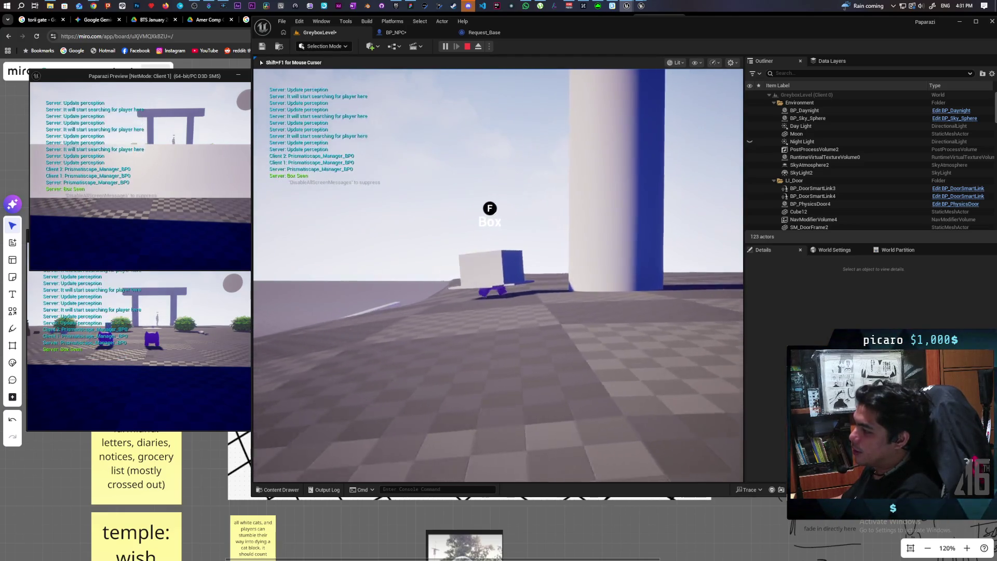
Move across the checkered ground onto the slope, then stop the test session with Esc.
key("a")
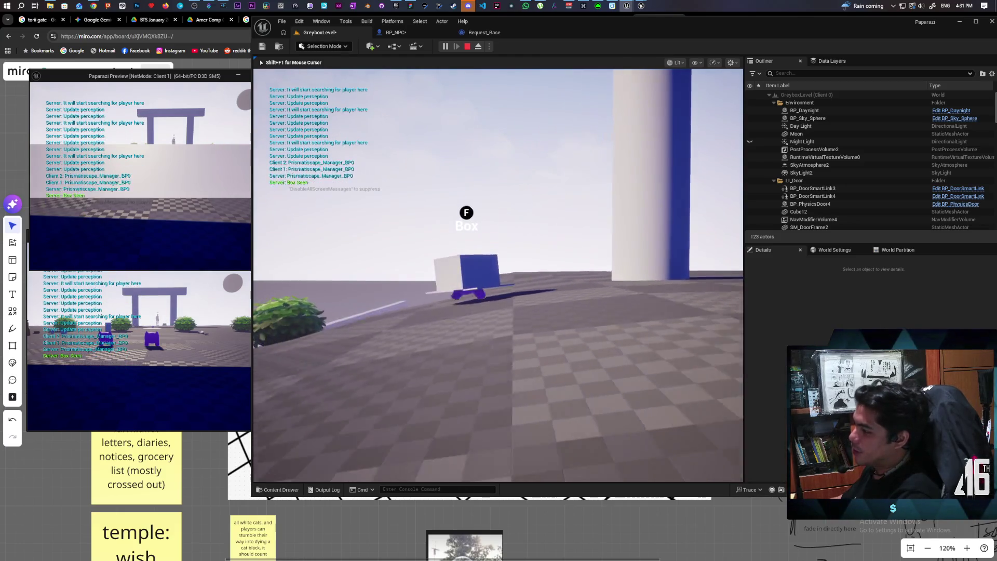
key("a")
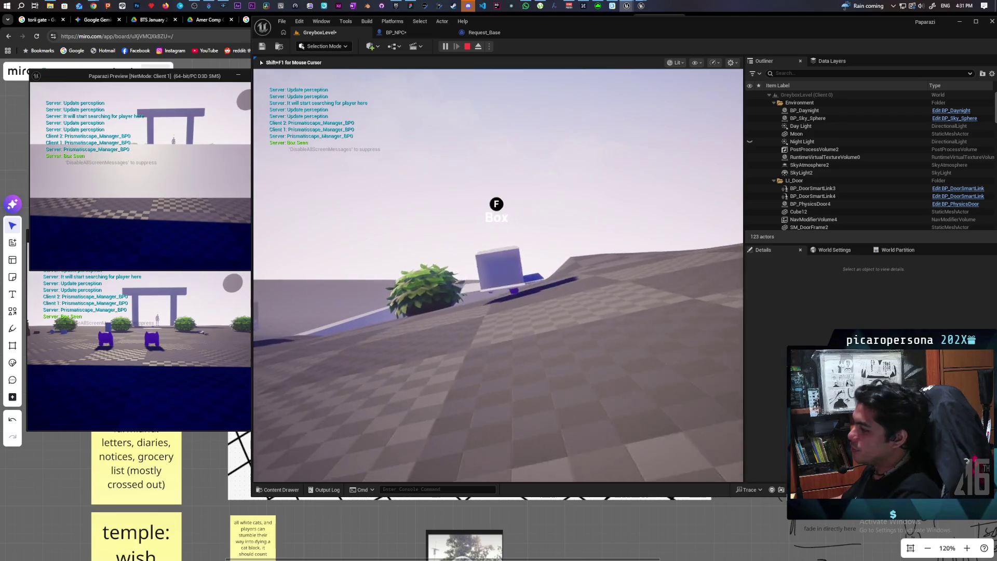
key("a")
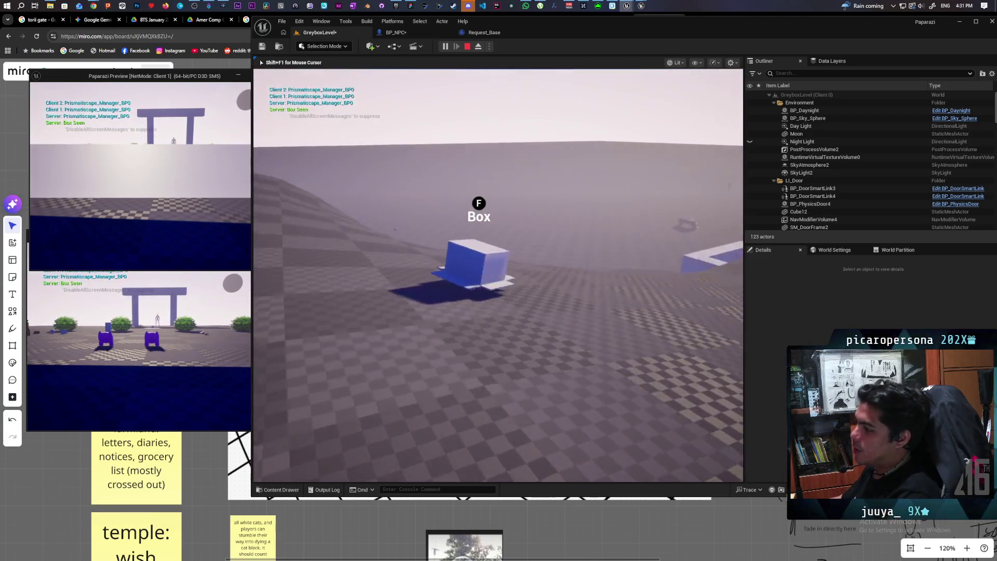
key("d")
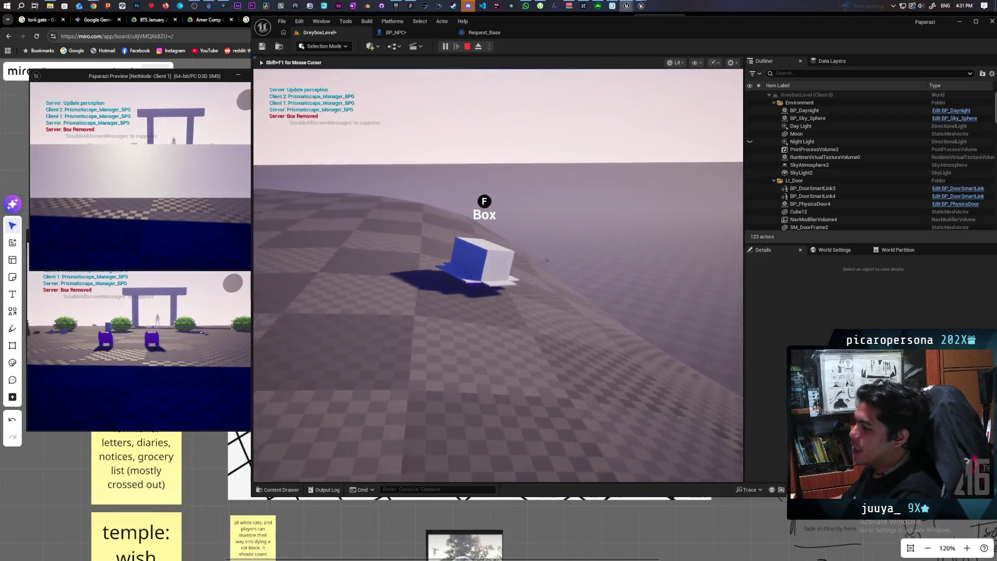
key("d")
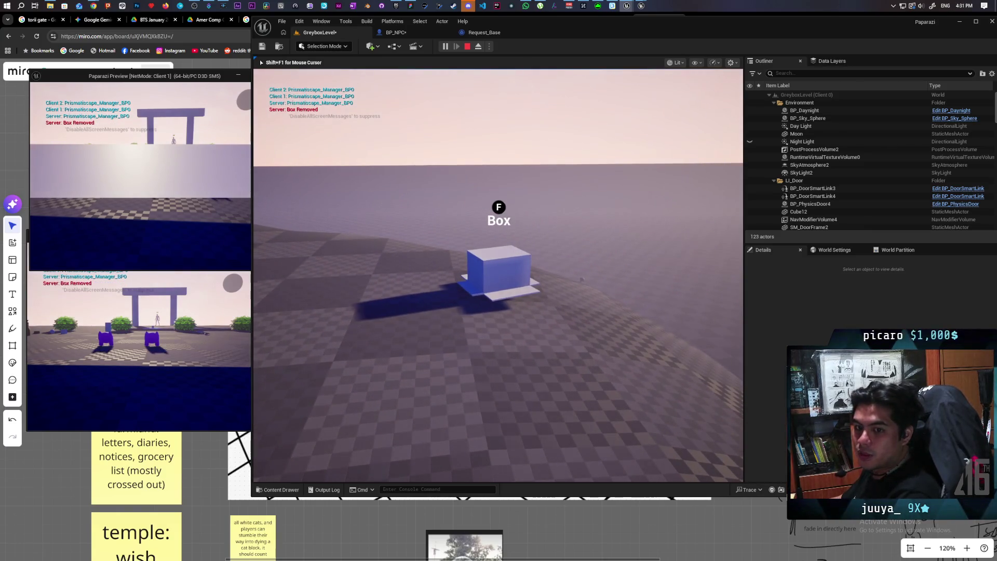
key("w")
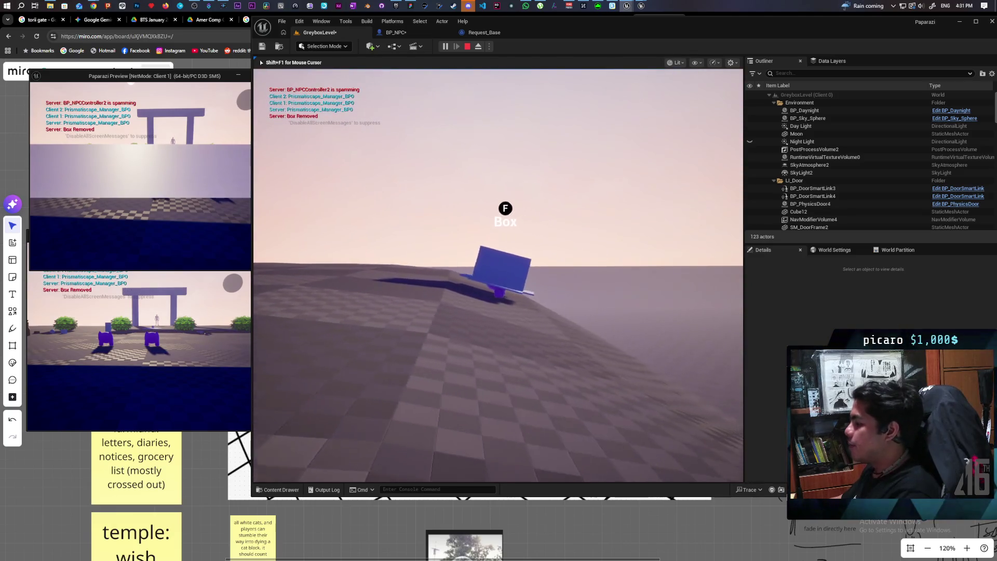
key("w")
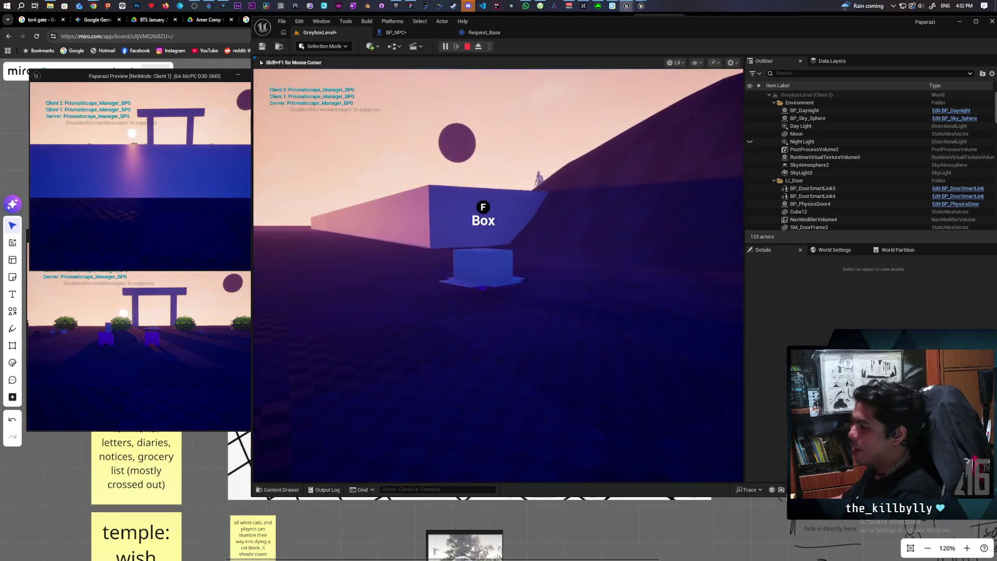
key("Escape")
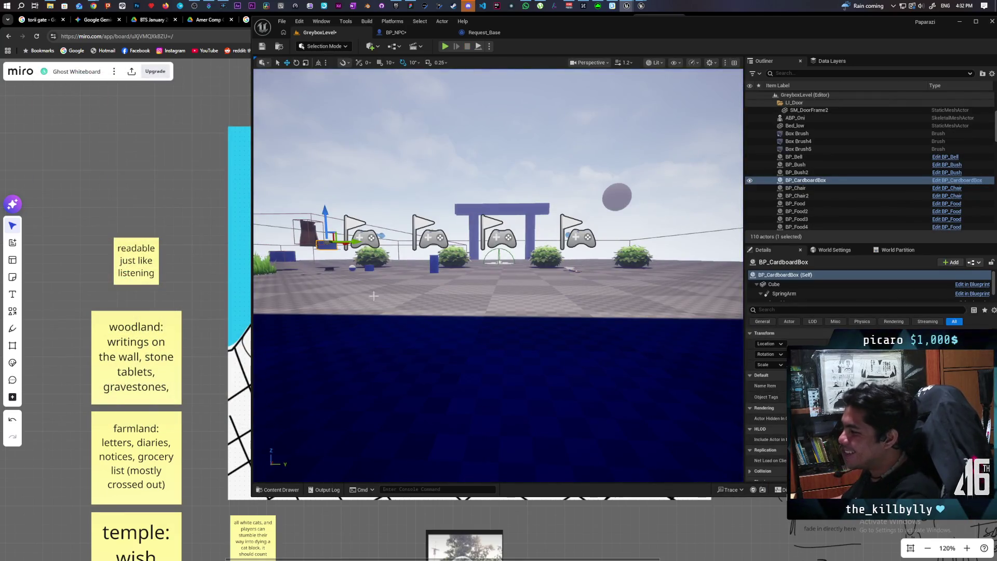
Select BP_HidingBox in the level, save the GreyboxLevel map, and start a play test.
left_click_drag(427, 274, 424, 313)
left_click(458, 306)
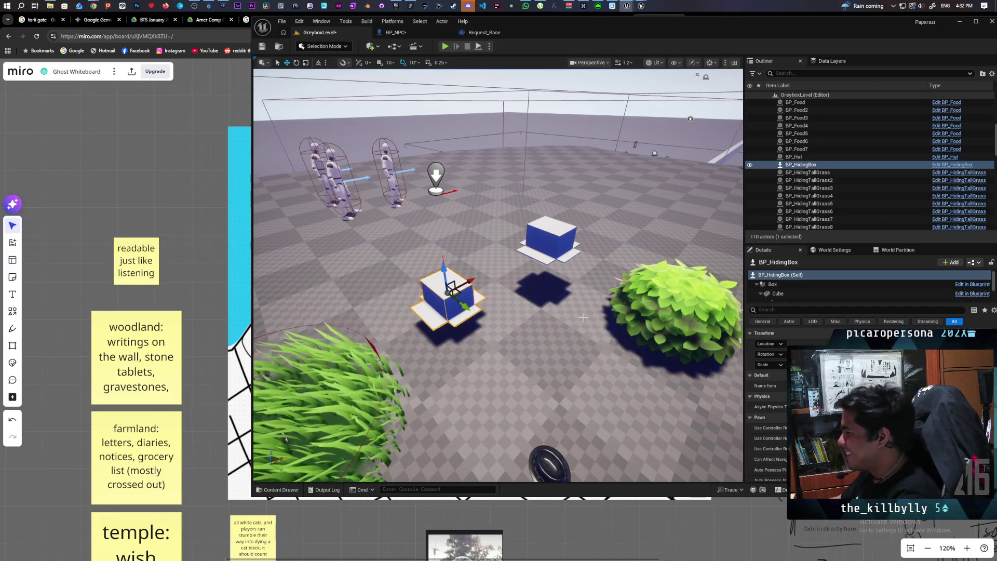
left_click_drag(508, 291, 508, 291)
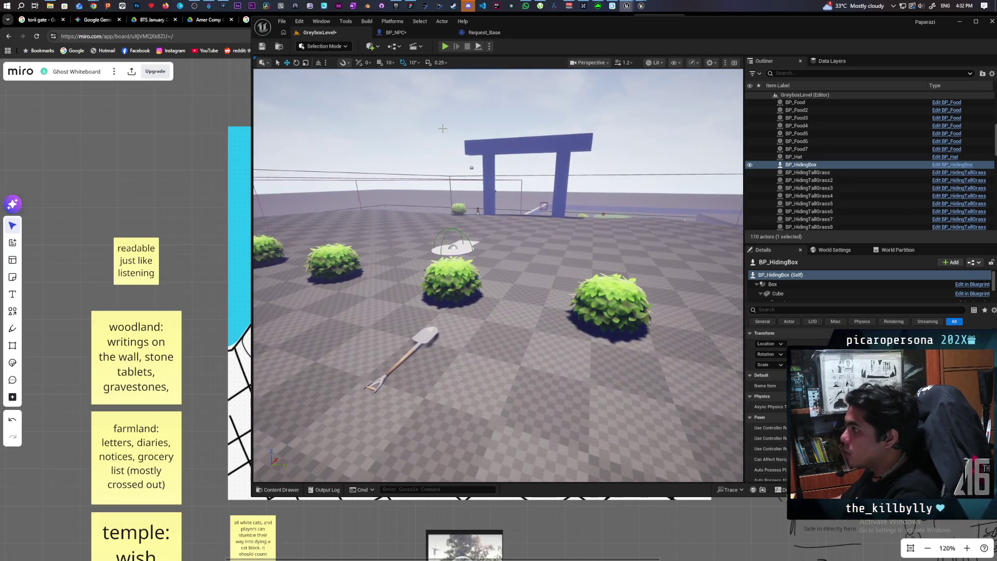
key("ctrl+s")
left_click_drag(494, 193, 494, 193)
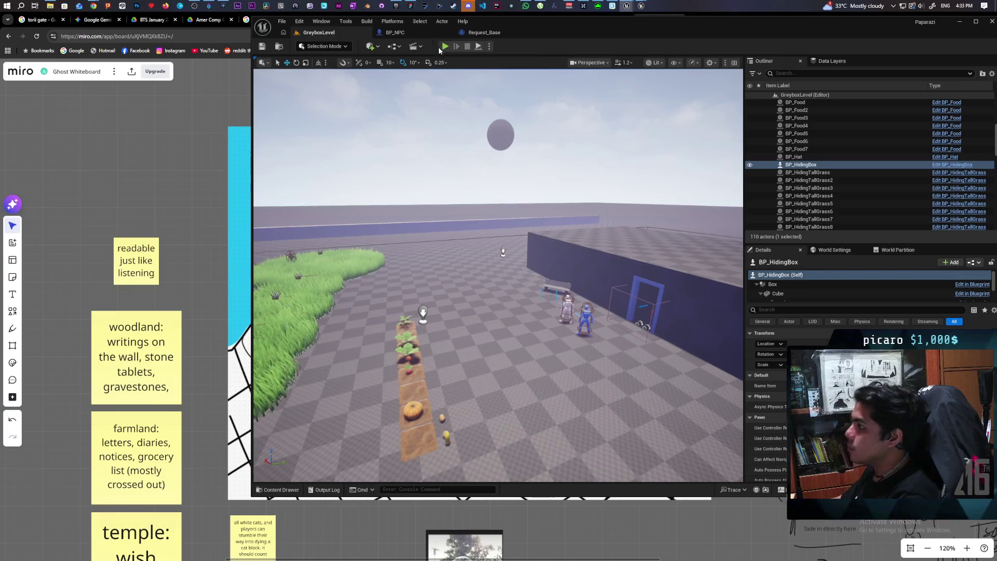
left_click(445, 46)
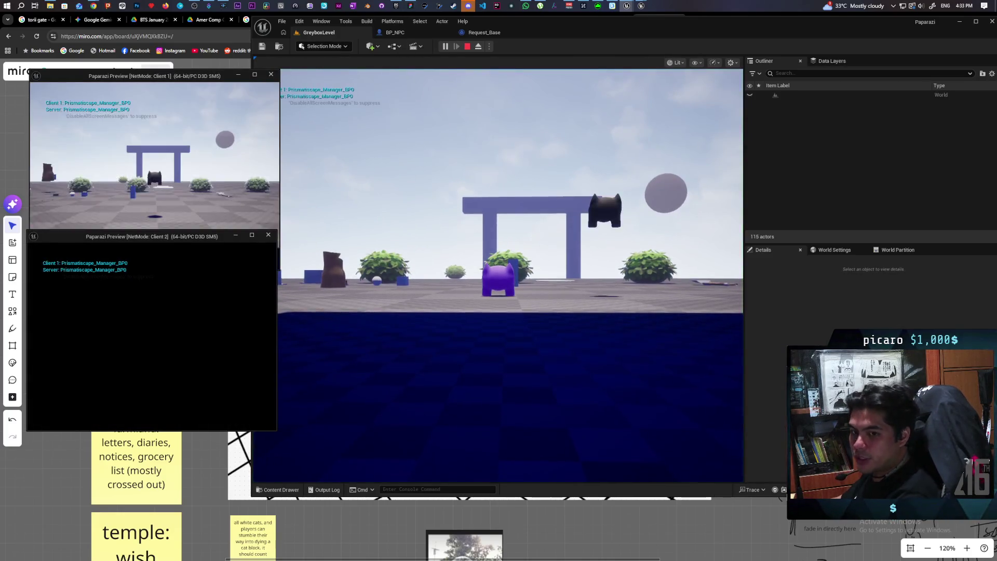
Stop the test, set Net Mode to Play Standalone, and relaunch the game.
key("Escape")
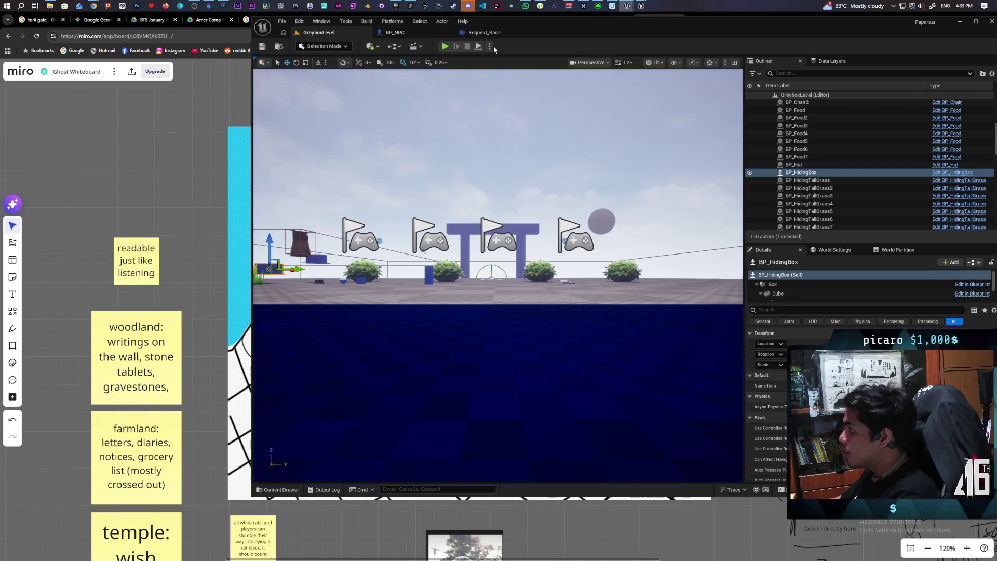
left_click(489, 46)
mouse_move(511, 203)
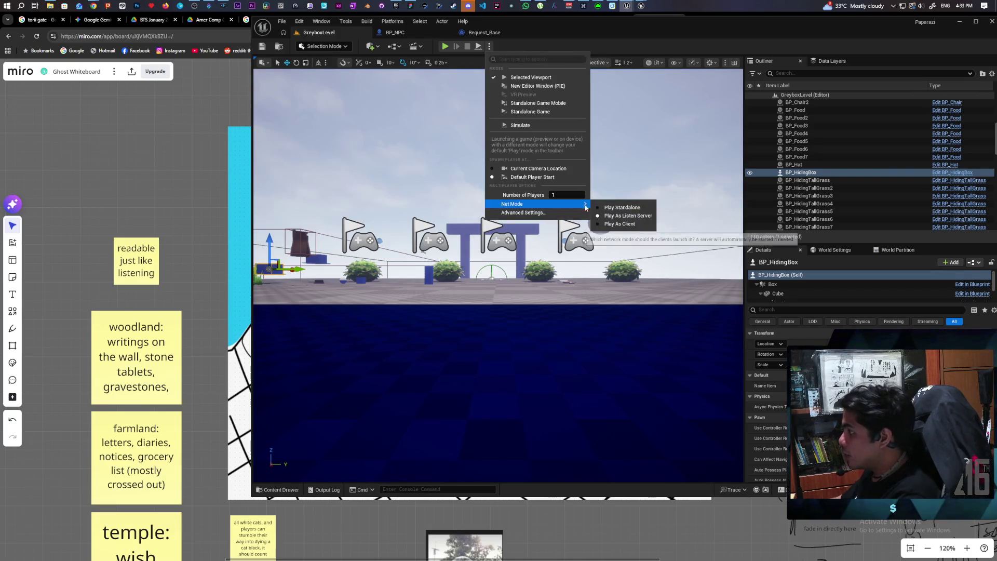
left_click(612, 213)
left_click(444, 47)
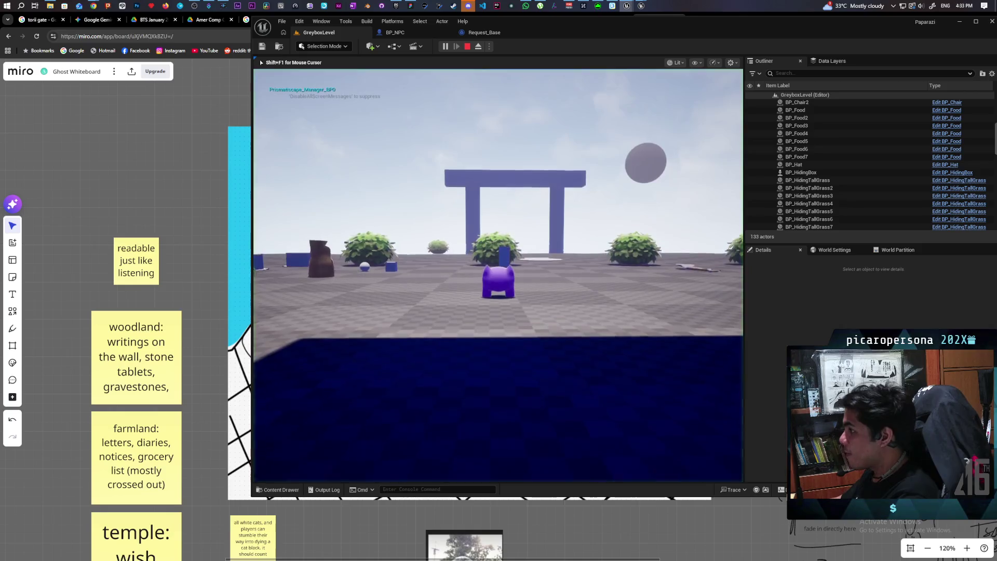
Pick up the shovel, walk into the tall grass, and listen to the NPC.
key("w")
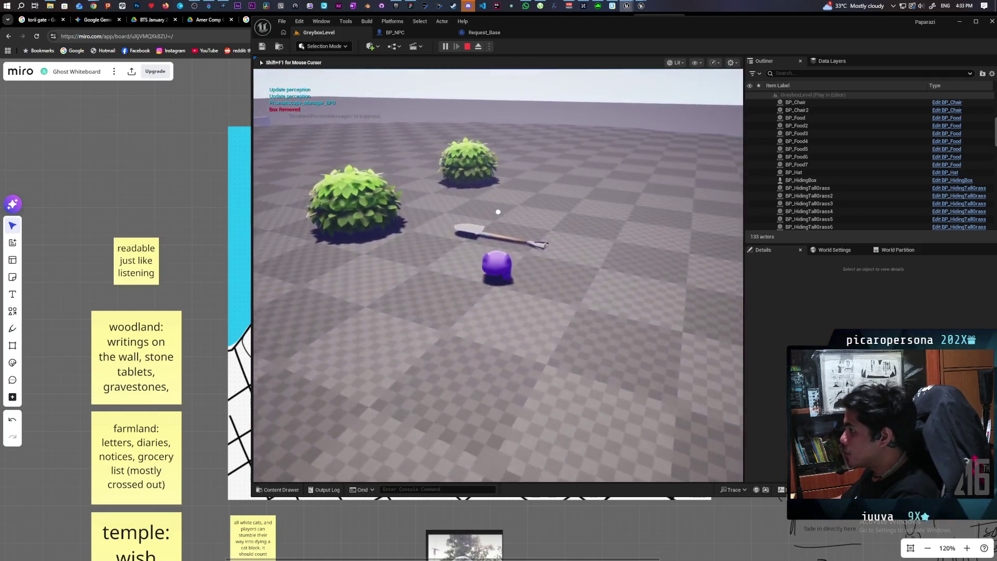
key("w")
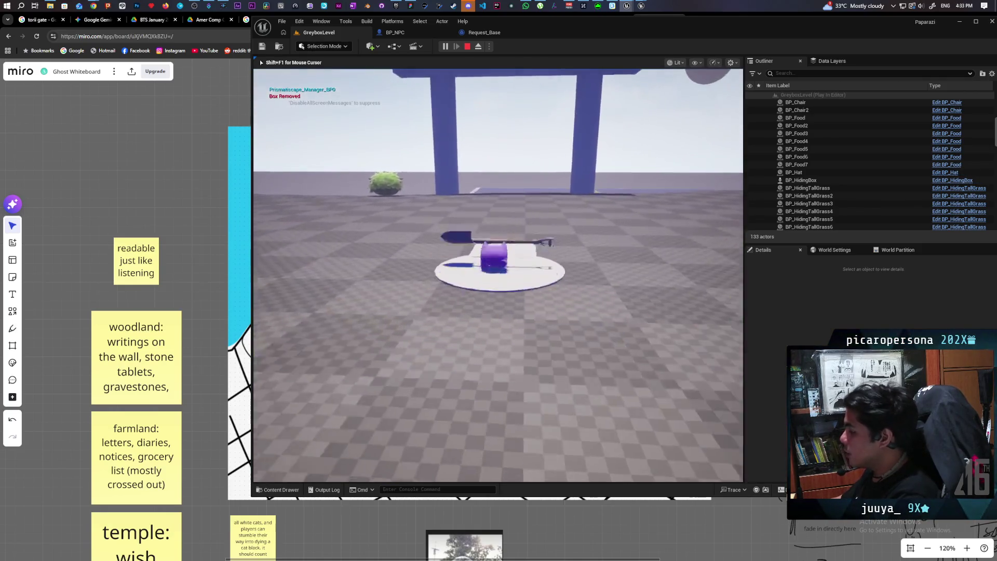
key("w")
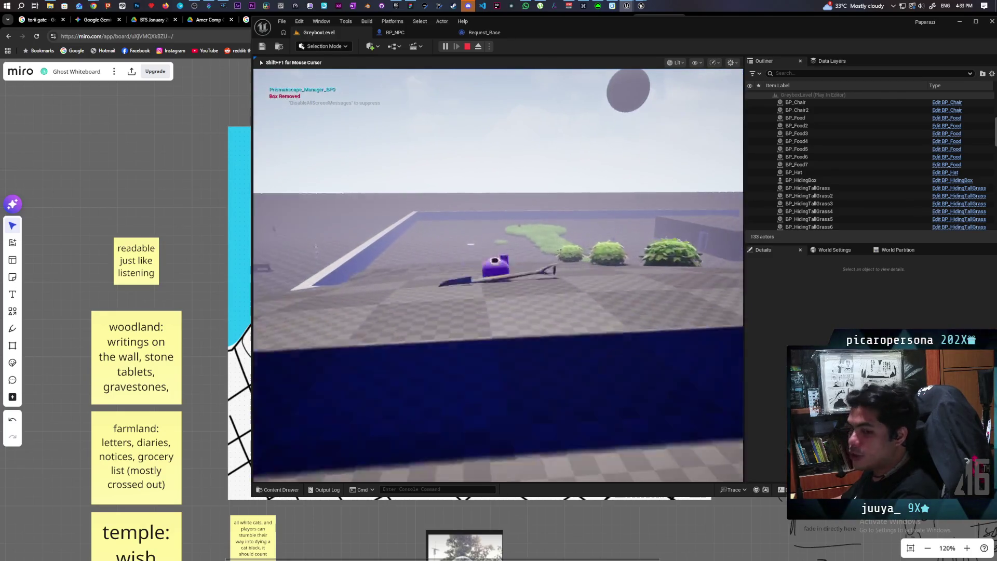
key("w")
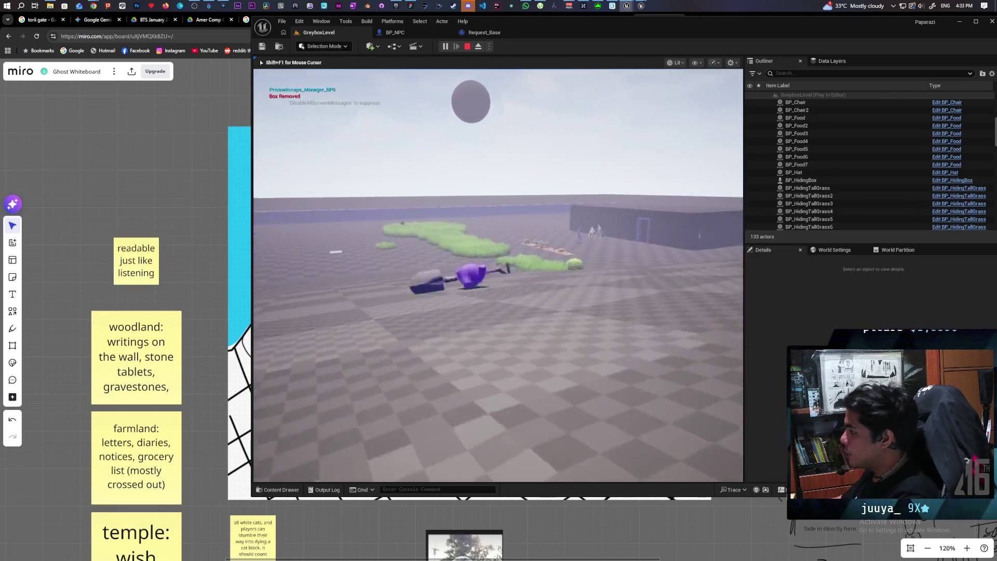
key("w")
key("w")
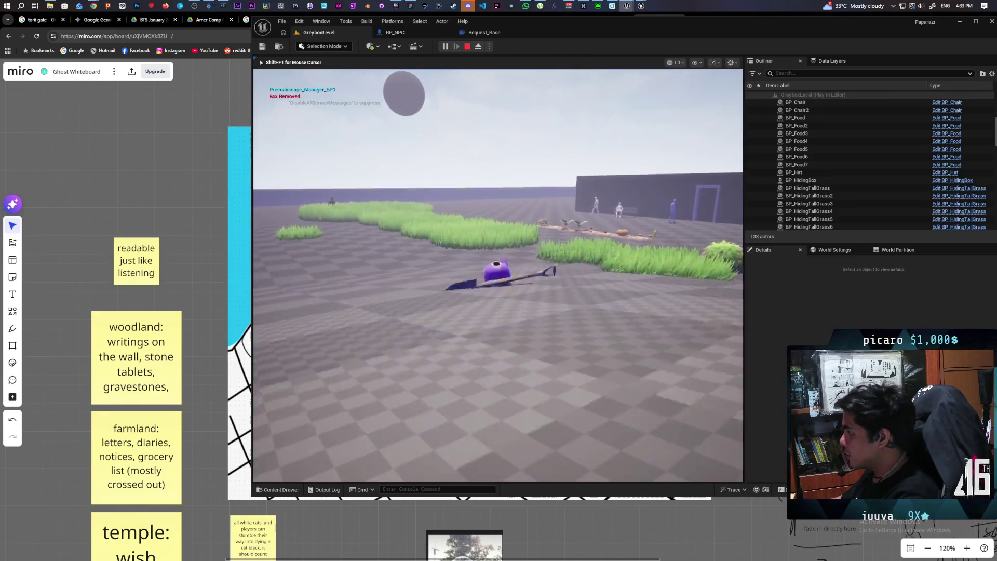
key("w")
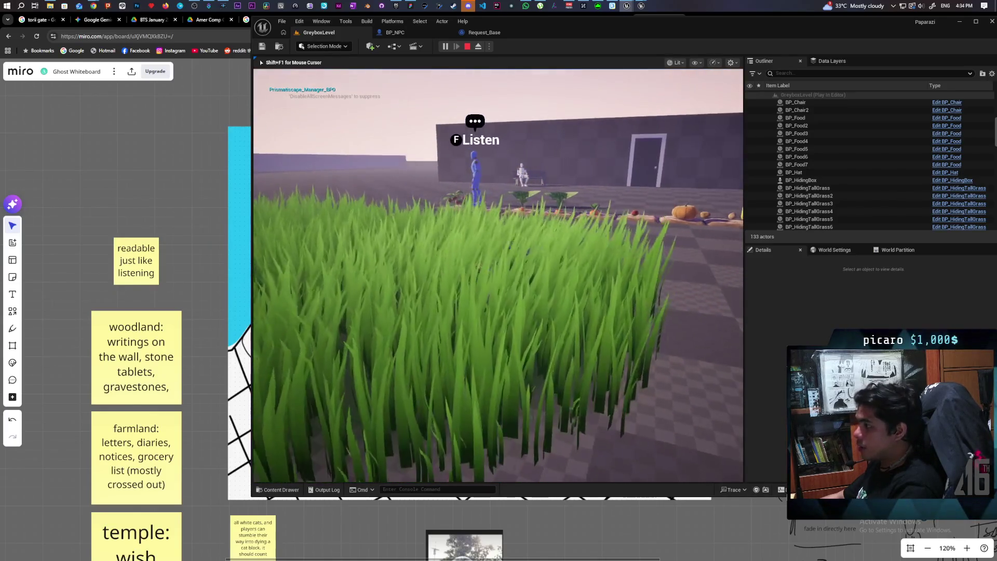
key("f")
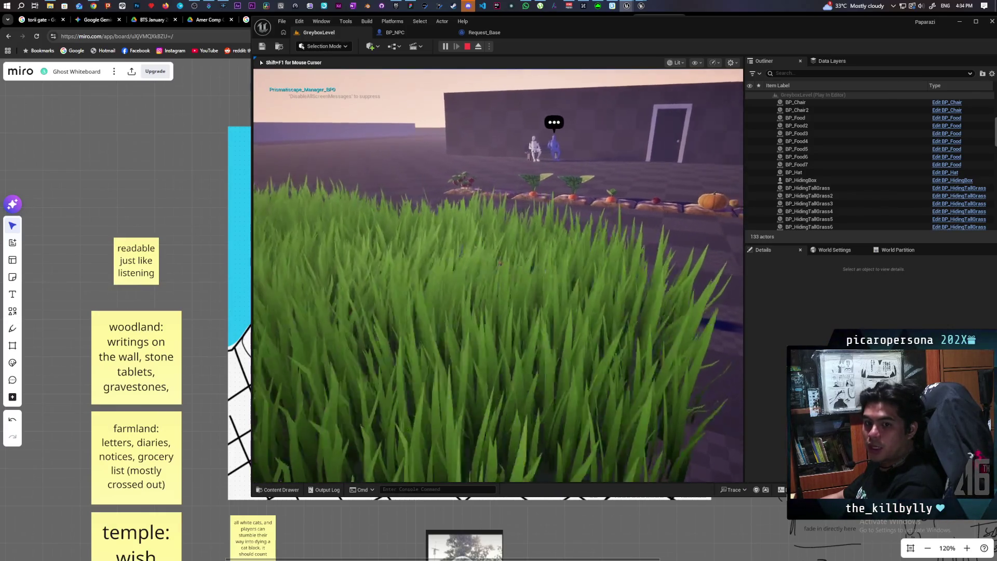
Walk near the seated NPCs, then retreat deeper into the tall grass.
key("w")
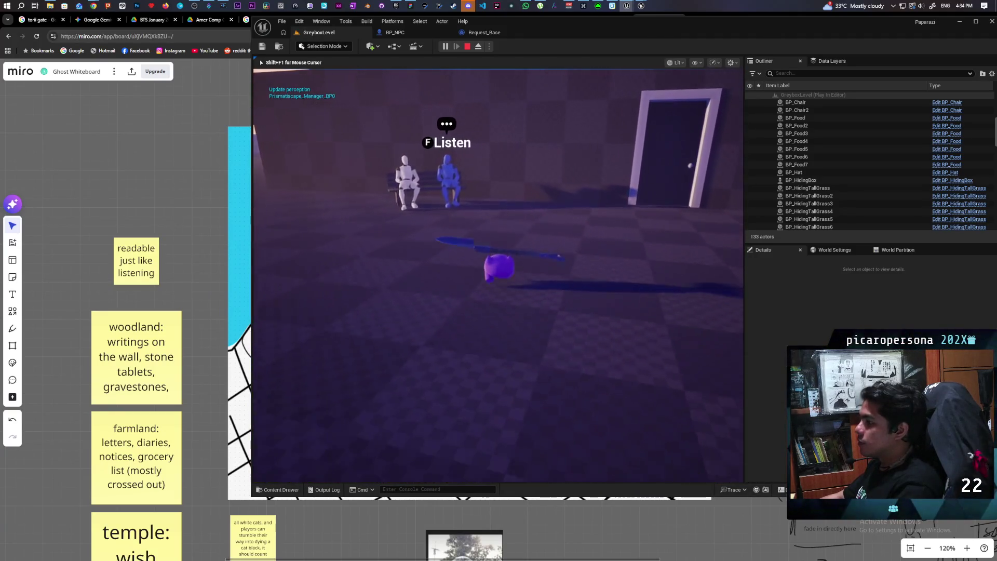
key("a")
key("s")
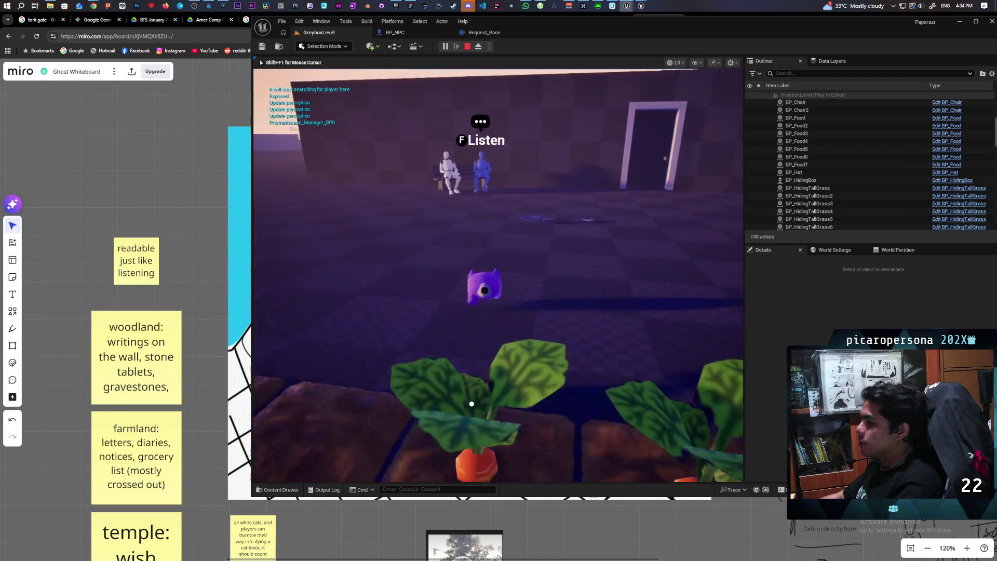
key("d")
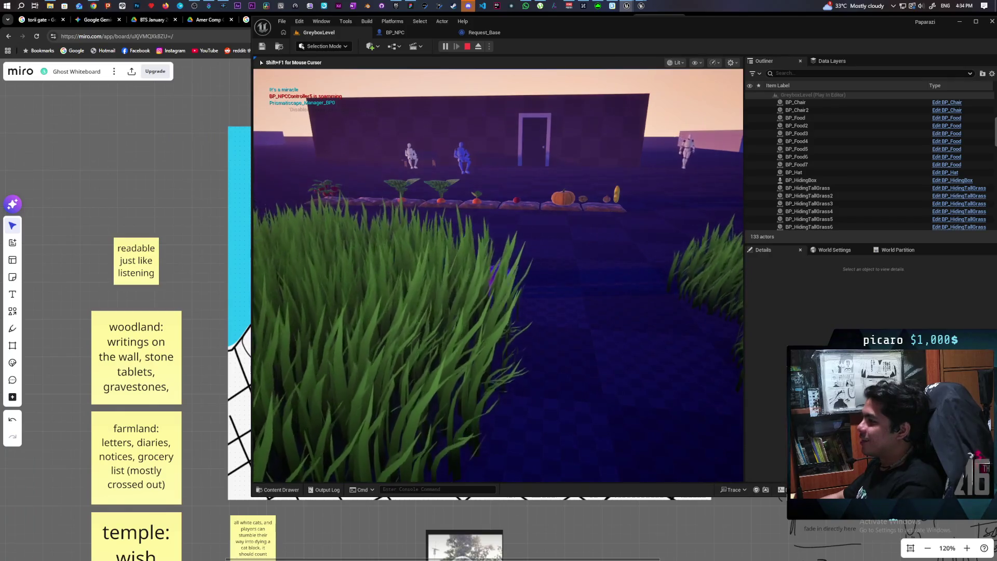
key("w")
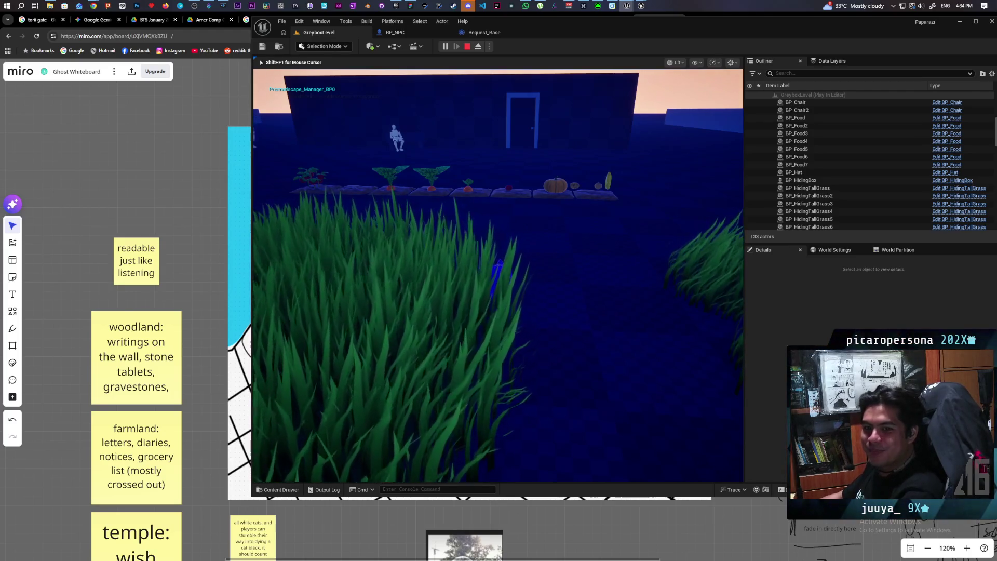
Move out to the crop row, then back the character out onto open floor.
key("w")
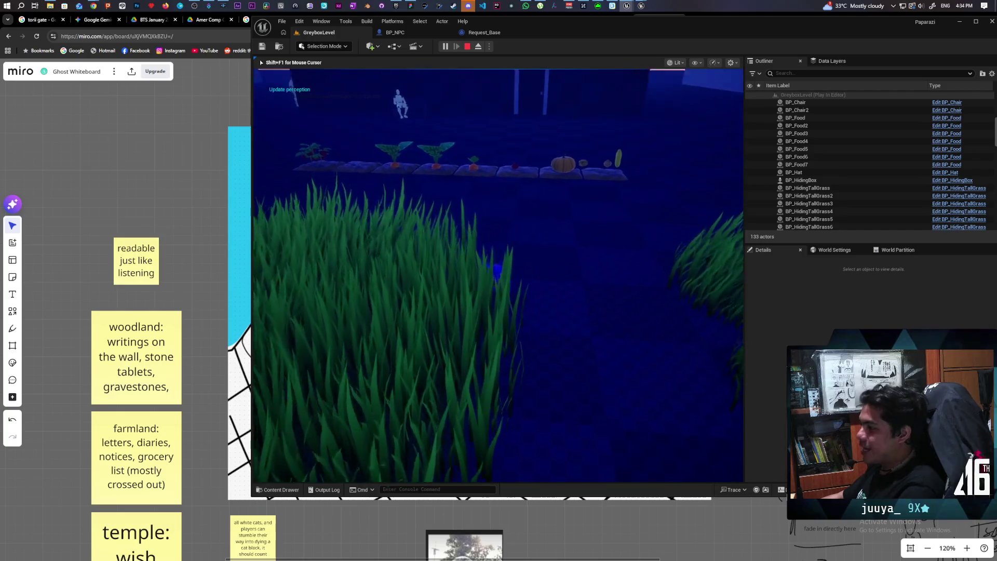
key("w")
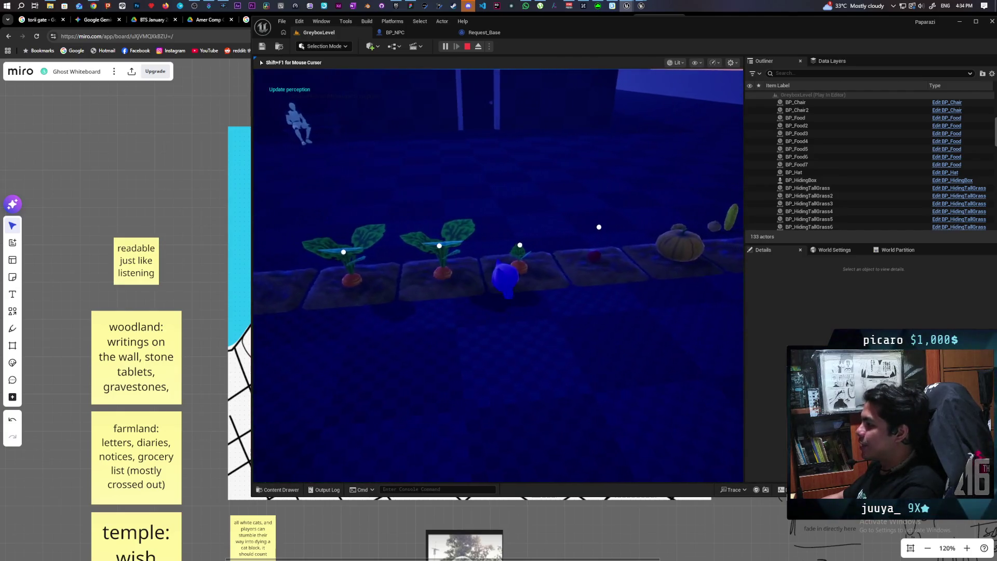
key("s")
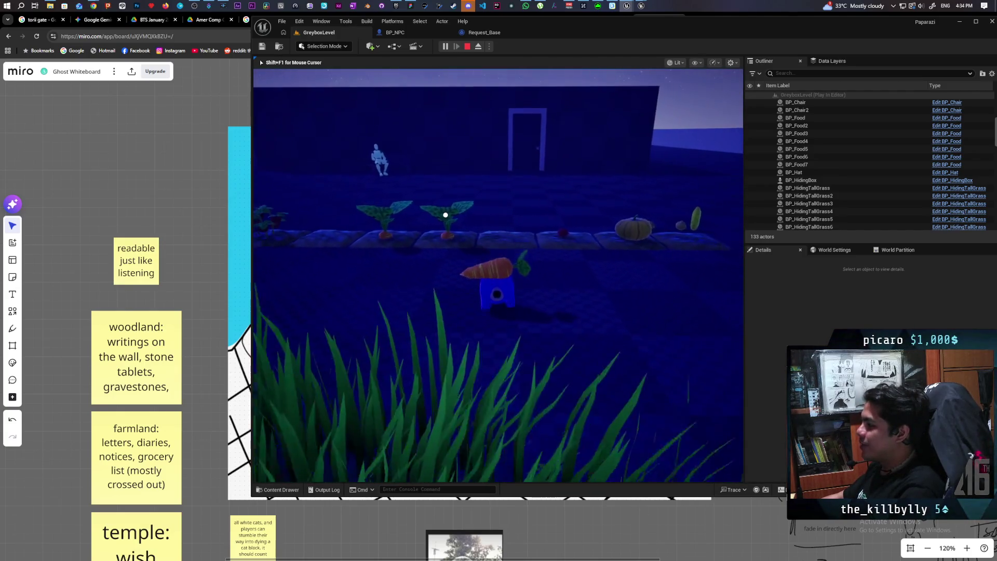
key("s")
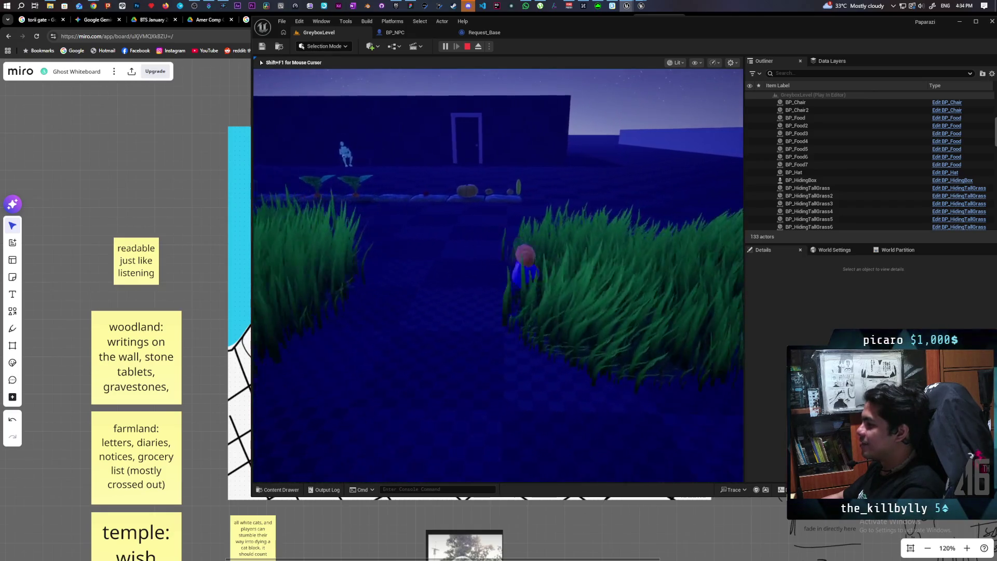
key("s")
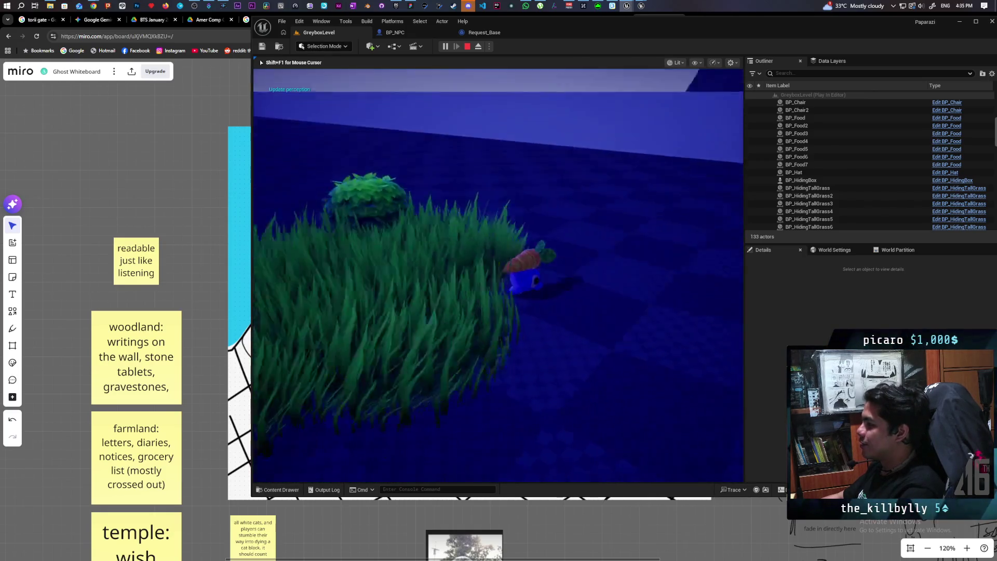
mouse_move(497, 275)
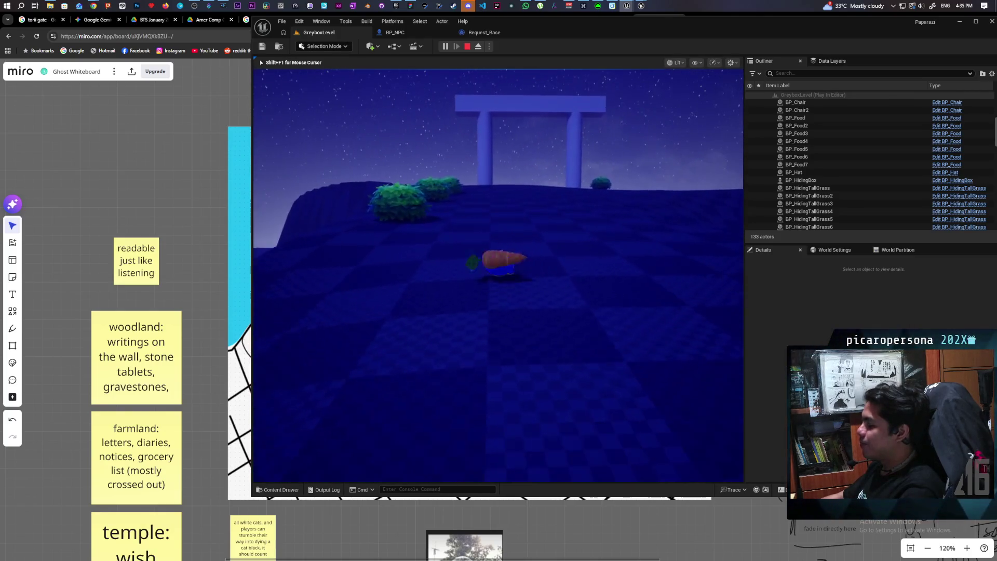
Walk past the gate and bushes to the carrot, pick it up, and end the playtest.
key("w")
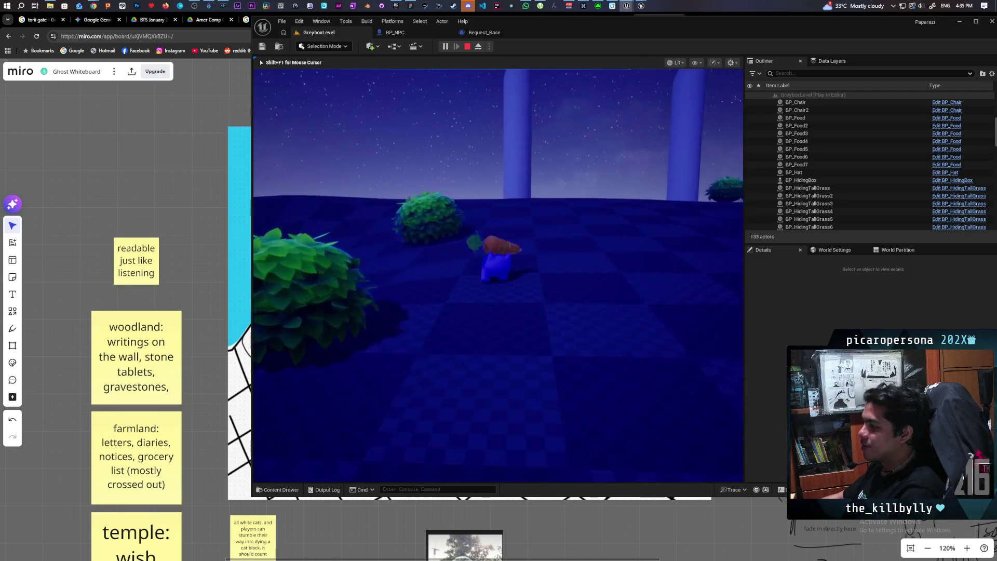
key("w")
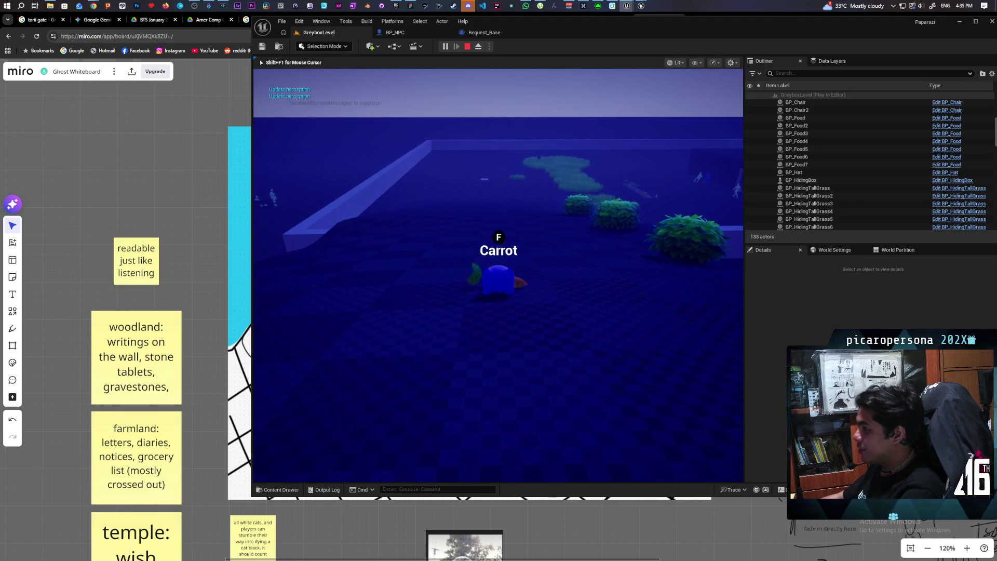
key("f")
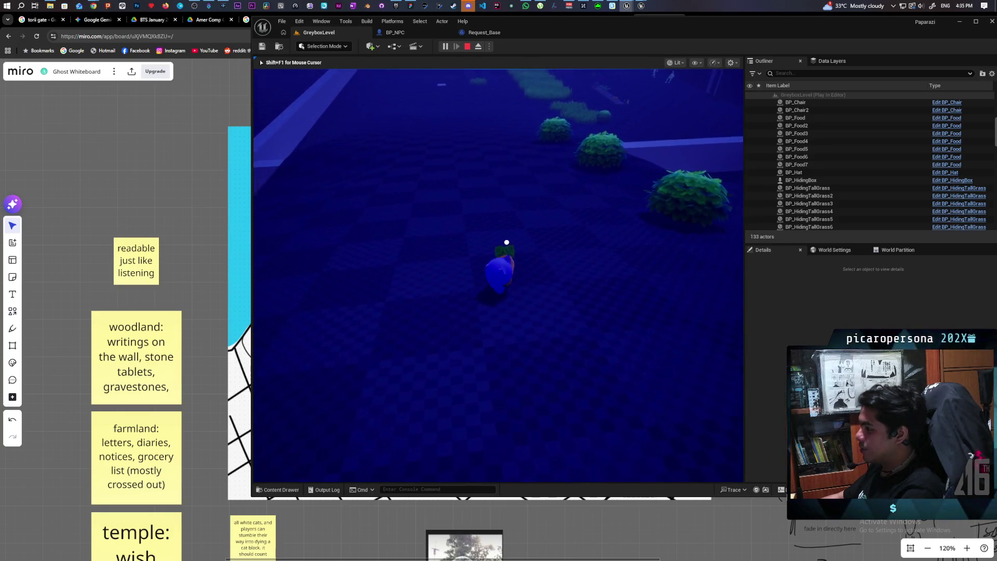
key("w")
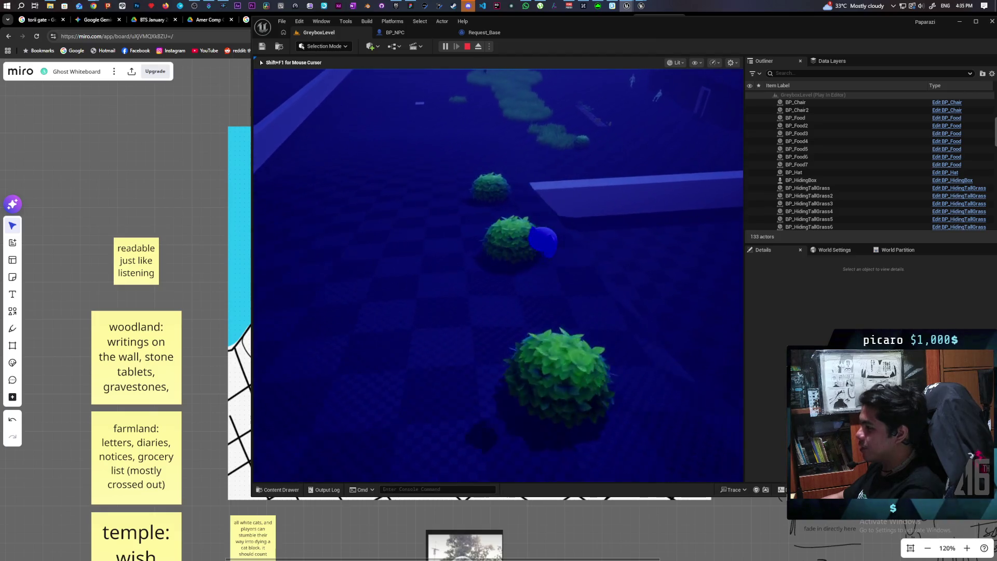
key("w")
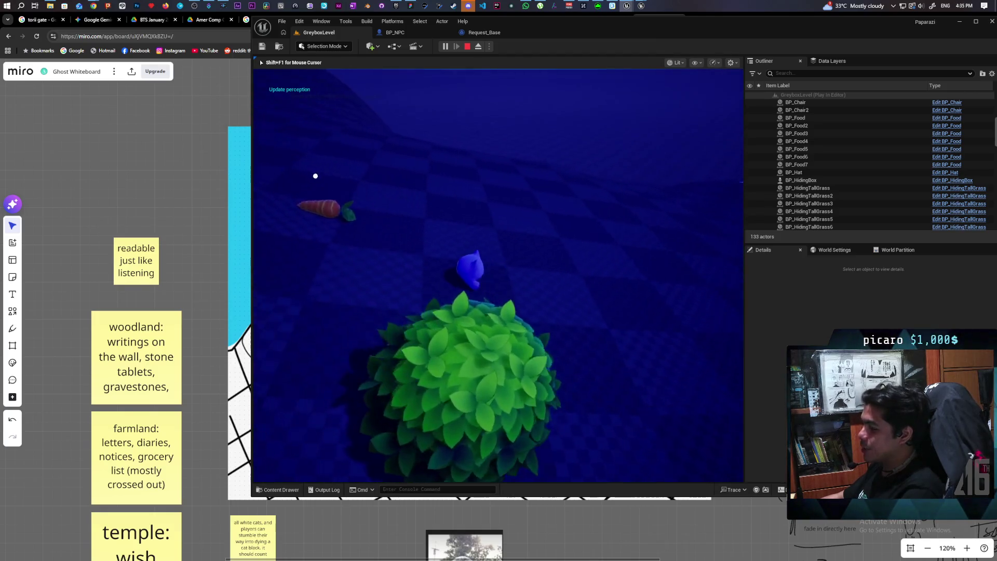
key("w")
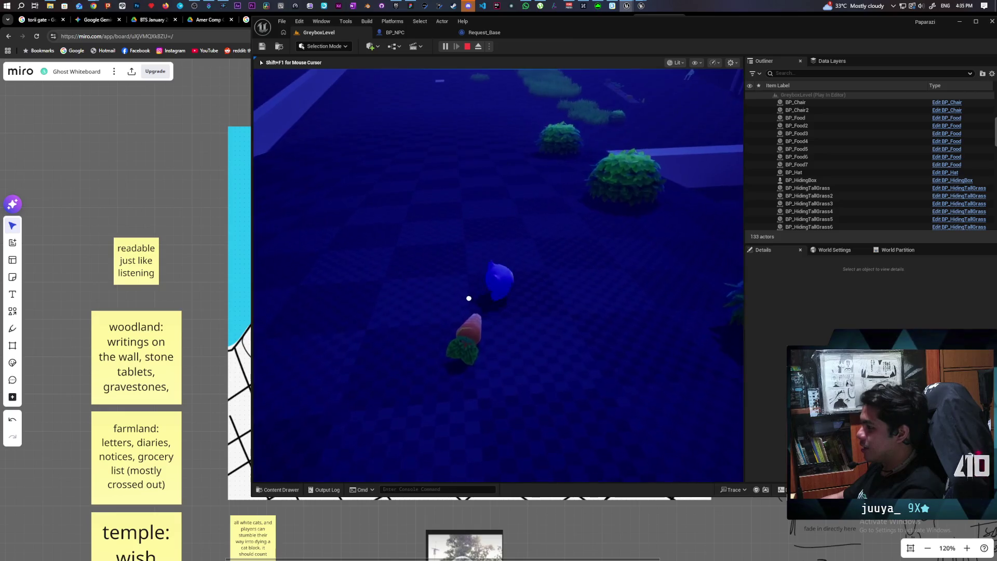
key("s")
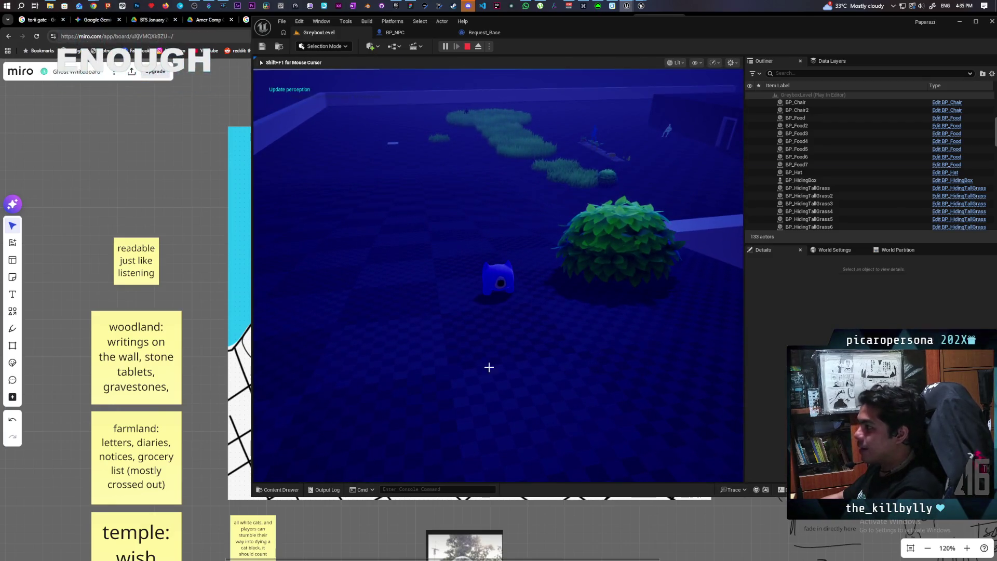
key("Escape")
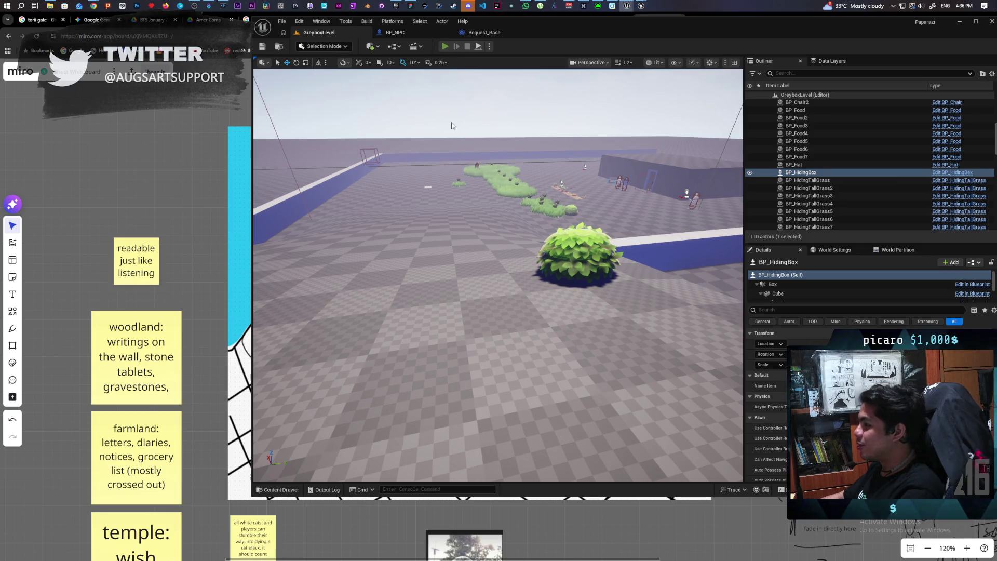
key("alt+p")
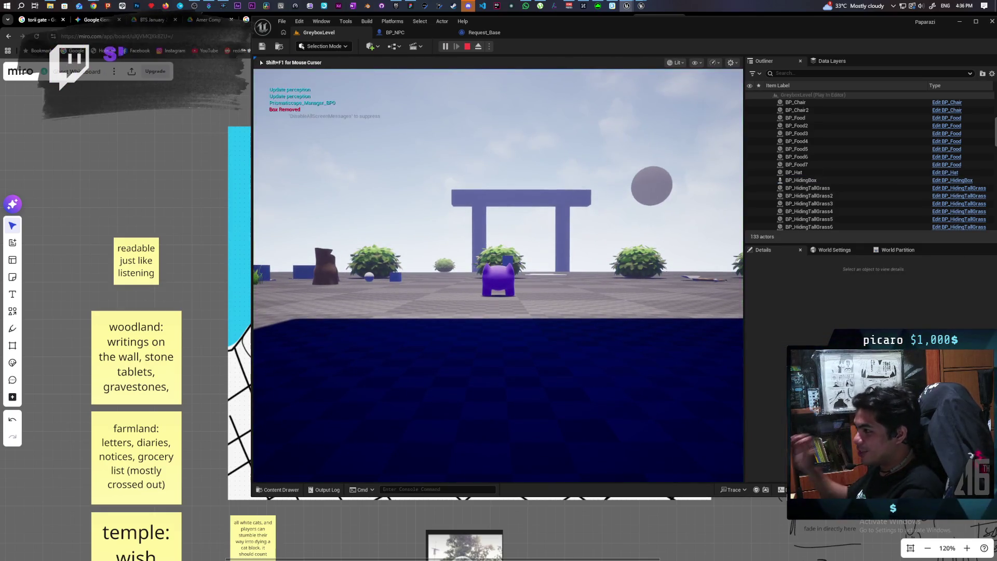
key("Escape")
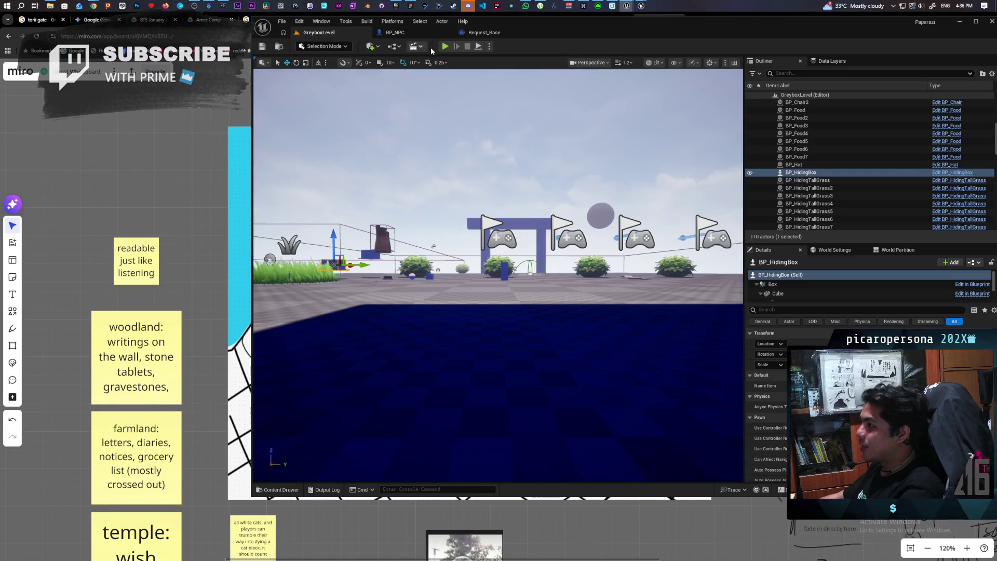
left_click(445, 46)
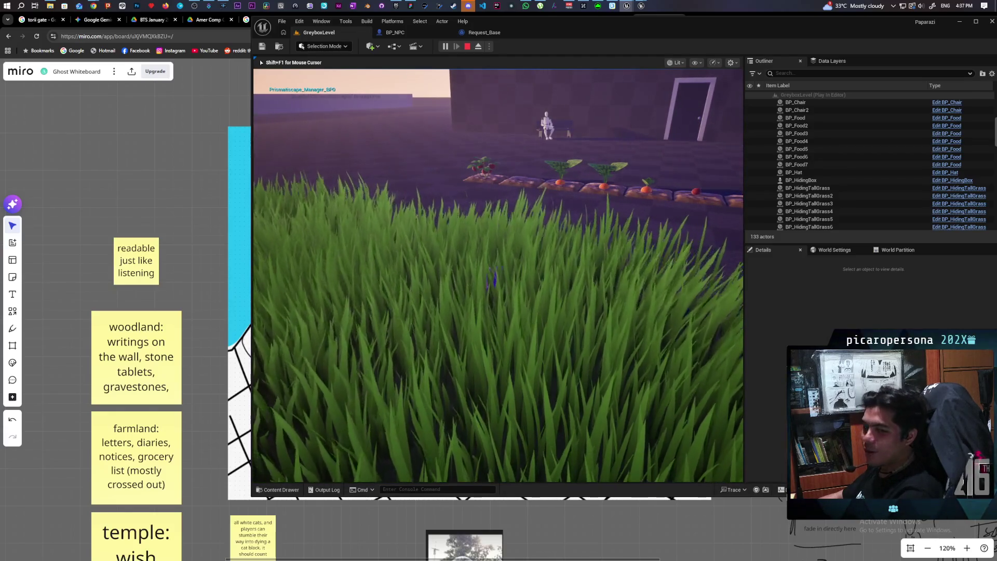
key("Escape")
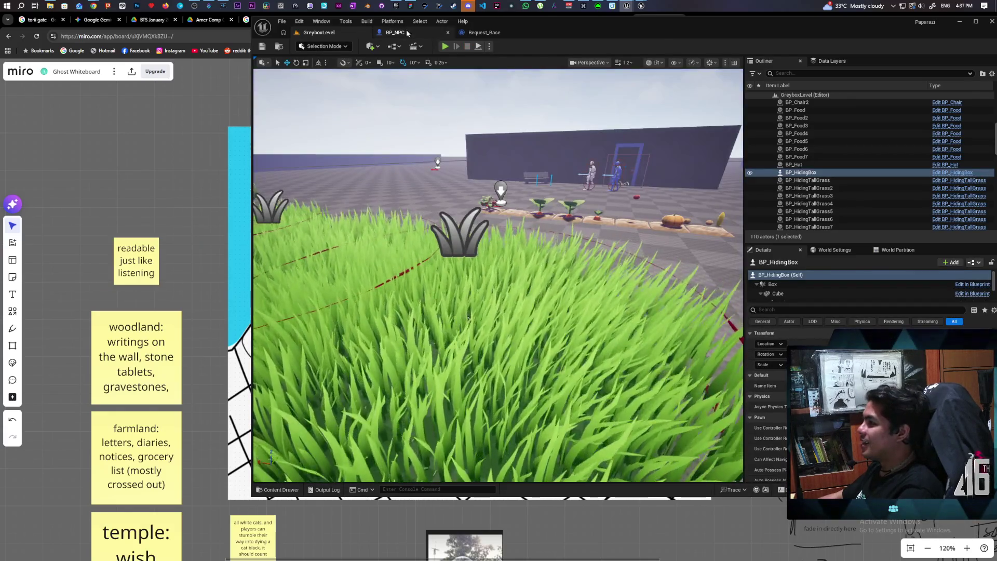
In BP_NPC, set the Add Gameplay Tag node's tag to AI States.Sitting.
left_click(395, 32)
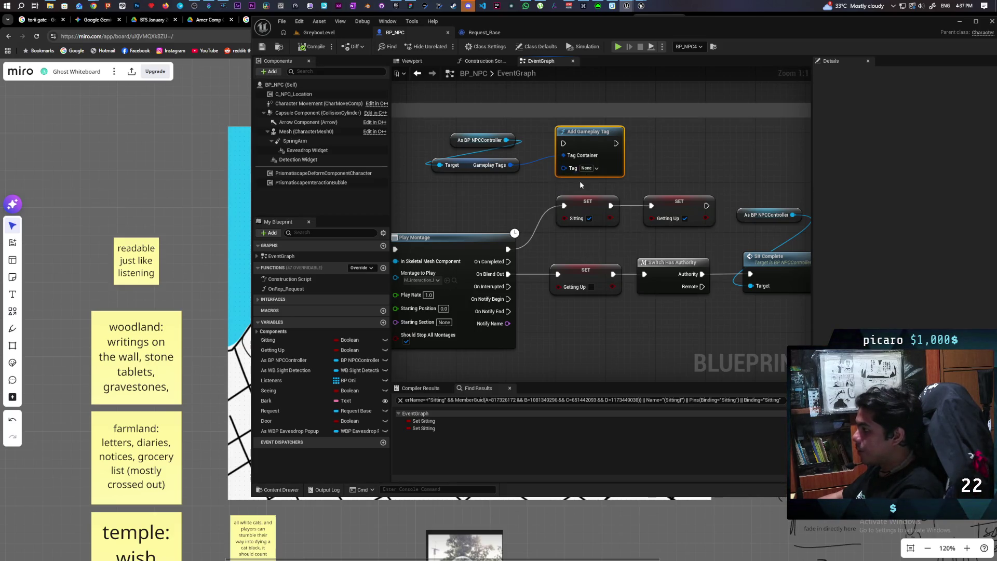
left_click(596, 169)
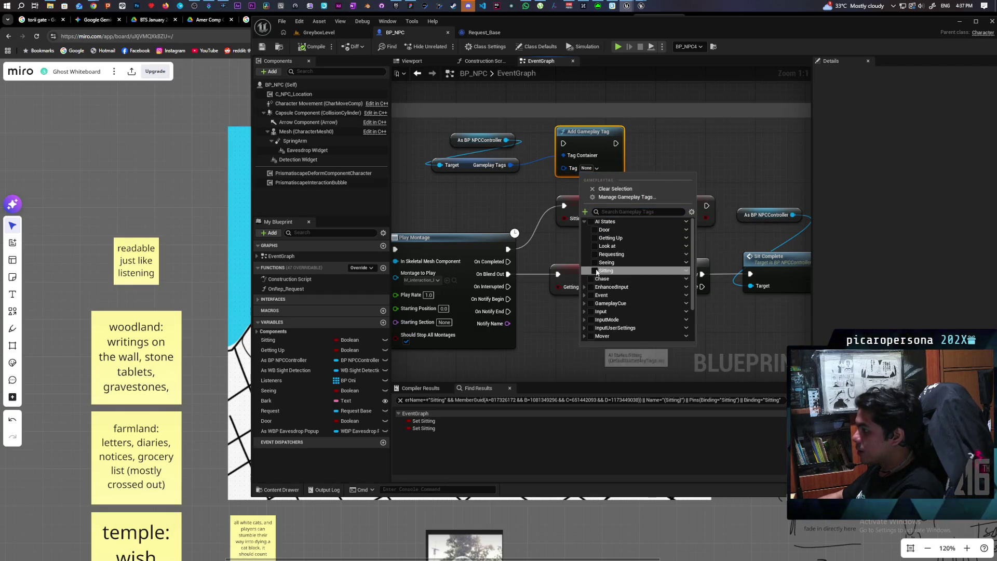
left_click(606, 270)
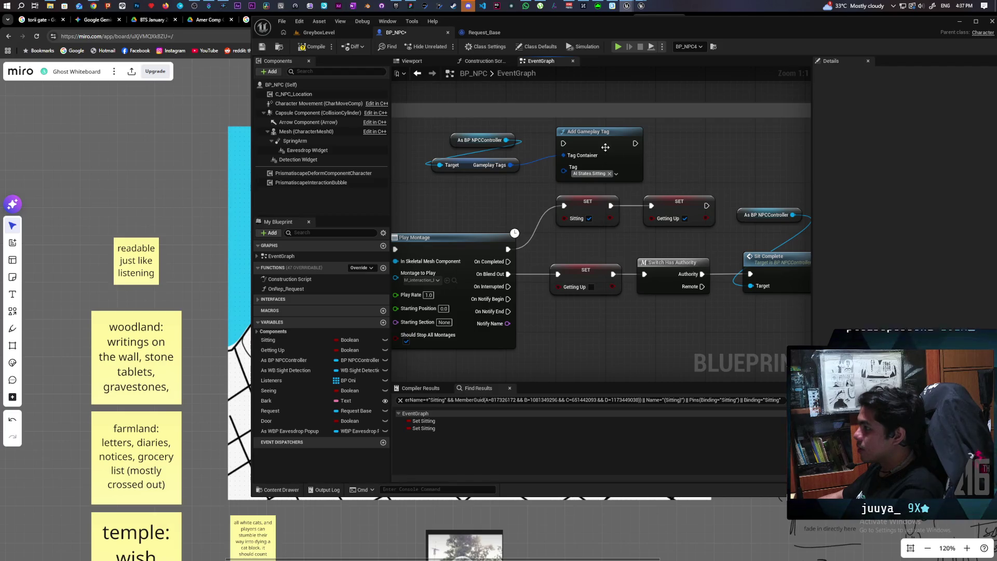
Duplicate the Add Gameplay Tag node and set the copy to AI States.Getting Up.
key("ctrl+v")
left_click_drag(710, 166, 687, 142)
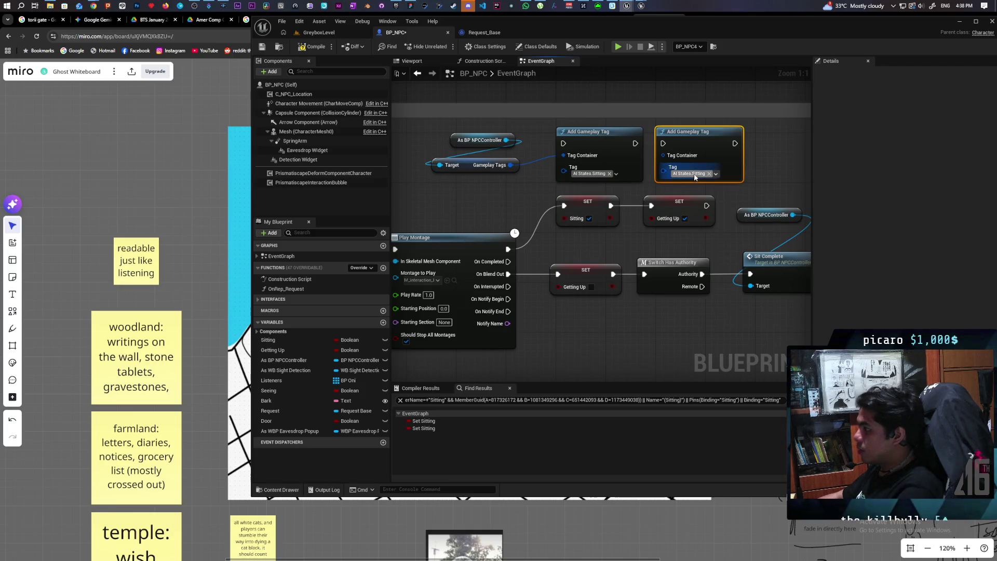
left_click(716, 175)
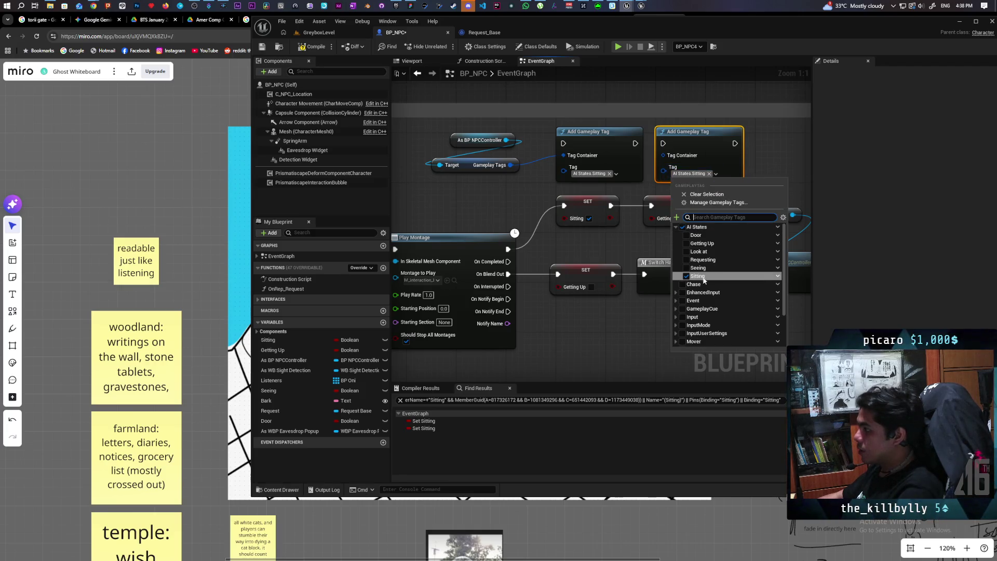
left_click(686, 244)
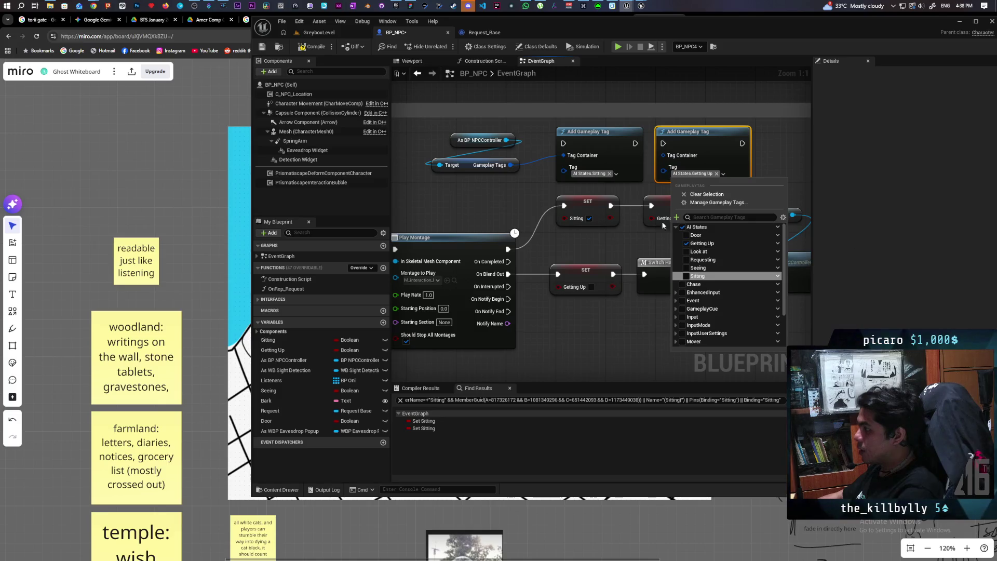
left_click(757, 165)
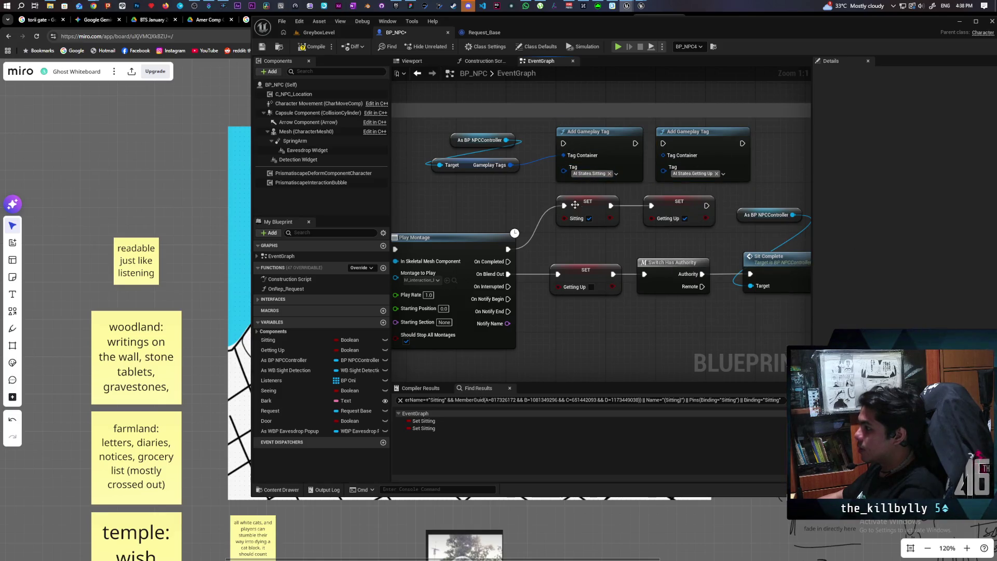
Rewire Play Montage's execution from SET Sitting into the Add Gameplay Tag nodes.
mouse_move(563, 206)
left_mouse_down()
mouse_move(554, 204)
mouse_move(563, 143)
left_mouse_up()
left_click_drag(634, 143, 663, 144)
left_click_drag(715, 188, 696, 178)
left_click(585, 320)
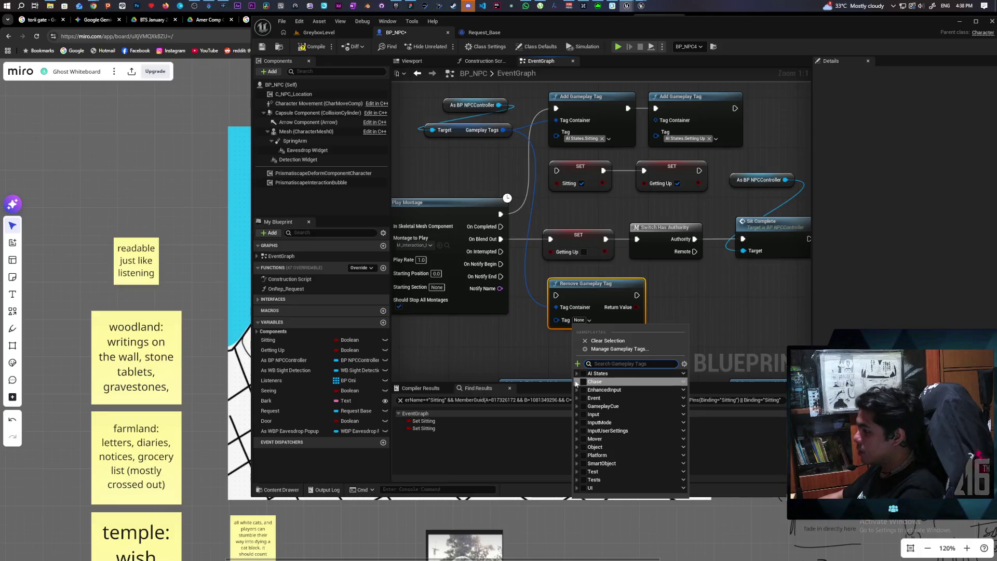
Set the Remove Gameplay Tag node's tag to AI States.Getting Up.
left_click(576, 374)
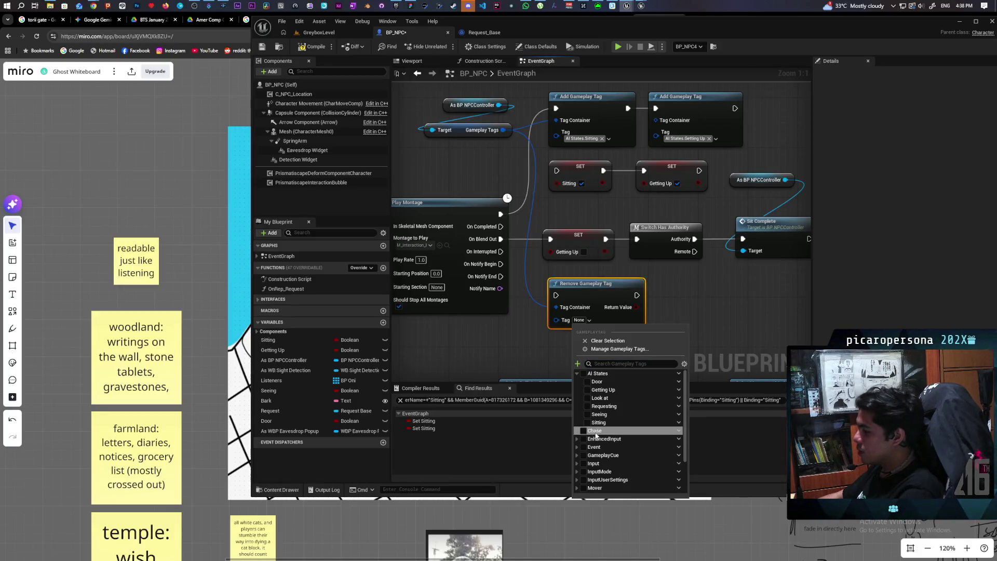
left_click(587, 389)
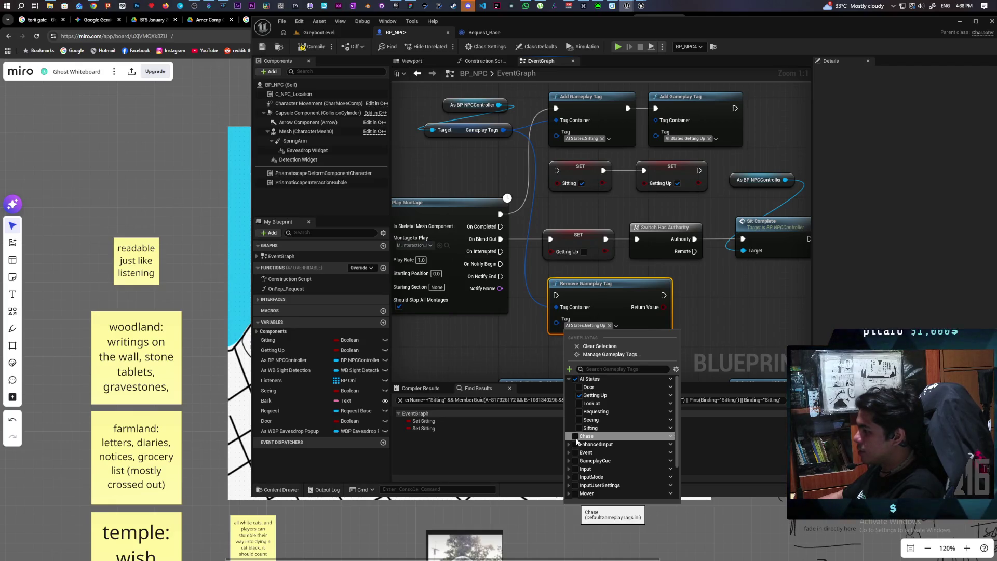
left_click(568, 378)
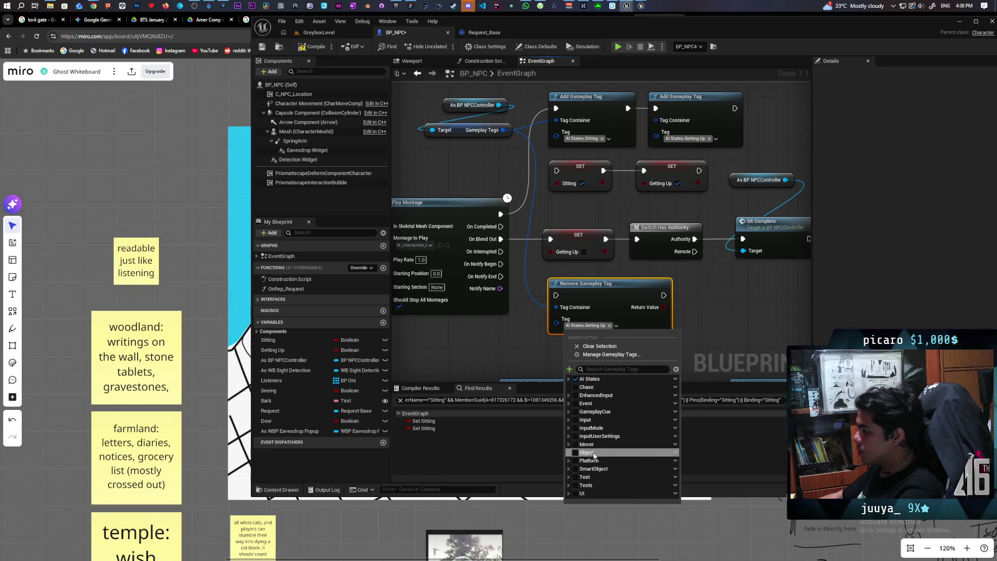
left_click(704, 312)
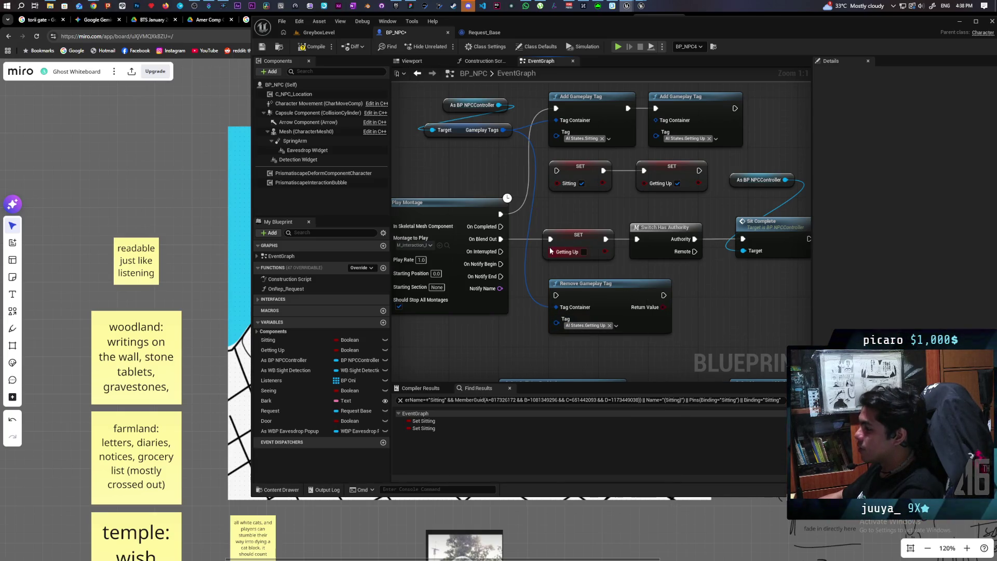
Wire On Blend Out through Remove Gameplay Tag into Switch Has Authority, then leave the editor.
left_click_drag(498, 243, 555, 295)
mouse_move(663, 295)
left_mouse_down()
mouse_move(626, 247)
mouse_move(637, 239)
left_mouse_up()
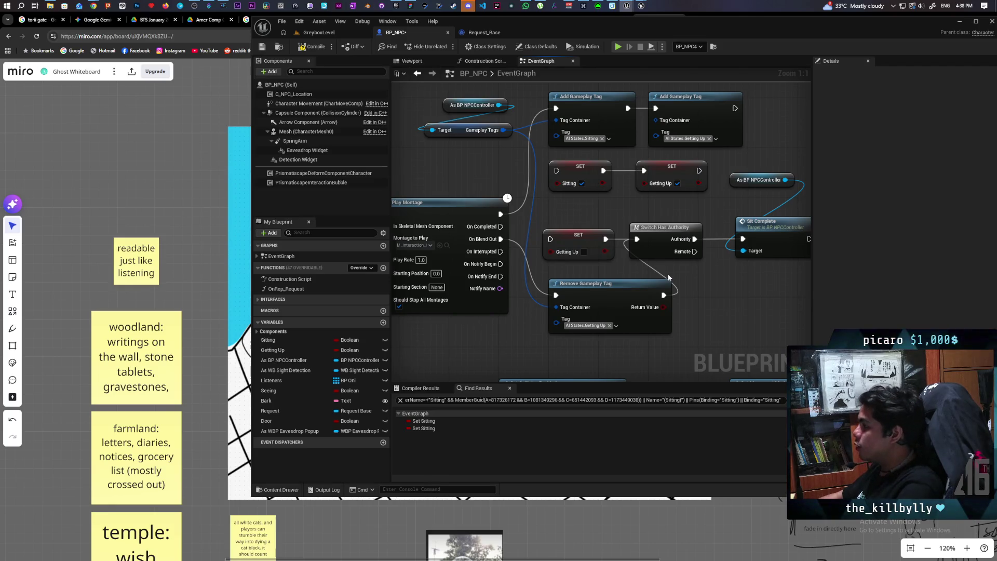
key("alt+Tab")
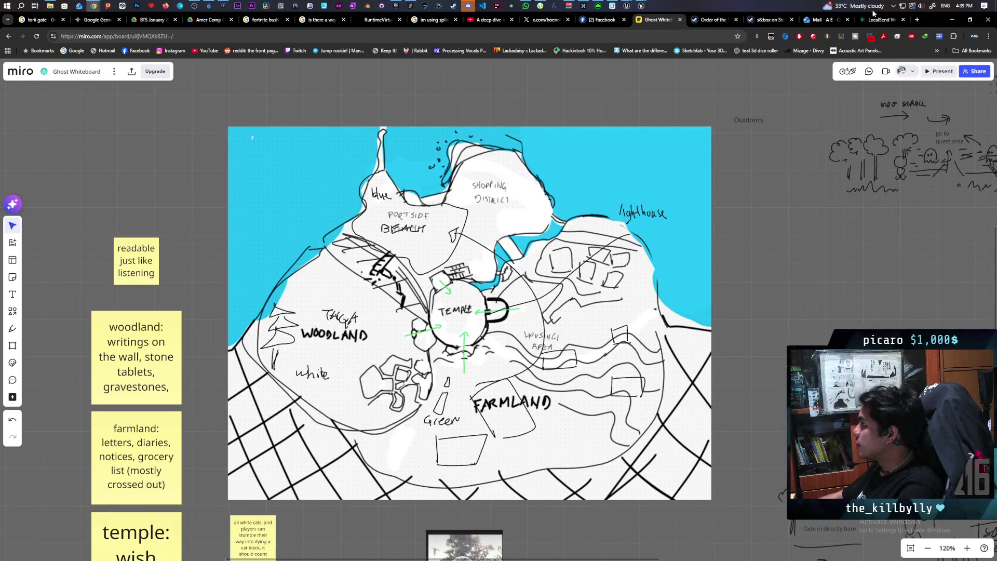
Open the full weather forecast from the taskbar news and weather panel.
mouse_move(842, 8)
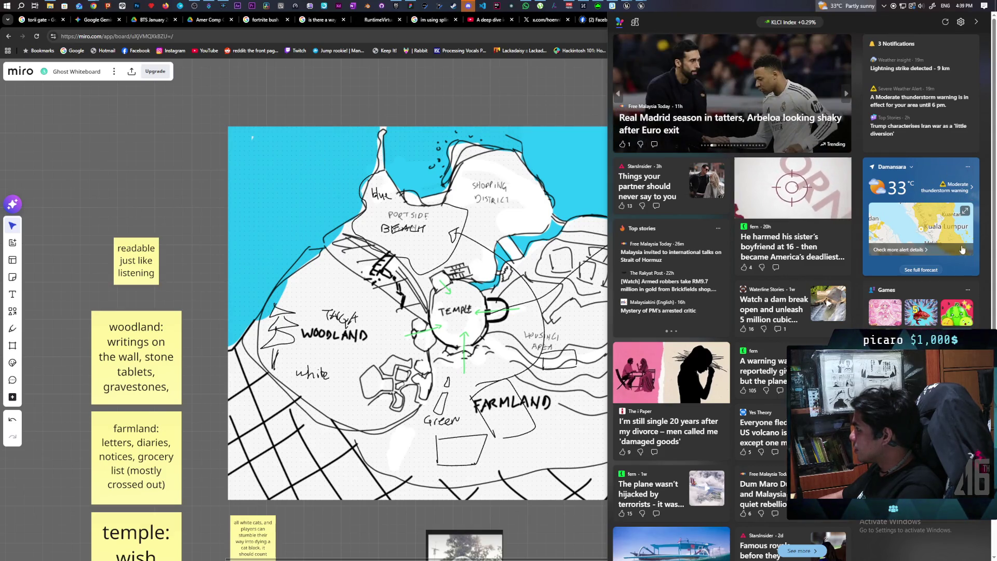
left_click(933, 175)
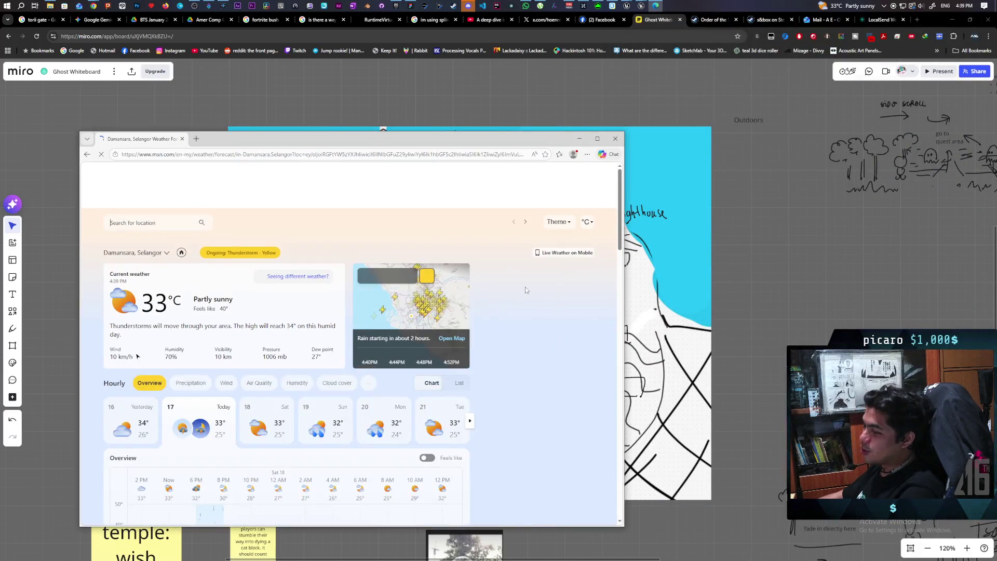
Scroll the Damansara forecast, close it, and return to the Unreal Blueprint editor.
scroll(371, 335, "down", 2)
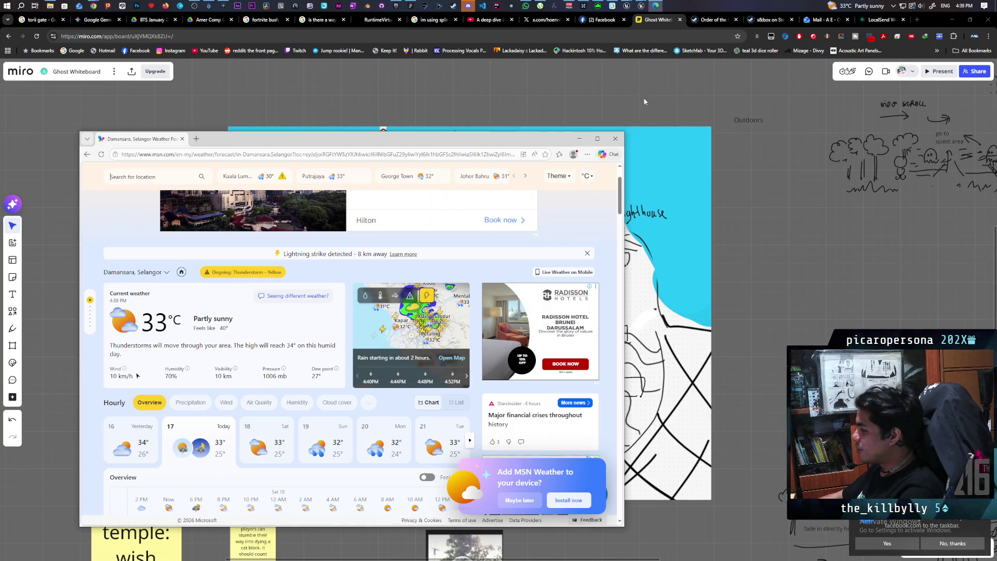
left_click(615, 140)
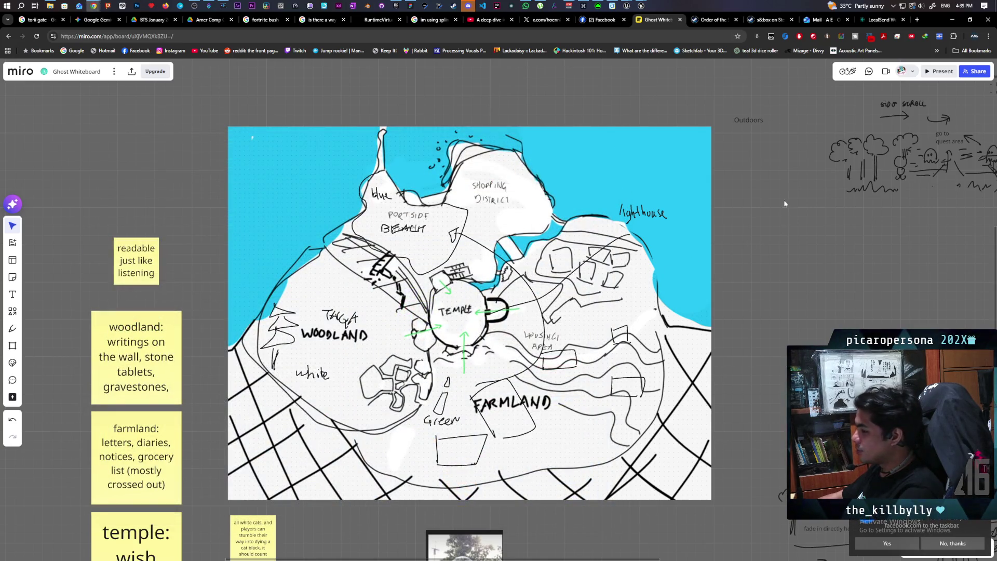
mouse_move(625, 6)
left_click(597, 53)
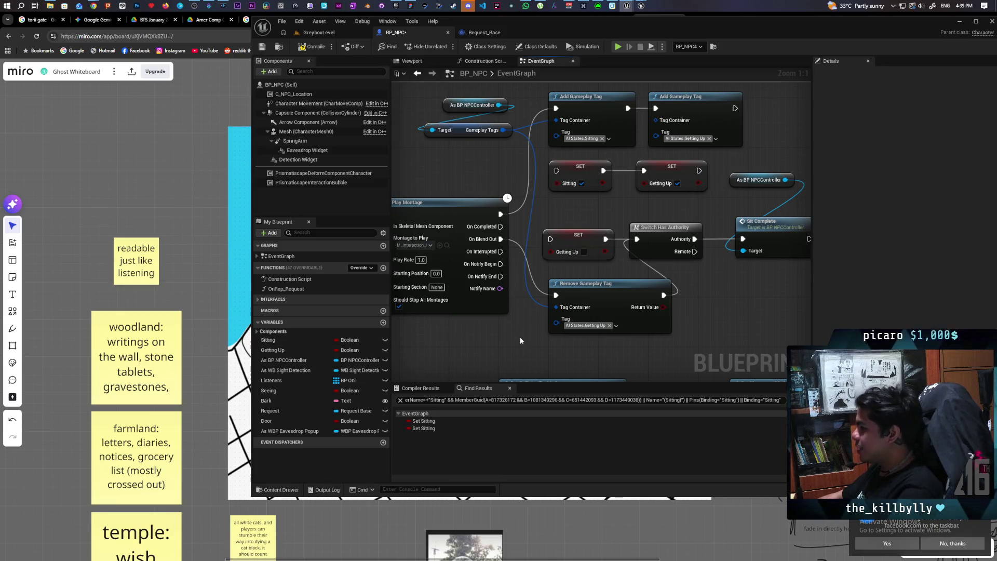
Feed the controller's gameplay tags into the Getting Up node and recompile BP_NPC.
mouse_move(611, 338)
left_mouse_down()
mouse_move(667, 350)
mouse_move(665, 362)
left_mouse_up()
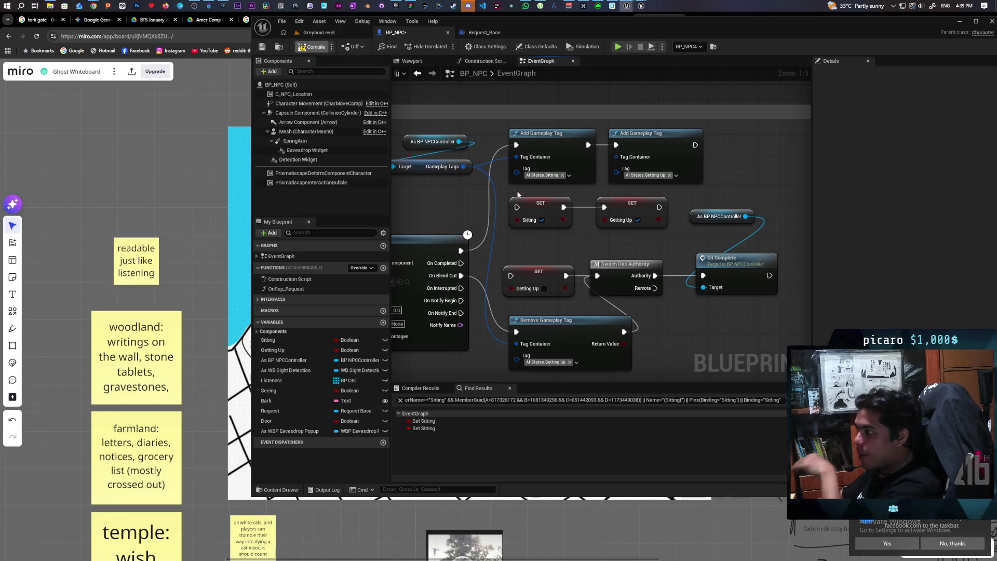
key("F7")
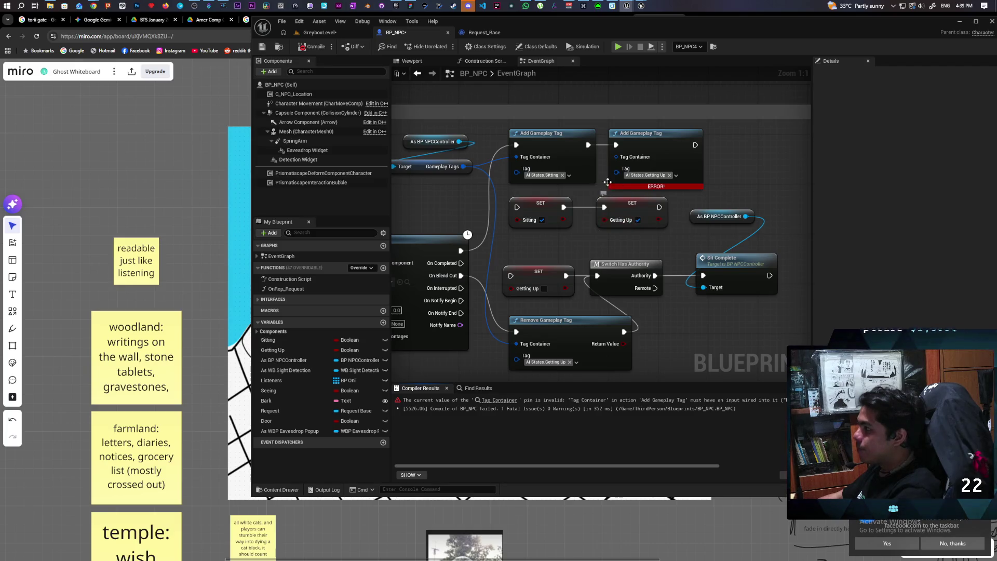
left_click_drag(469, 167, 615, 156)
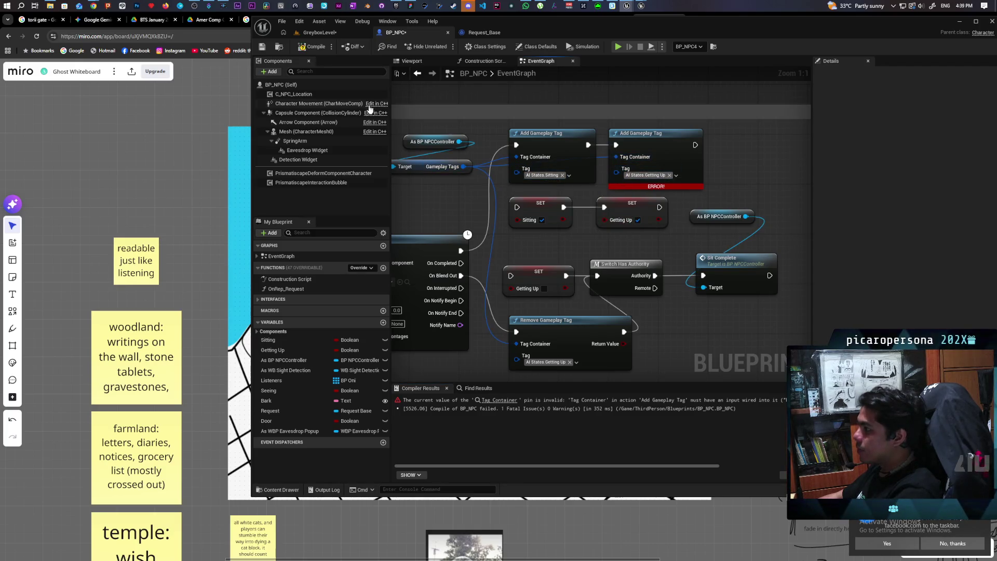
key("F7")
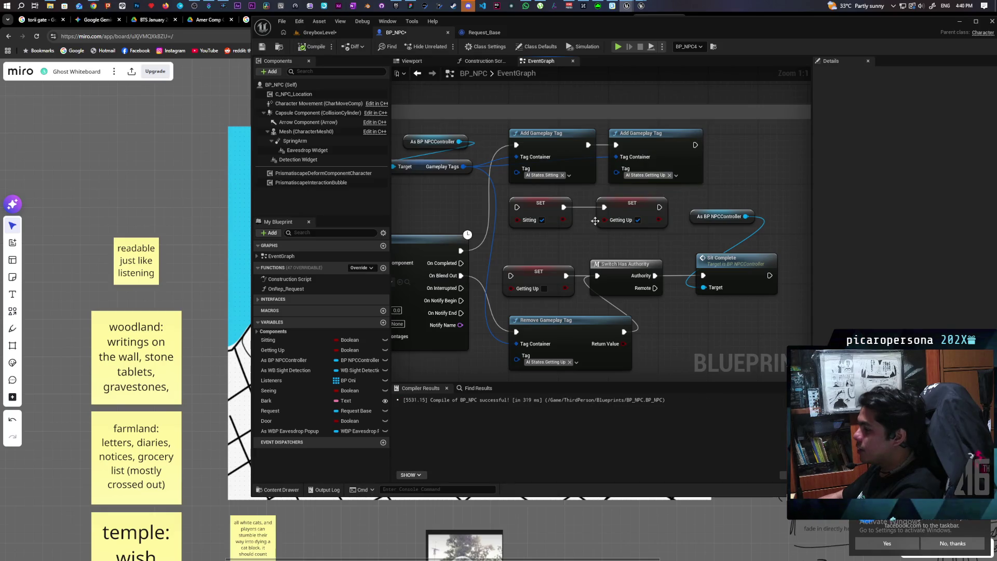
Use Find References on Sitting to jump to the second Set Sitting node.
left_click_drag(549, 239, 659, 223)
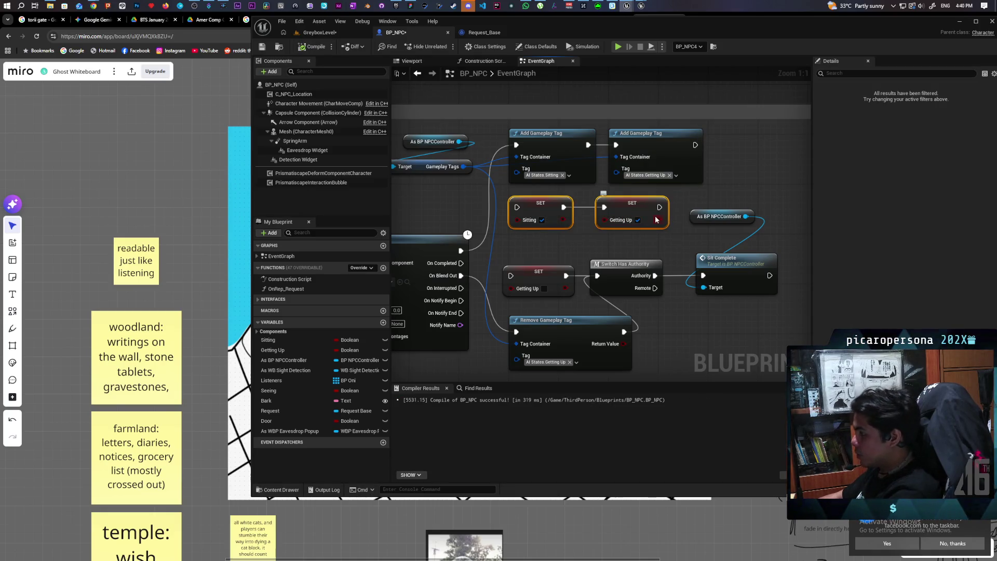
left_click(555, 242)
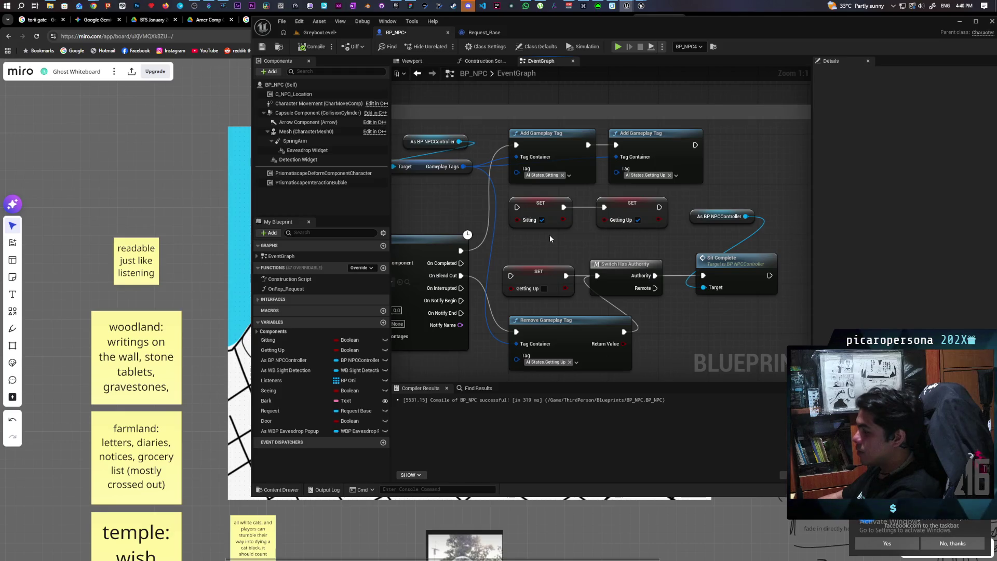
right_click(542, 210)
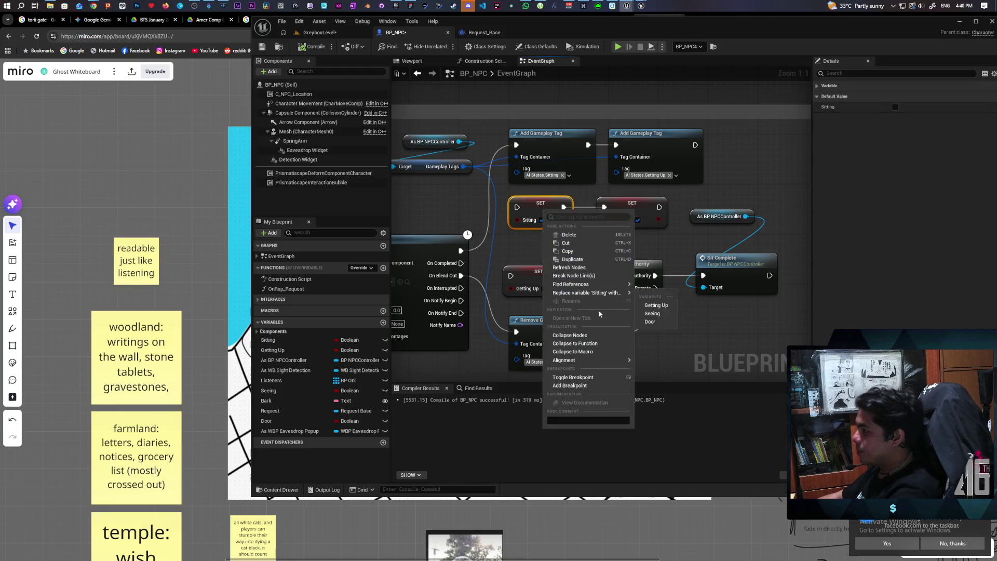
mouse_move(613, 284)
left_click(667, 304)
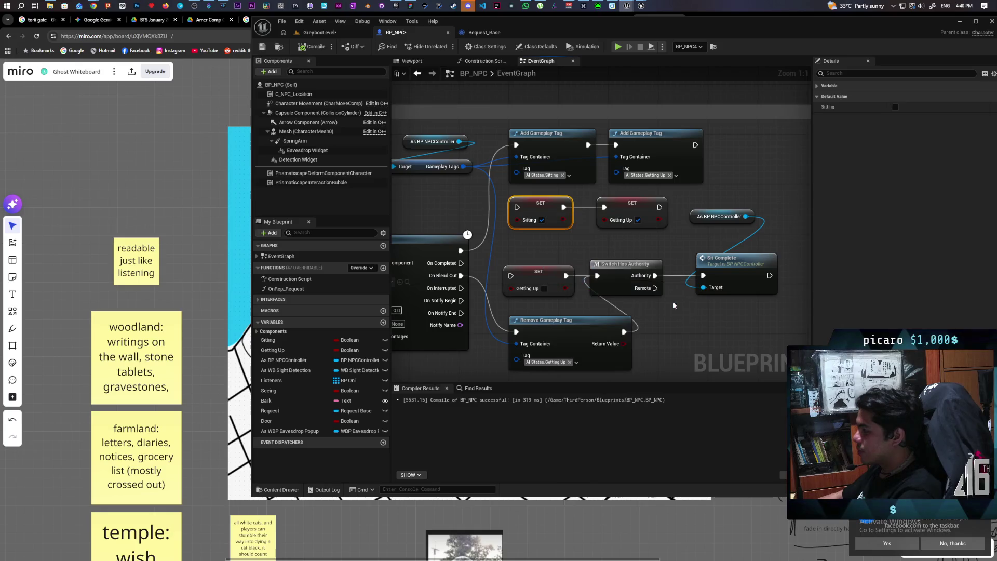
left_click(424, 428)
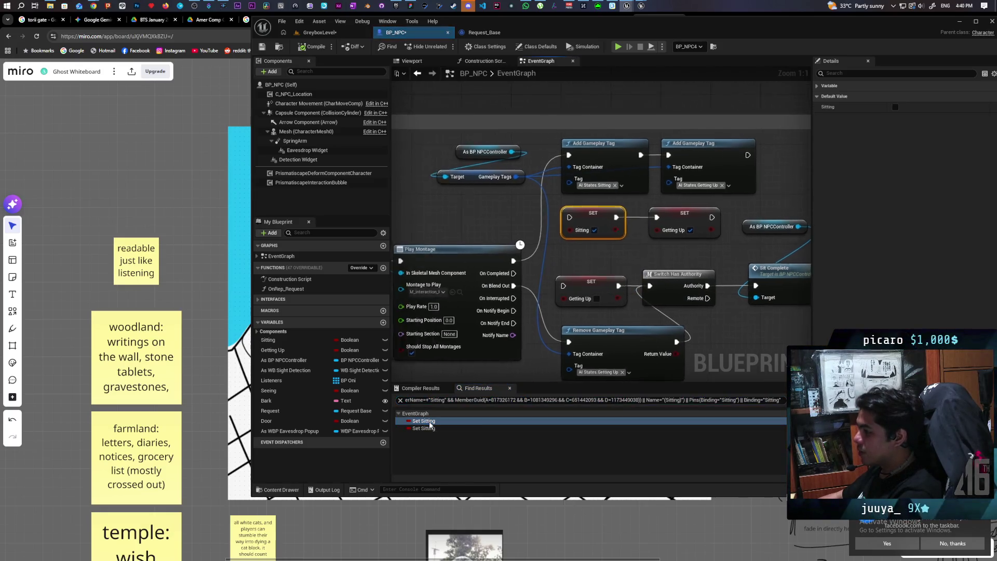
double_click(425, 429)
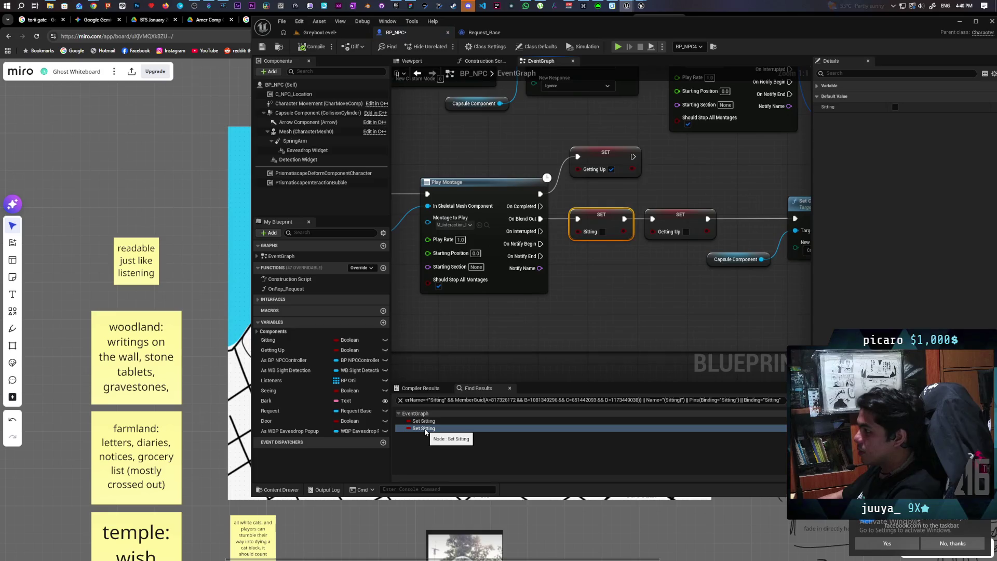
scroll(602, 305, "down", 3)
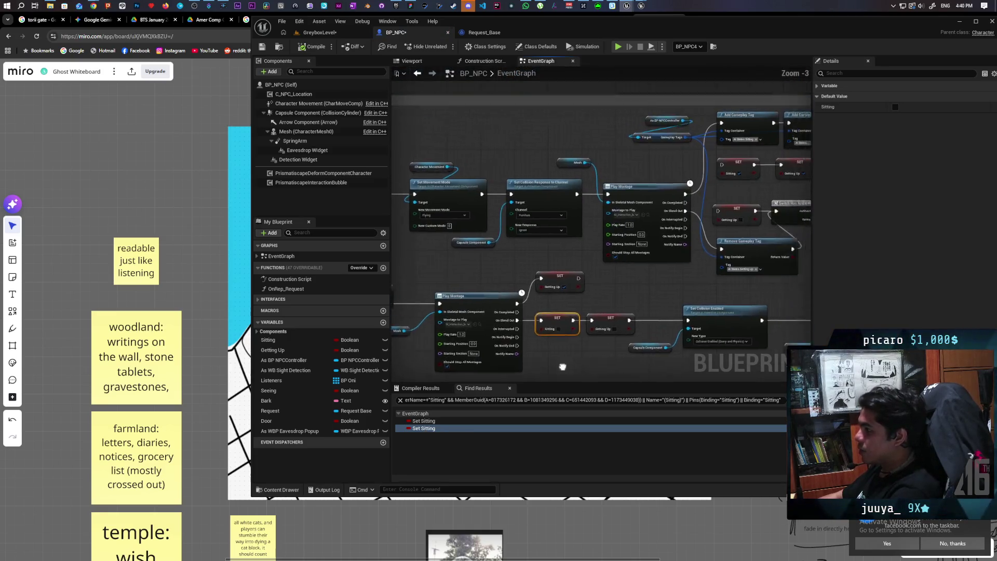
Copy the controller, Gameplay Tags and Remove Gameplay Tag nodes beside the second Sitting setter.
left_click_drag(648, 157, 627, 216)
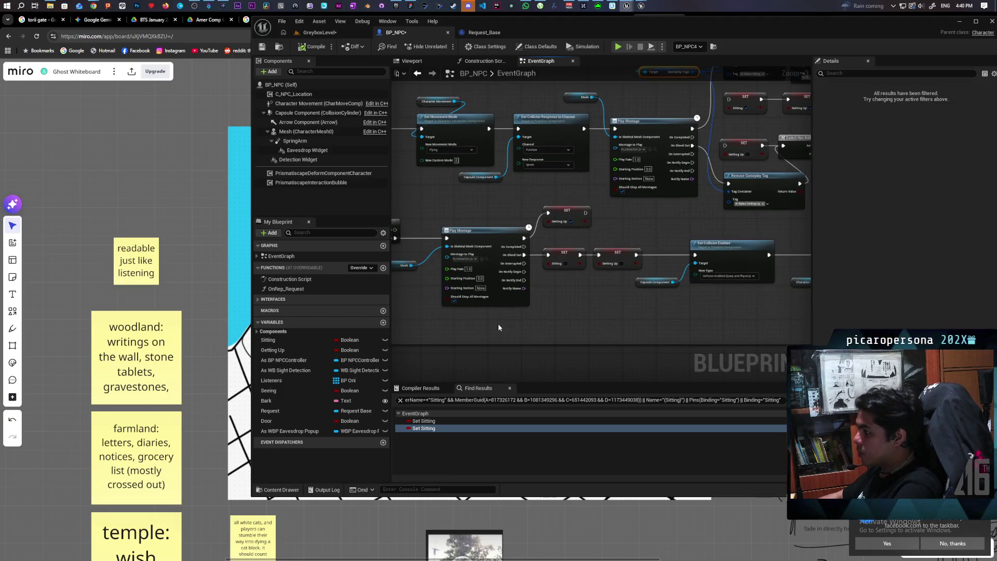
key("ctrl+c")
key("ctrl+v")
left_click_drag(519, 322, 478, 334)
left_click(711, 191)
scroll(528, 327, "up", 3)
key("ctrl+c")
key("ctrl+v")
mouse_move(571, 332)
left_mouse_down()
mouse_move(532, 287)
mouse_move(666, 312)
left_mouse_up()
Add a second Remove Gameplay Tag node set to AI States.Sitting.
left_click(526, 310)
key("ctrl+v")
left_click_drag(591, 313, 561, 305)
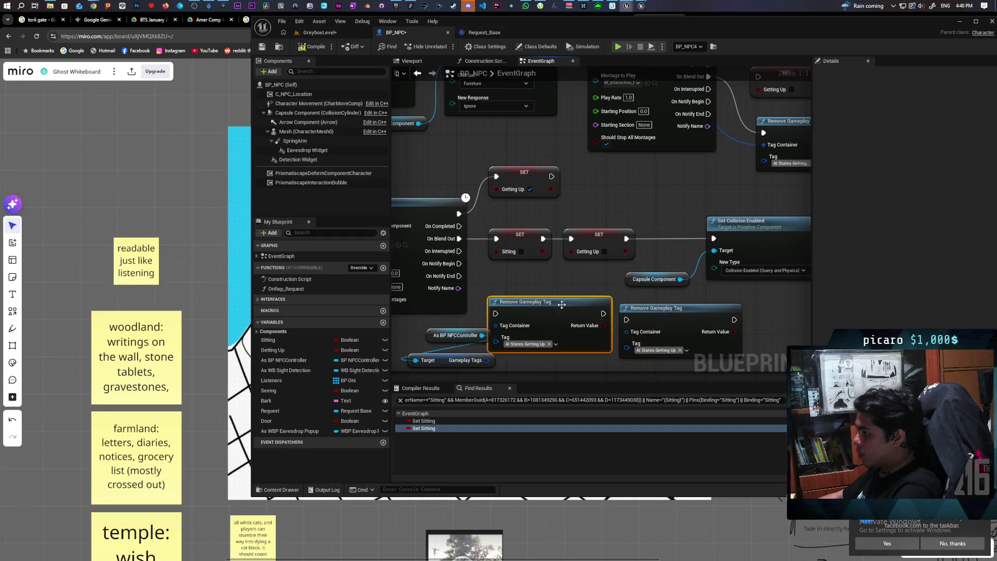
left_click(555, 344)
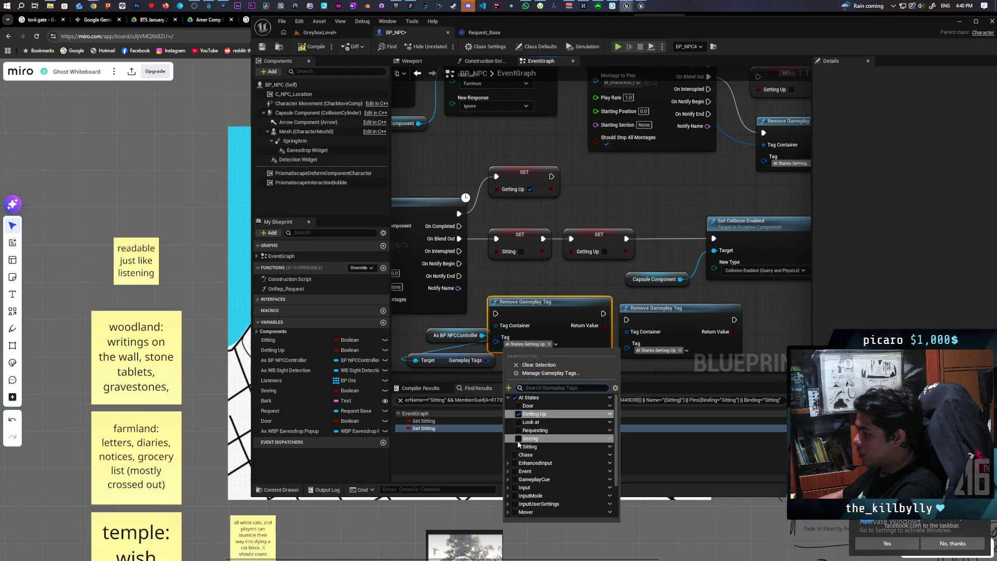
left_click(518, 447)
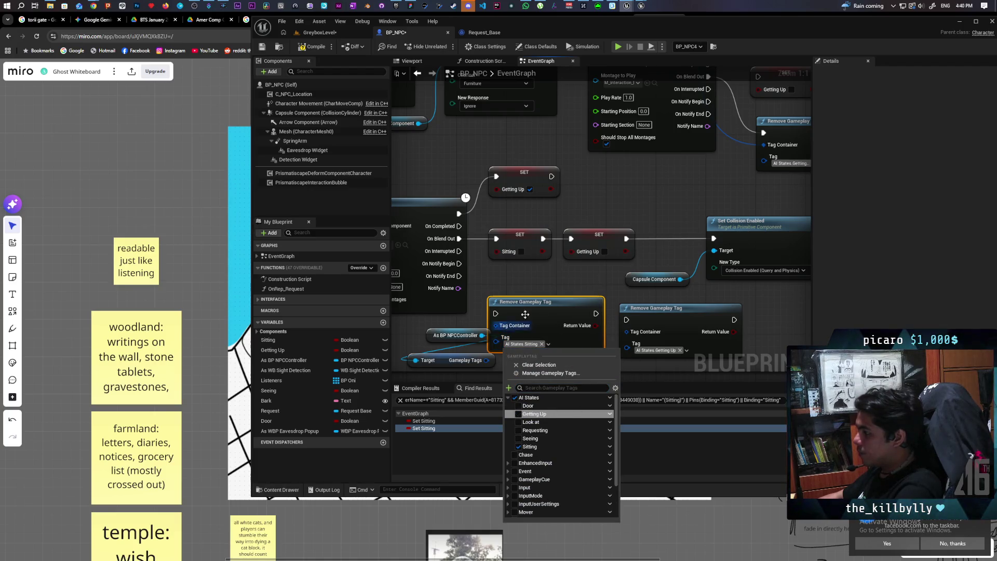
left_click(439, 335)
Feed it Gameplay Tags and chain On Blend Out through both removals into Set Collision Enabled.
left_click(430, 362, "ctrl")
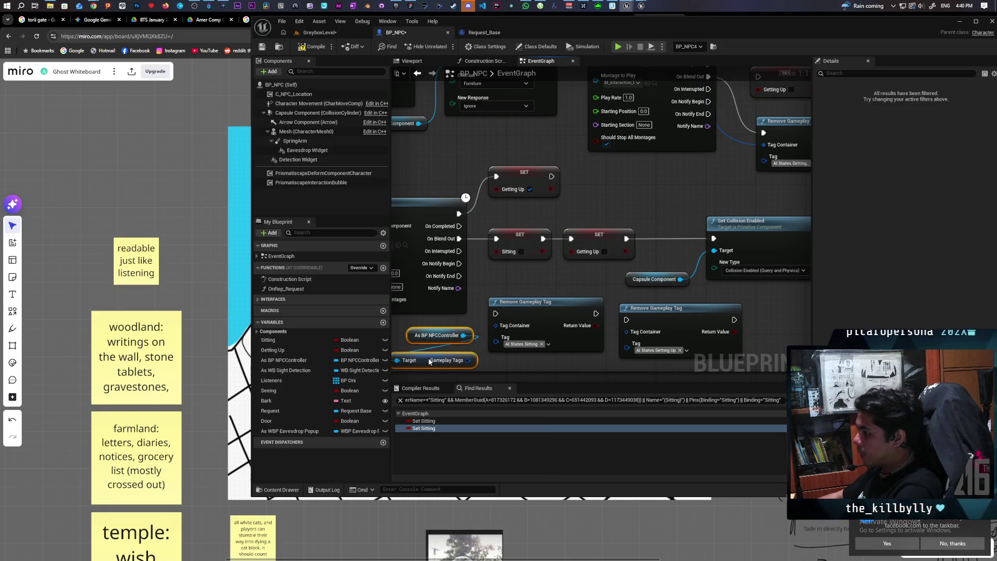
left_click_drag(429, 362, 636, 328)
key("ctrl+z")
mouse_move(467, 353)
left_mouse_down()
mouse_move(560, 361)
mouse_move(631, 333)
left_mouse_up()
left_click_drag(458, 238, 495, 313)
mouse_move(596, 313)
left_mouse_down()
mouse_move(637, 324)
mouse_move(642, 302)
left_mouse_up()
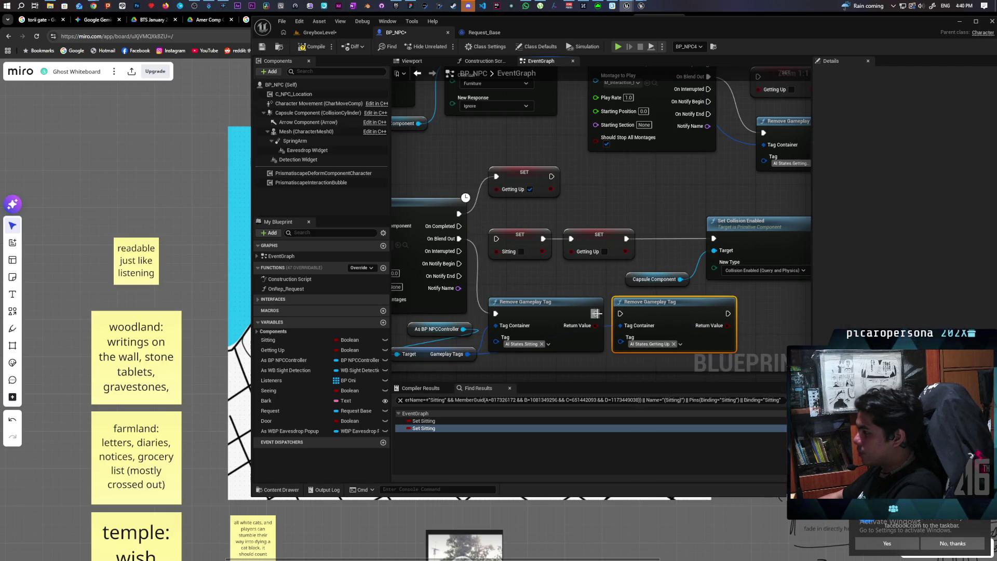
left_click_drag(727, 313, 714, 238)
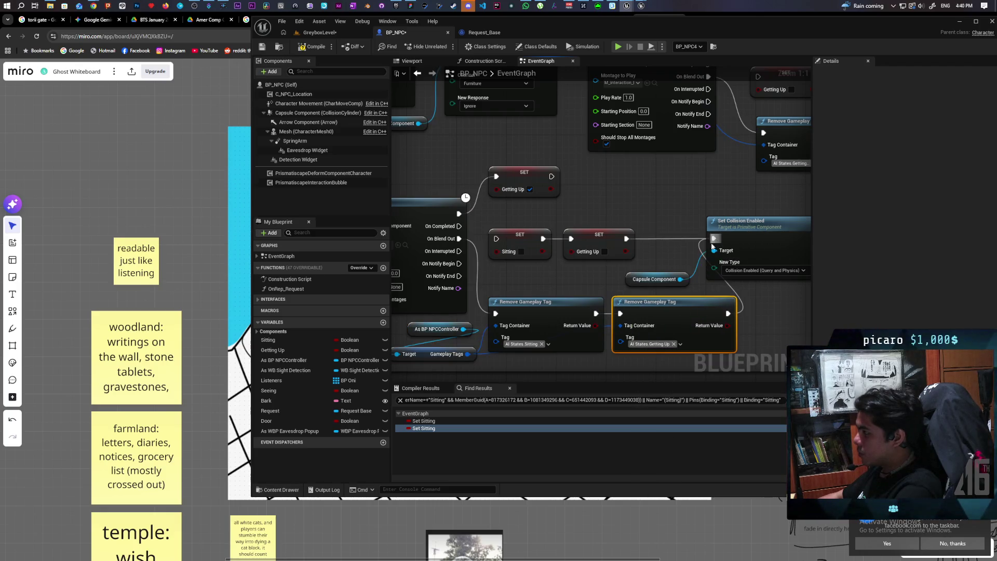
Paste a new Add Gameplay Tag node and set it to AI States.Getting Up.
left_click_drag(659, 279, 683, 276)
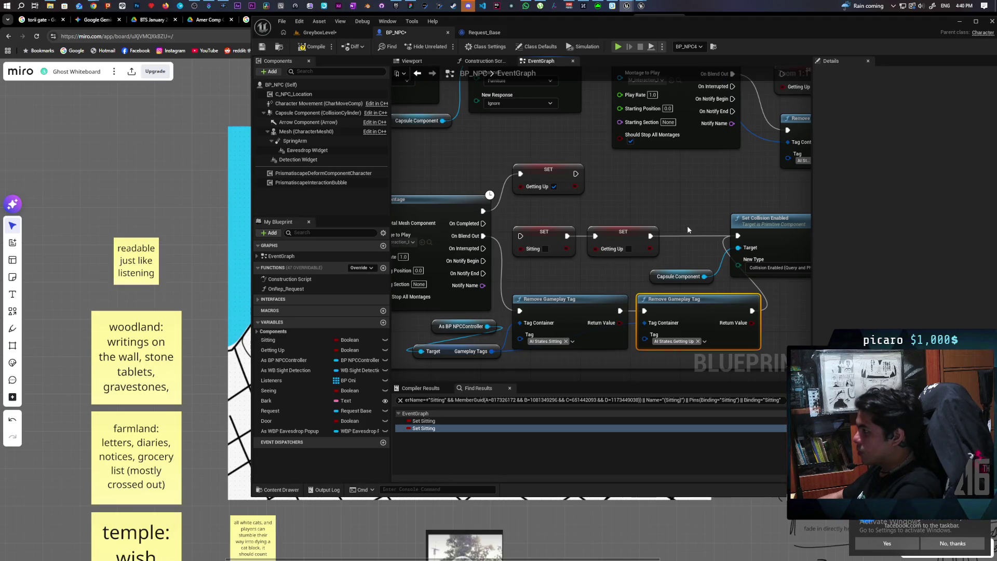
scroll(718, 239, "down", 2)
left_click(717, 241)
left_click_drag(718, 241, 712, 242)
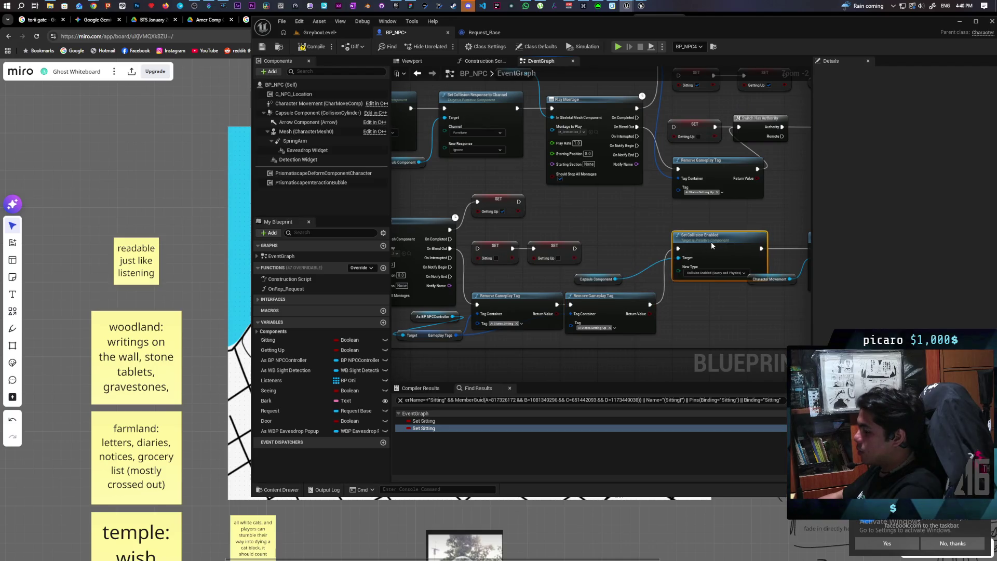
key("ctrl+z")
key("ctrl+z")
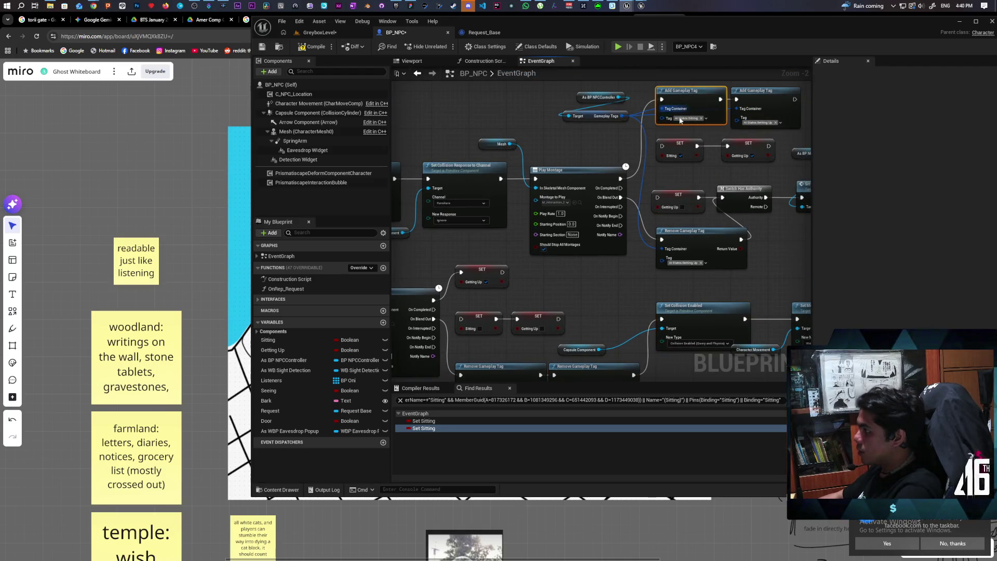
key("ctrl+v")
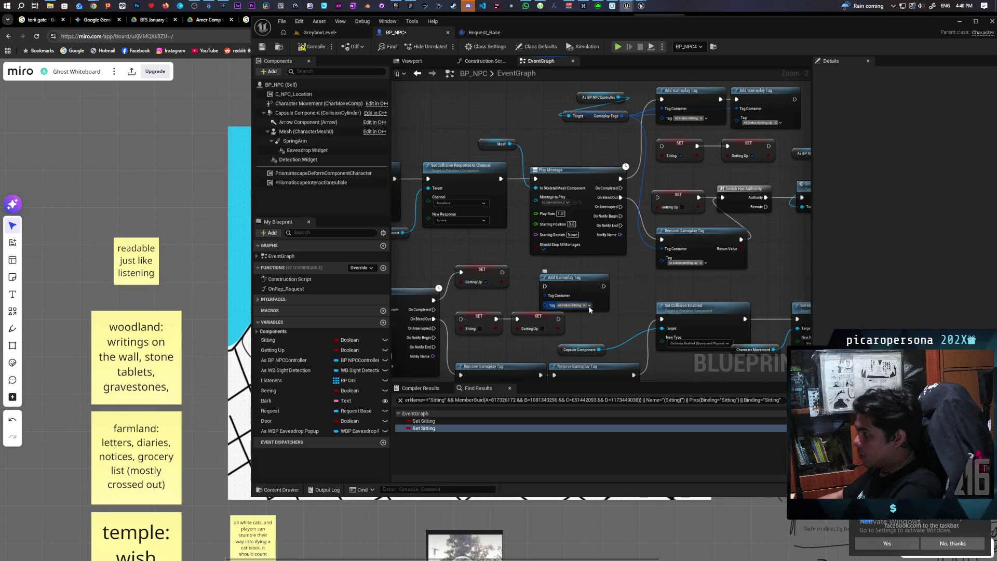
left_click(589, 306)
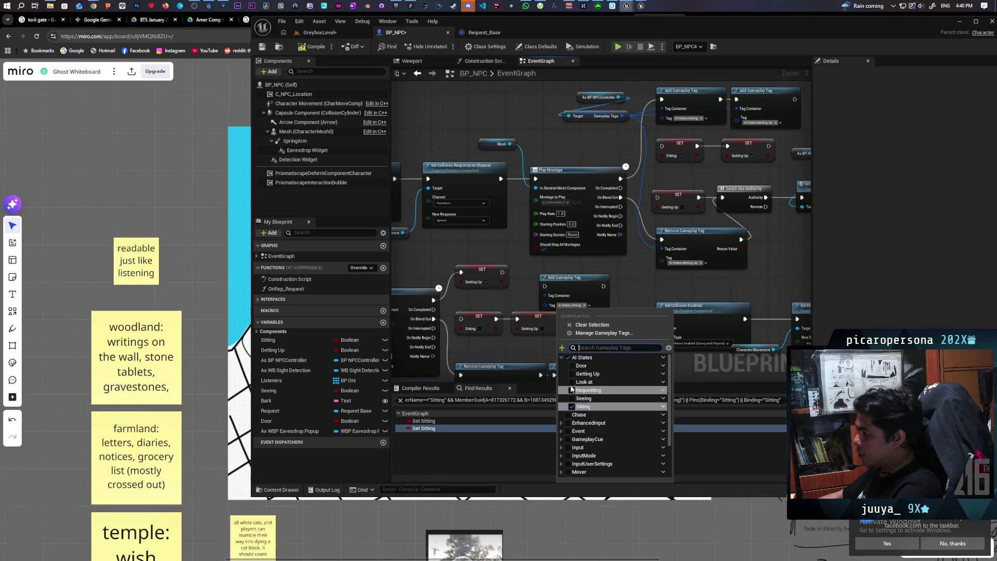
left_click(573, 374)
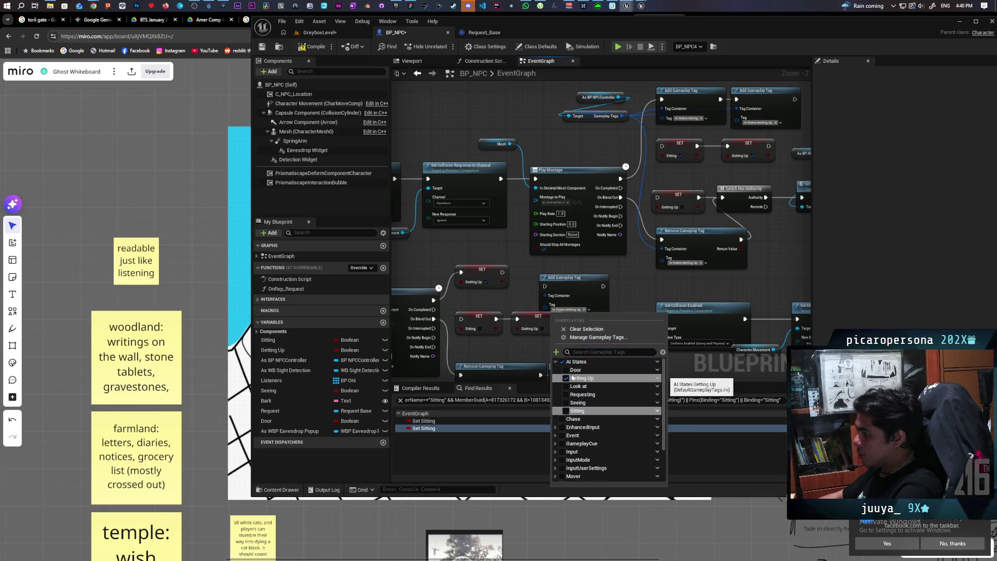
left_click(524, 291)
Feed the new node the controller's gameplay tags and wire it after Play Montage.
left_click_drag(525, 292, 573, 247)
mouse_move(488, 362)
left_mouse_down()
mouse_move(535, 280)
mouse_move(594, 252)
left_mouse_up()
mouse_move(481, 258)
left_mouse_down()
mouse_move(594, 241)
mouse_move(652, 251)
left_mouse_up()
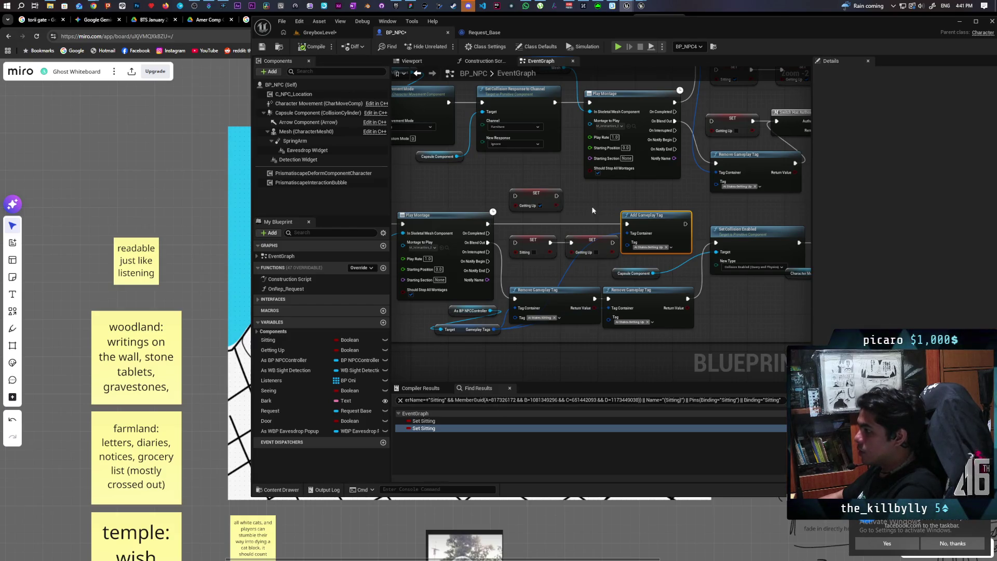
scroll(581, 259, "down", 5)
scroll(581, 260, "up", 3)
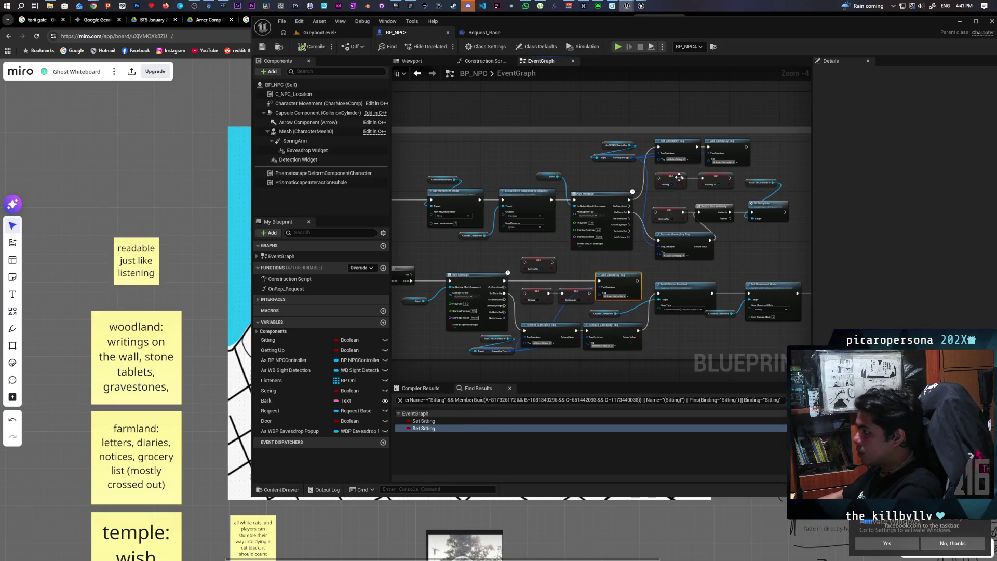
List every place the Sitting variable is set and jump to the second Sitting setter.
right_click(679, 177)
mouse_move(731, 329)
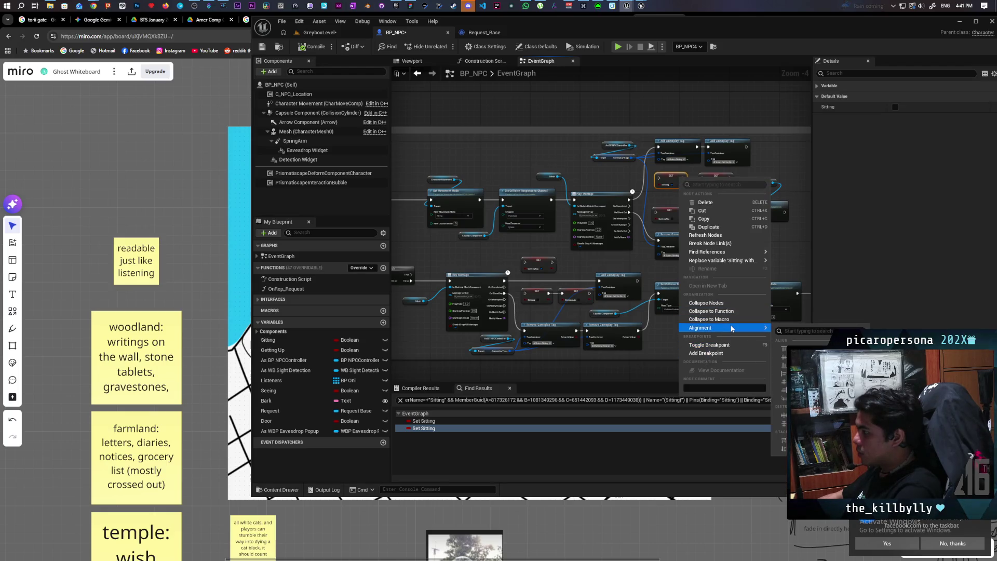
right_click(275, 341)
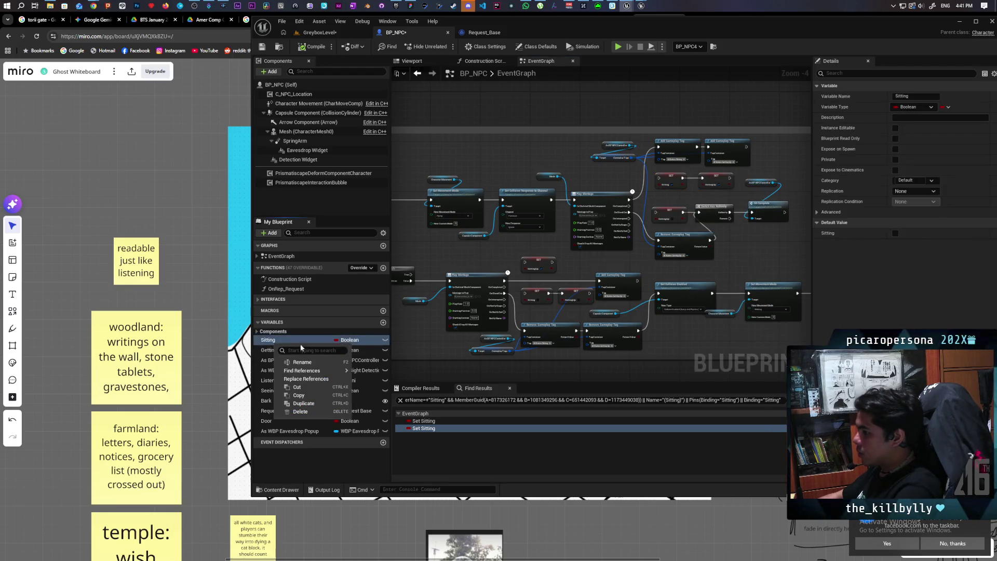
mouse_move(338, 372)
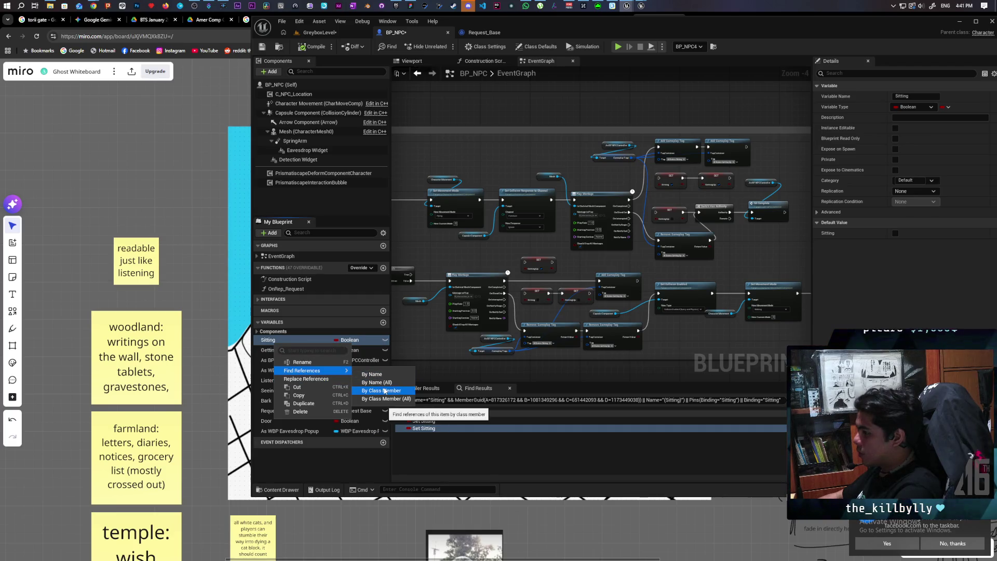
left_click(381, 390)
double_click(423, 428)
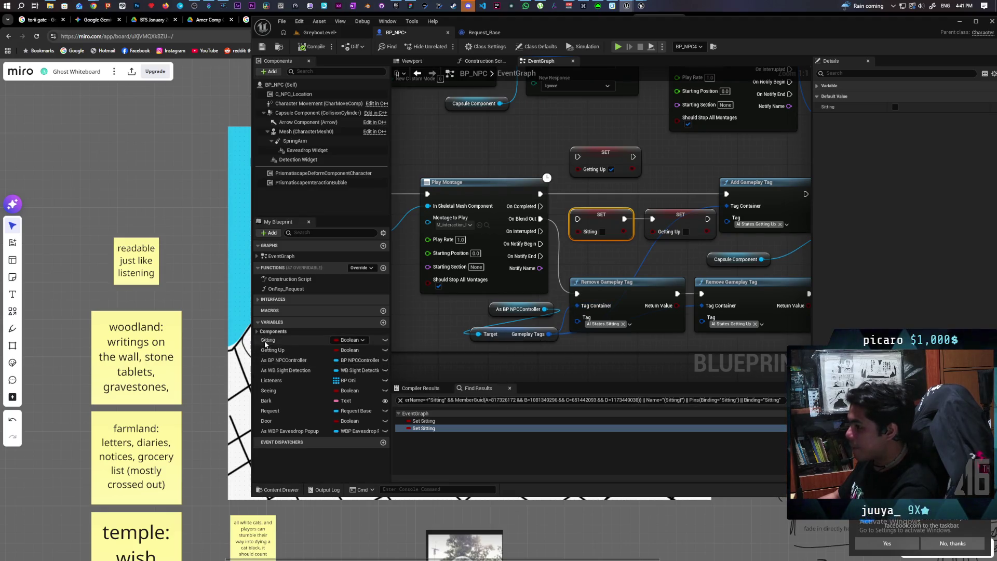
Search all blueprints for Sitting references and open BP_NPCController's Set Sitting node.
right_click(267, 341)
mouse_move(320, 369)
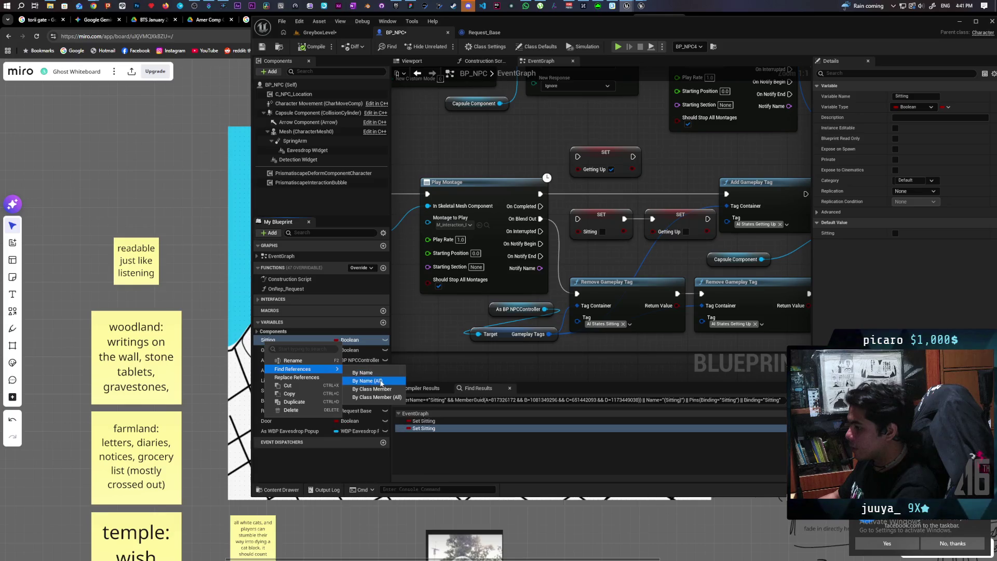
left_click(380, 382)
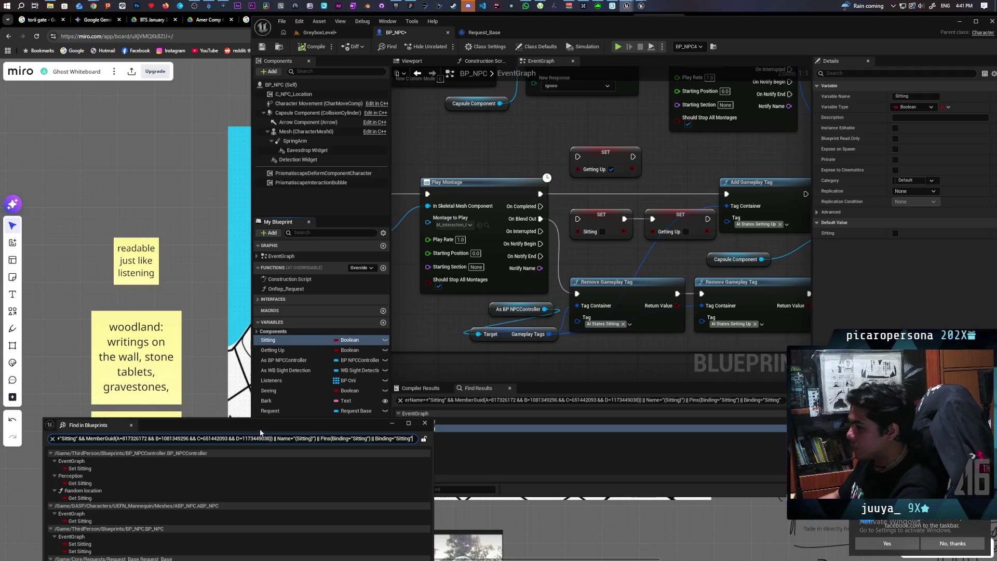
mouse_move(260, 432)
left_mouse_down()
mouse_move(824, 174)
mouse_move(834, 214)
left_mouse_up()
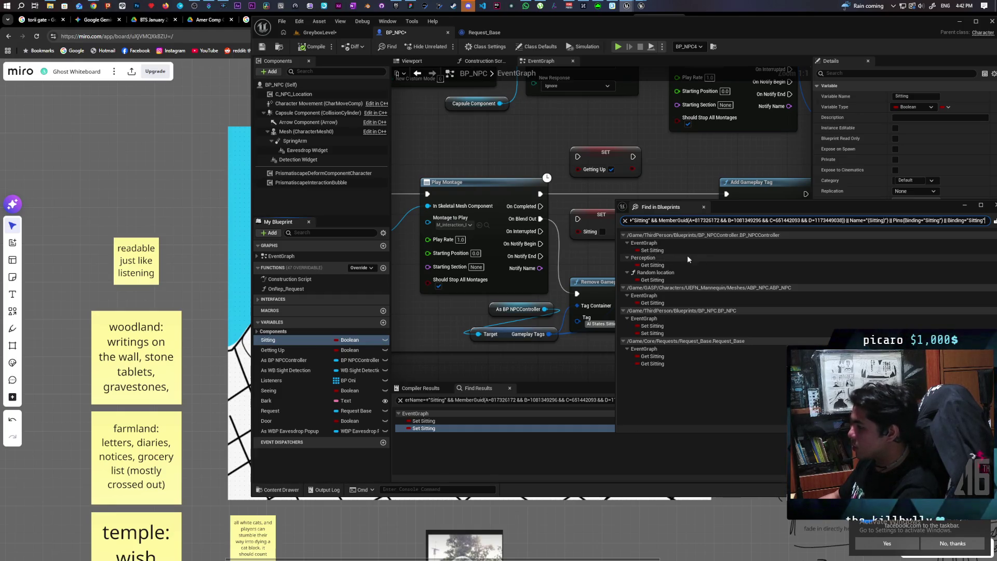
double_click(668, 251)
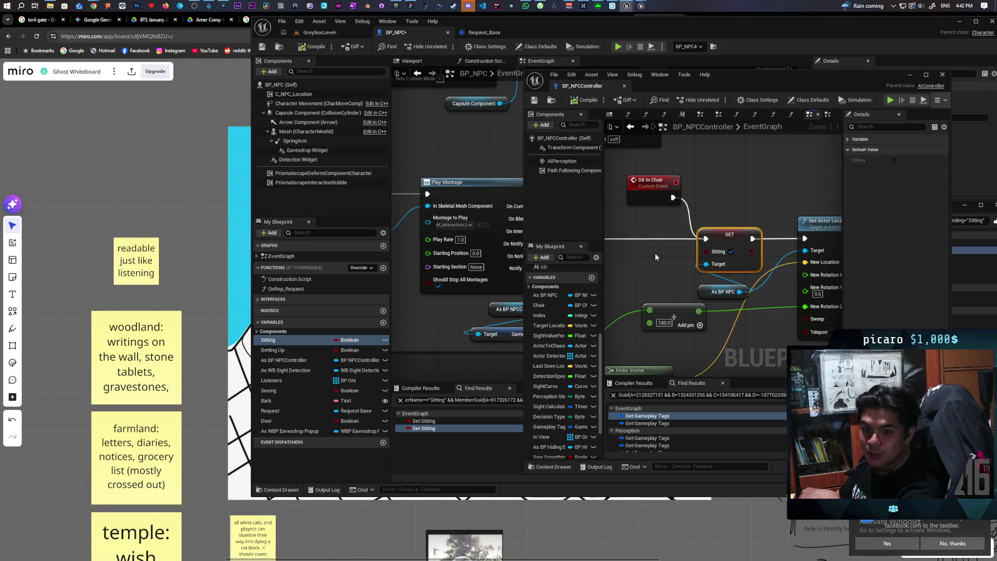
Add an Add Gameplay Tag node on Gameplay Tags set to AI States.Sitting.
mouse_move(655, 253)
left_mouse_down()
mouse_move(735, 227)
mouse_move(611, 268)
mouse_move(679, 237)
left_mouse_up()
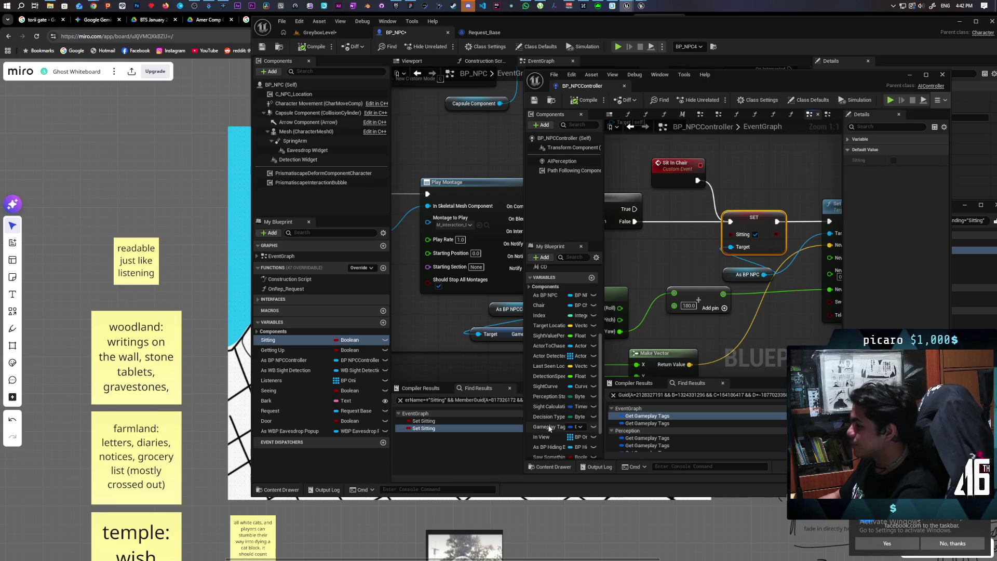
left_click_drag(549, 427, 692, 269)
mouse_move(631, 254)
left_mouse_down()
mouse_move(646, 261)
mouse_move(729, 167)
left_mouse_up()
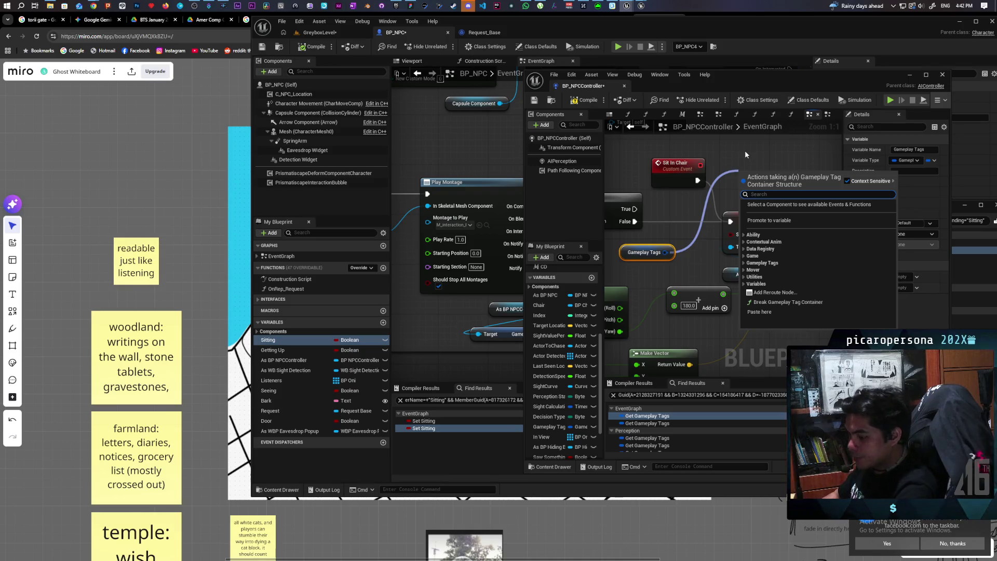
type("add")
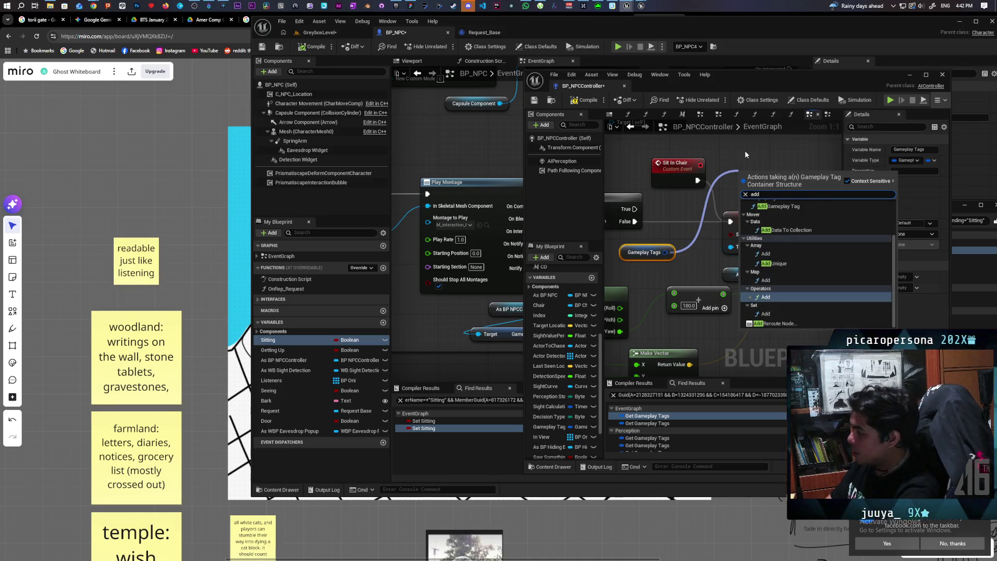
type(" tag")
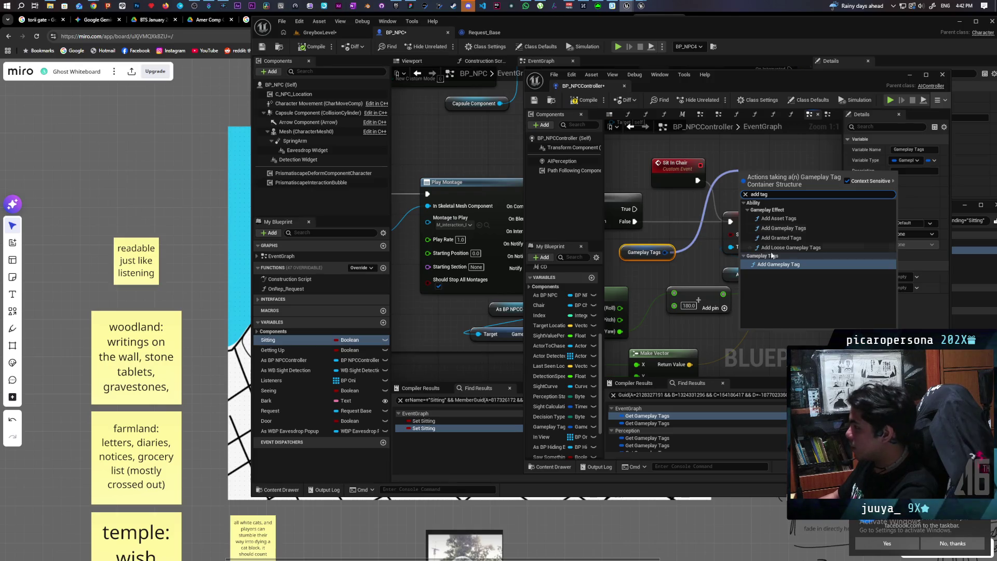
left_click(777, 265)
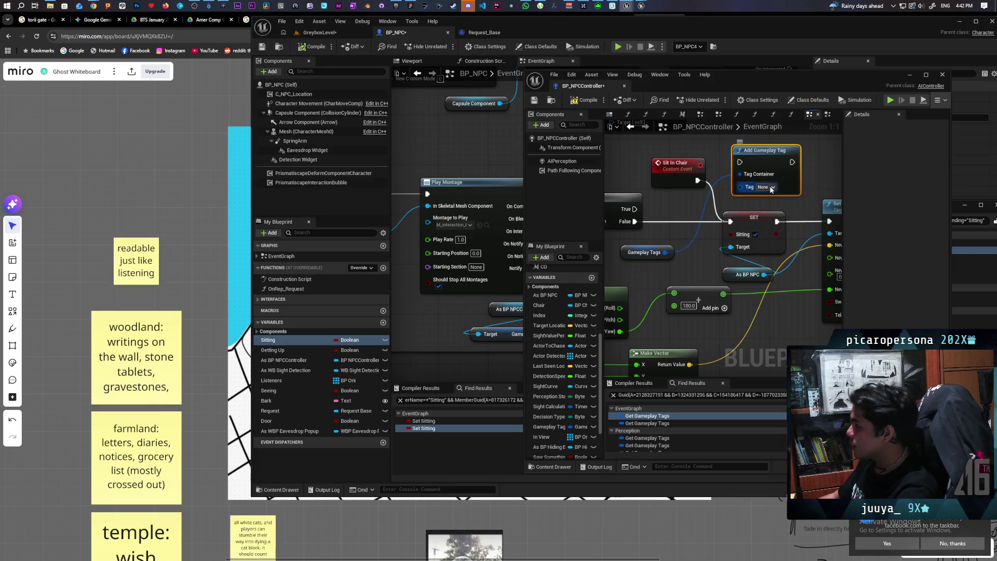
left_click(771, 188)
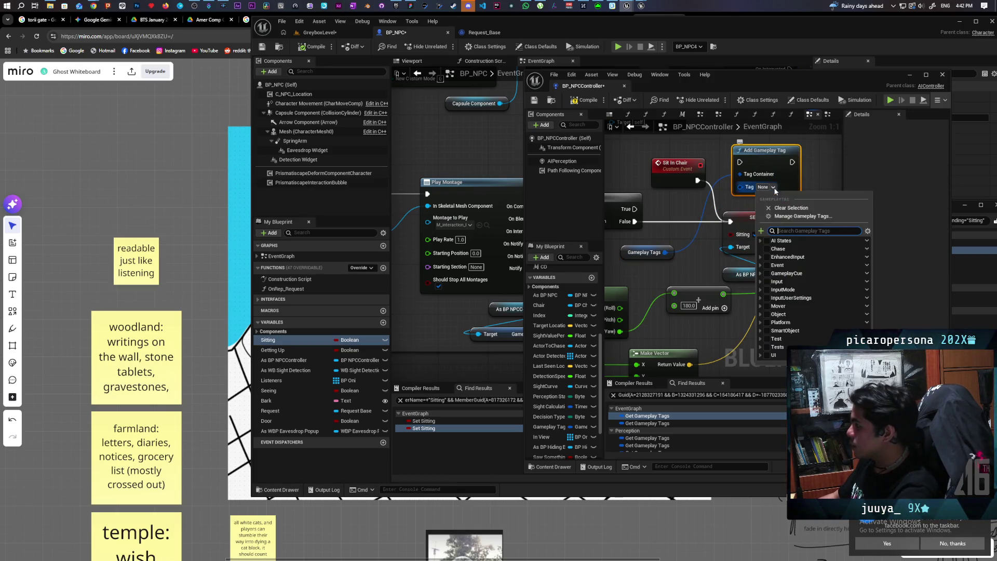
left_click(760, 241)
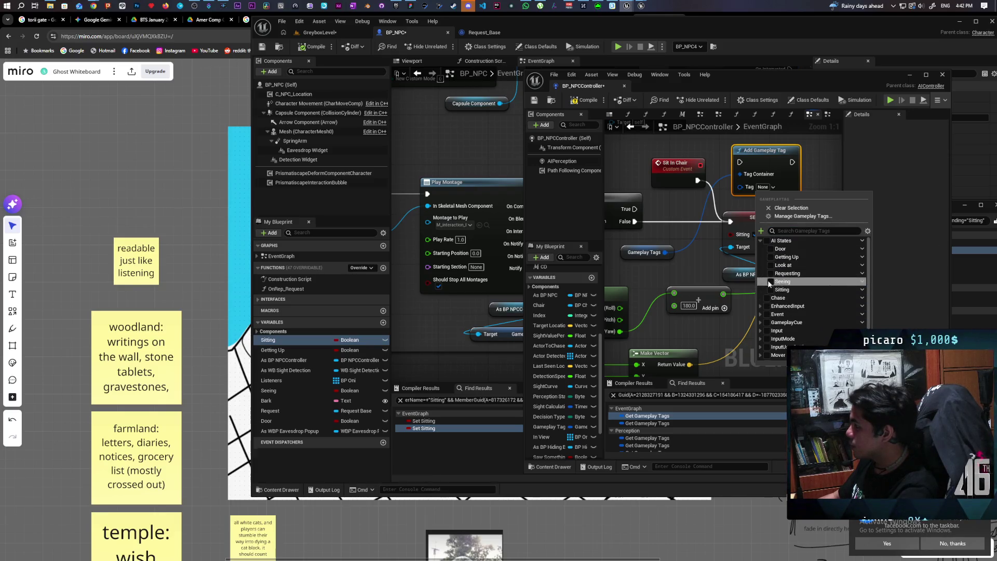
left_click(769, 290)
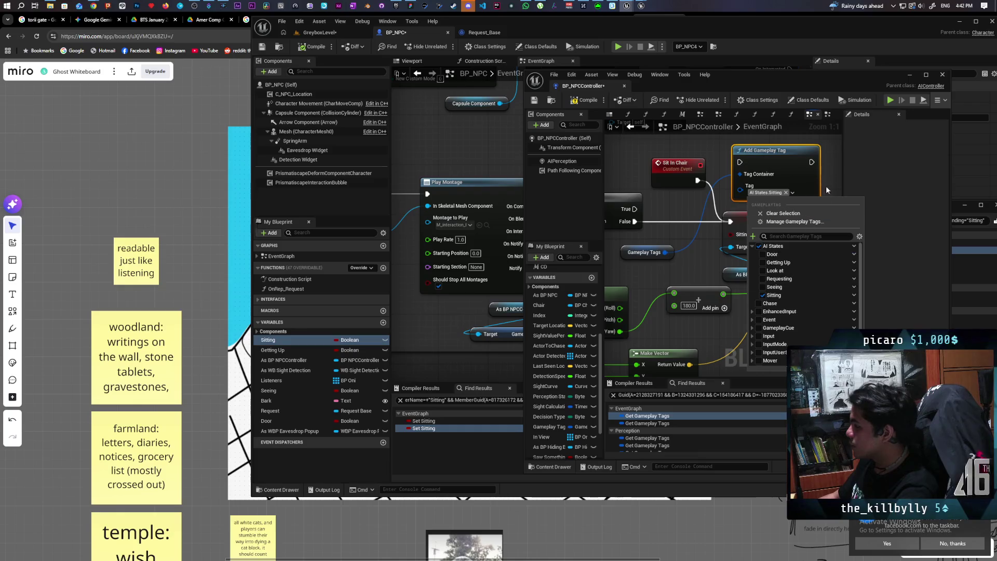
left_click(806, 200)
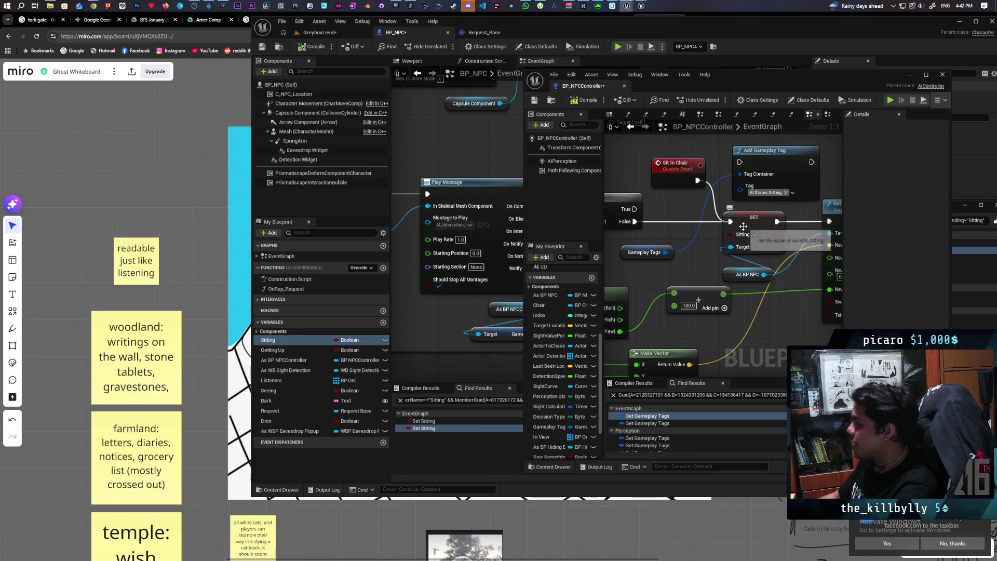
Route Sit In Chair's execution through Add Gameplay Tag to Set Actor Location, replacing SET Sitting.
left_click_drag(730, 221, 740, 162)
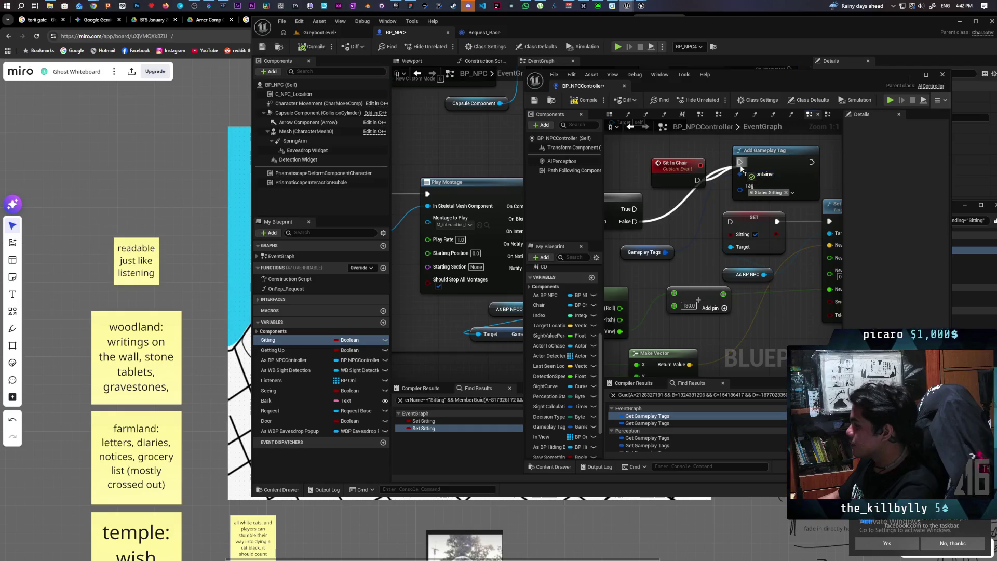
mouse_move(809, 163)
left_mouse_down()
mouse_move(830, 218)
mouse_move(807, 221)
left_mouse_up()
left_click_drag(736, 220, 740, 229)
mouse_move(742, 159)
left_mouse_down()
mouse_move(714, 204)
mouse_move(722, 207)
mouse_move(690, 208)
mouse_move(699, 214)
left_mouse_up()
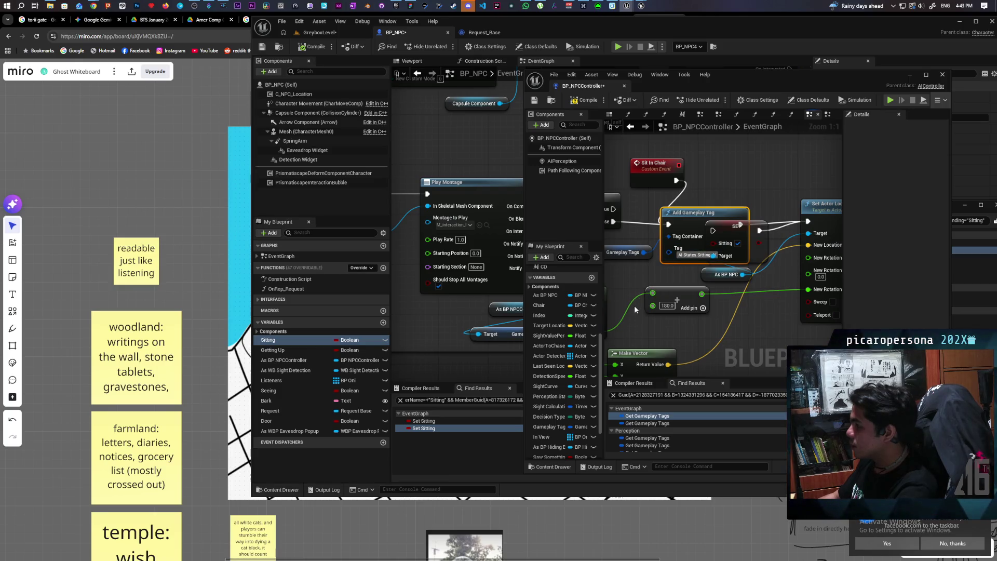
Search all blueprints for Sitting and jump to its check in the Perception graph.
right_click(273, 340)
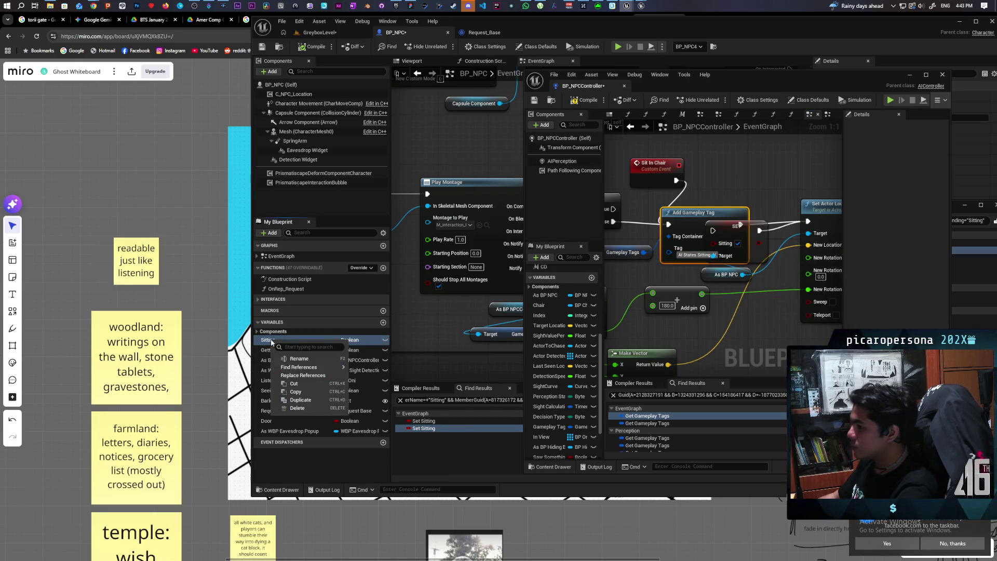
mouse_move(318, 368)
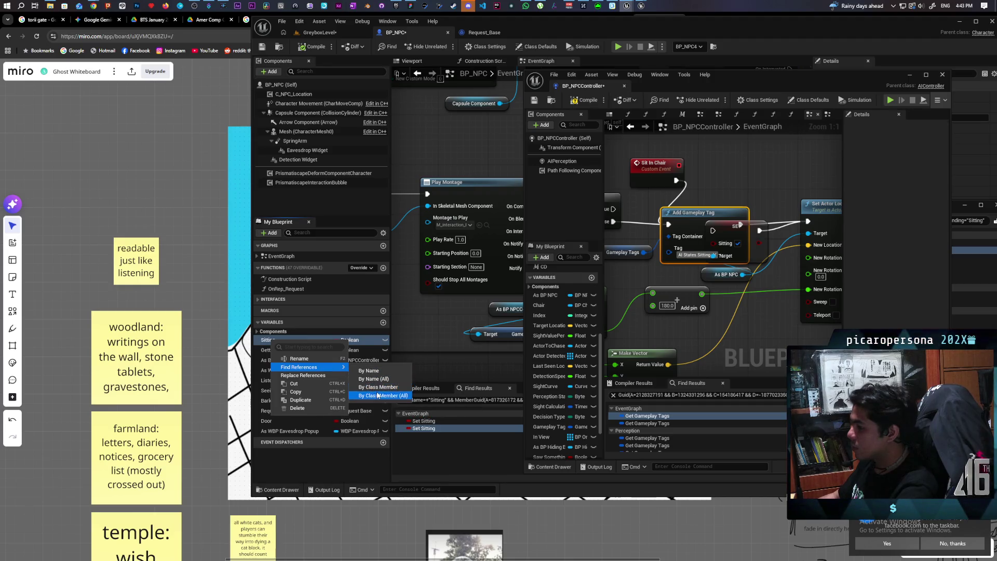
left_click(366, 378)
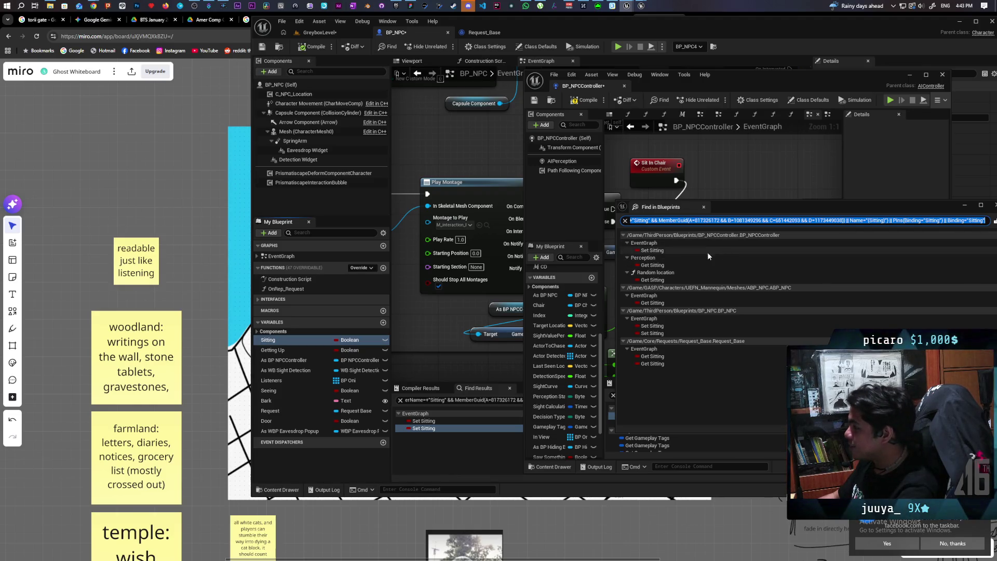
double_click(663, 265)
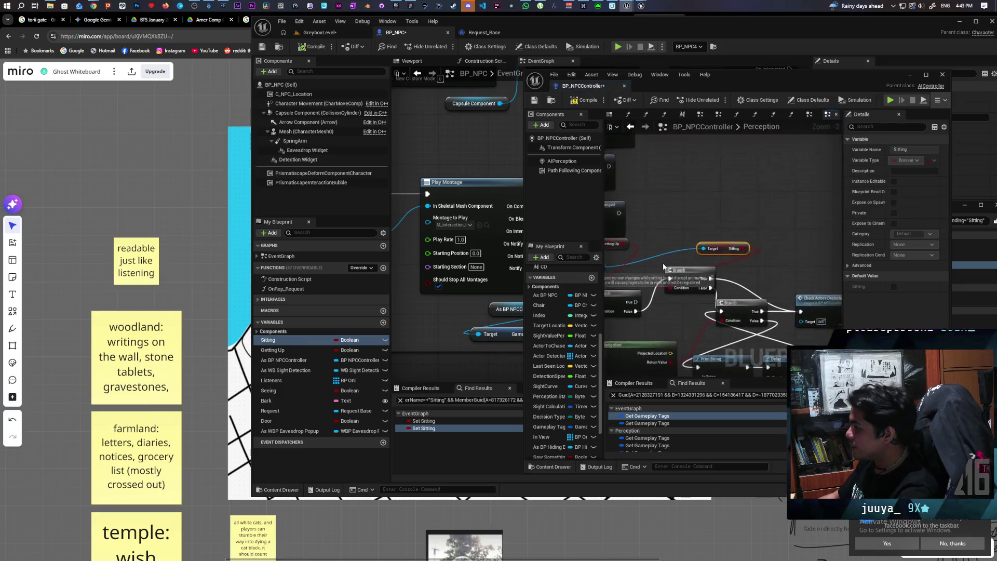
mouse_move(681, 226)
left_mouse_down()
mouse_move(659, 216)
mouse_move(763, 213)
mouse_move(734, 222)
mouse_move(712, 176)
mouse_move(772, 156)
mouse_move(649, 167)
left_mouse_up()
scroll(764, 212, "up", 1)
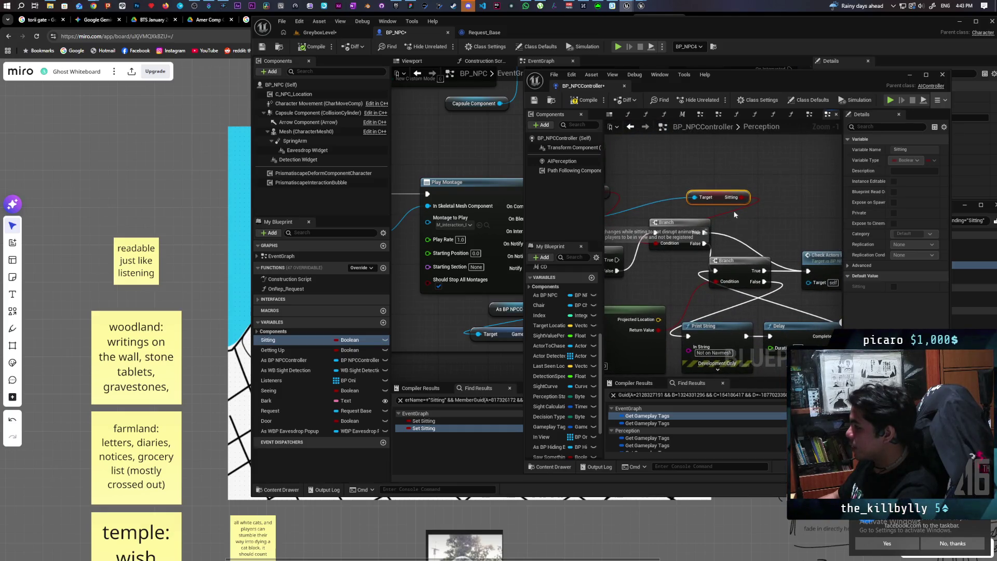
left_click_drag(734, 215, 735, 185)
Widen the controller window and shift the location nodes down-left to make room.
left_click_drag(524, 194, 388, 193)
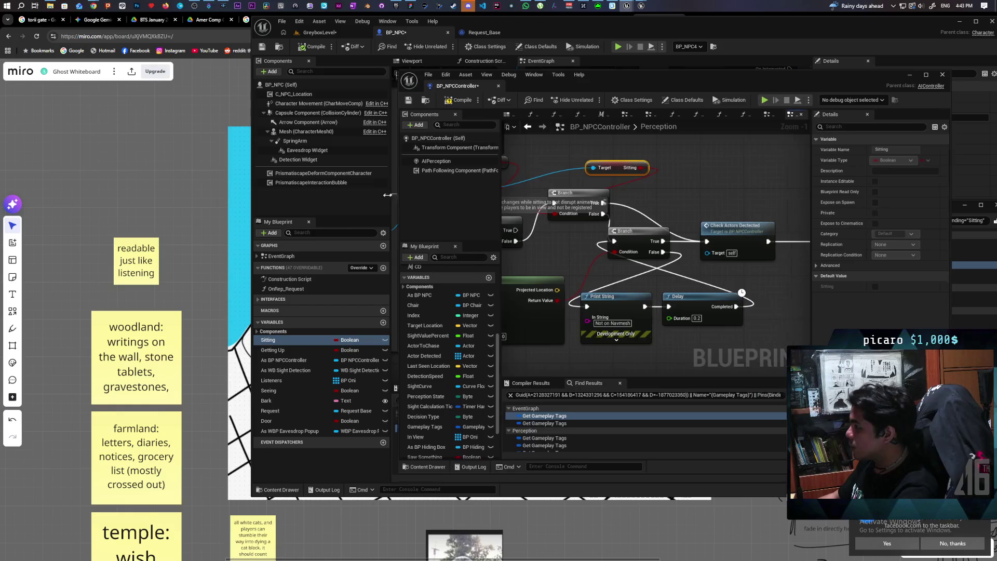
left_click_drag(665, 246, 652, 244)
scroll(652, 243, "down", 2)
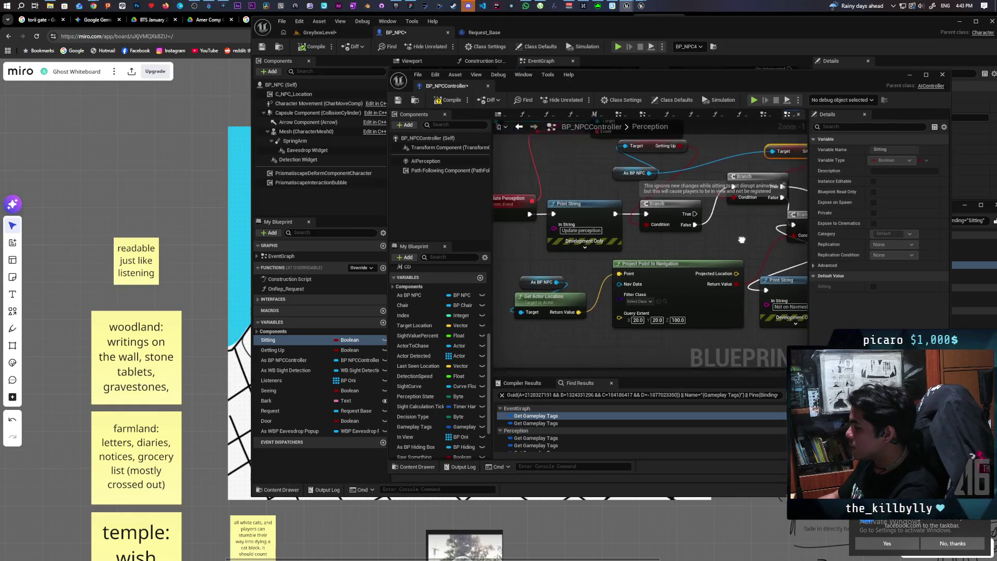
left_click_drag(643, 244, 565, 228)
mouse_move(676, 223)
left_mouse_down()
mouse_move(638, 247)
mouse_move(662, 237)
left_mouse_up()
scroll(642, 276, "up", 1)
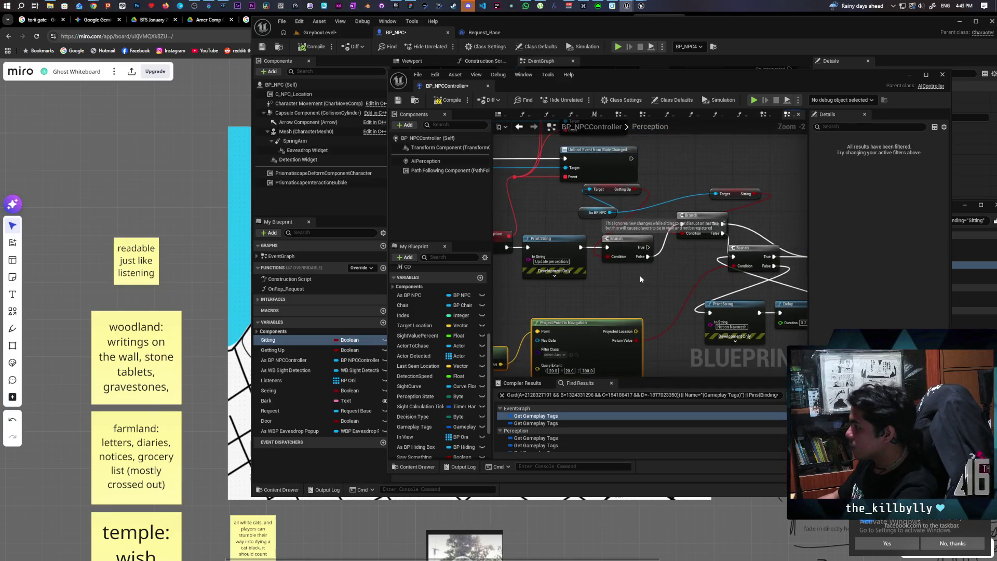
scroll(639, 275, "up", 1)
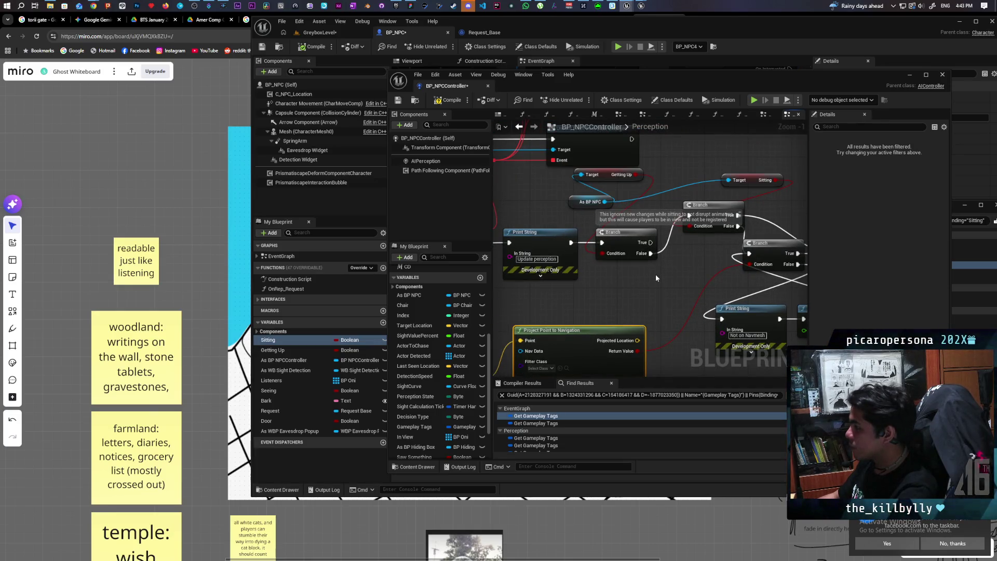
left_click_drag(655, 274, 628, 285)
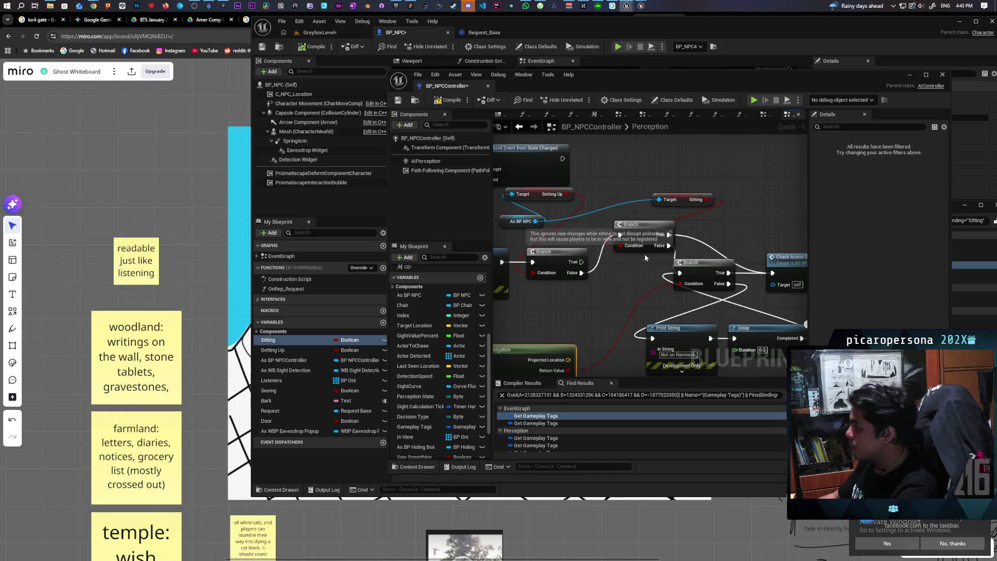
left_click_drag(645, 258, 761, 216)
mouse_move(535, 204)
left_mouse_down()
mouse_move(606, 226)
mouse_move(541, 220)
mouse_move(597, 239)
mouse_move(614, 302)
left_mouse_up()
left_click(603, 214)
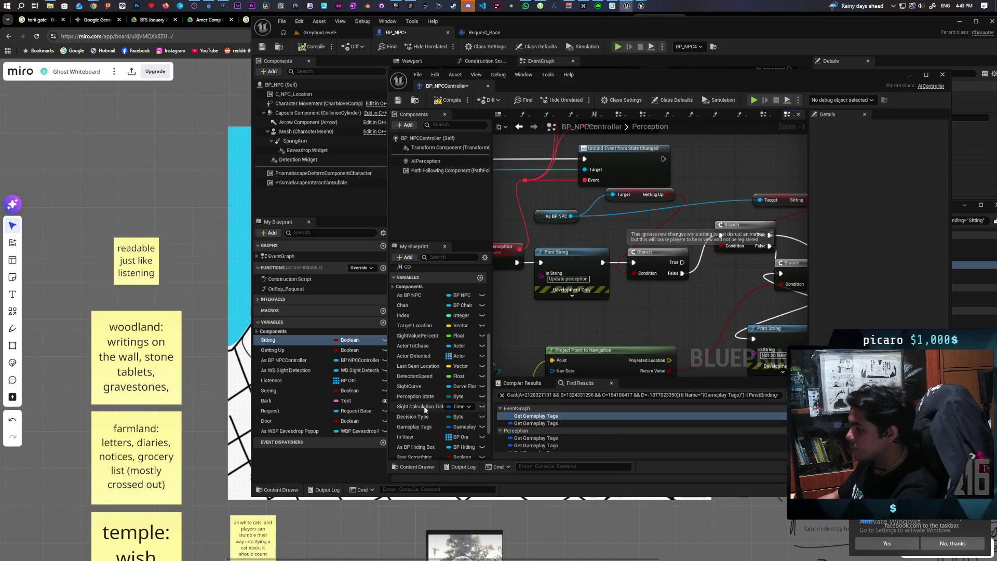
Add a Has Tag node fed by a Gameplay Tags getter in the Perception graph.
left_click(412, 429)
mouse_move(563, 343)
left_mouse_down()
mouse_move(540, 321)
mouse_move(616, 310)
left_mouse_up()
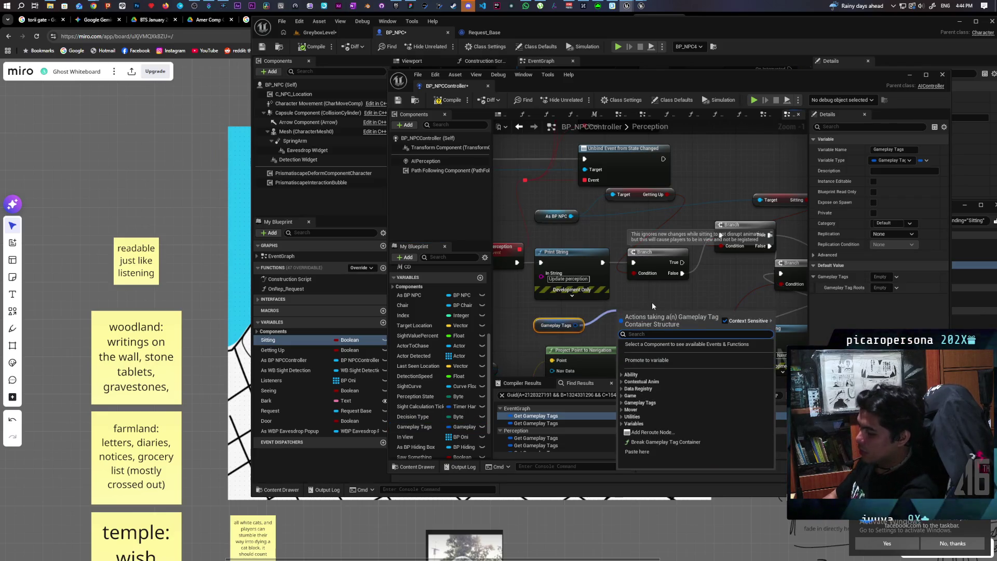
type("cont")
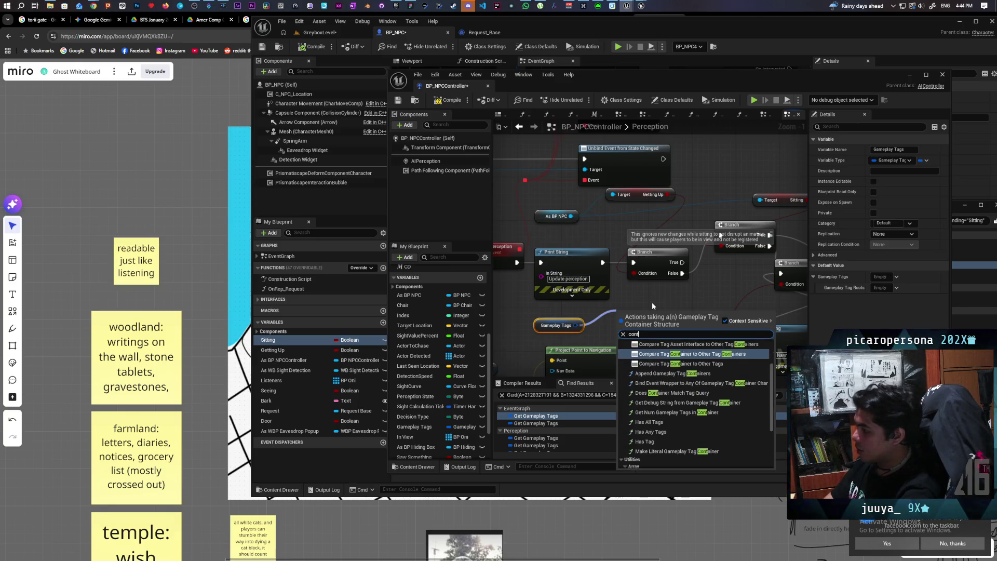
type("ains")
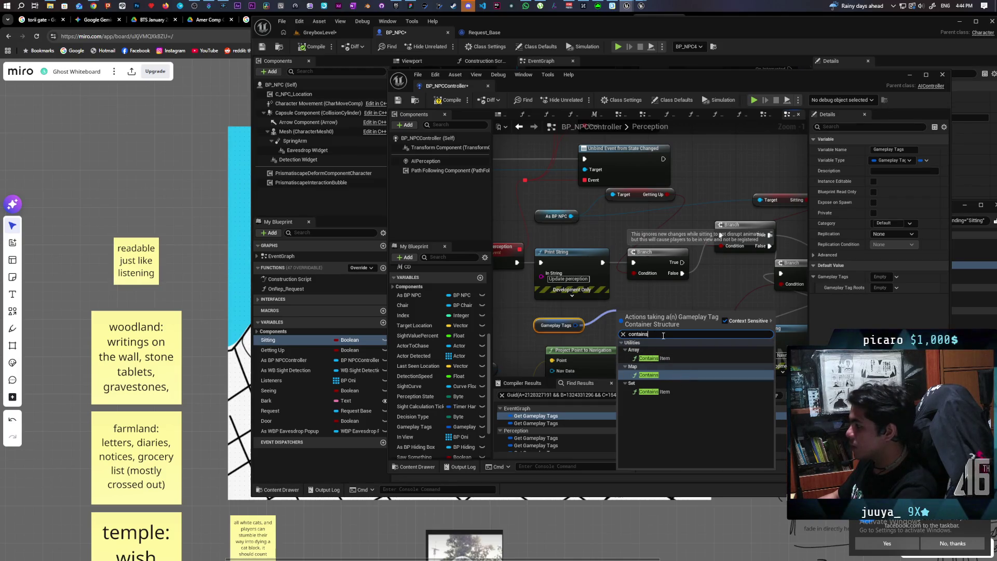
type("has")
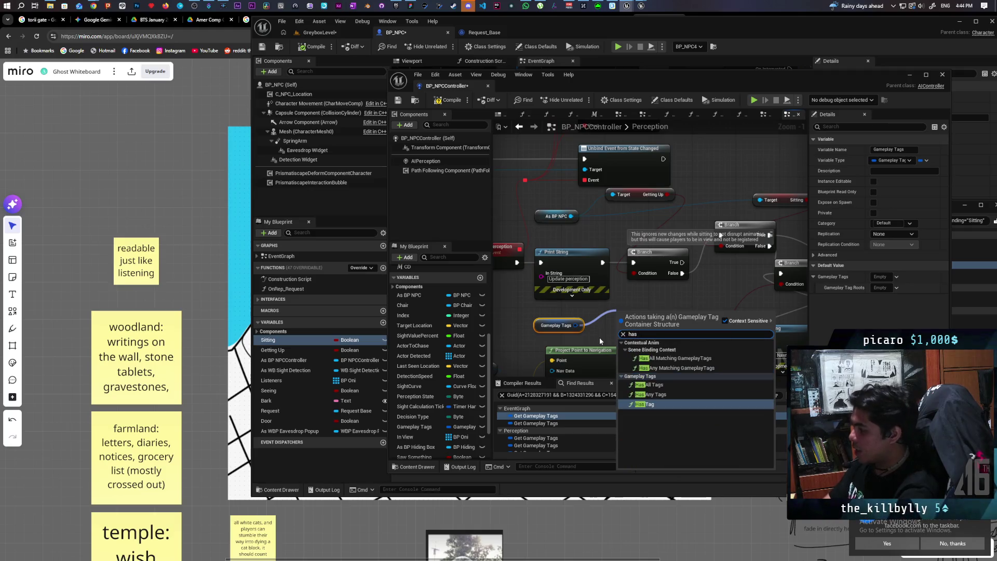
left_click(649, 404)
left_click_drag(670, 317, 660, 306)
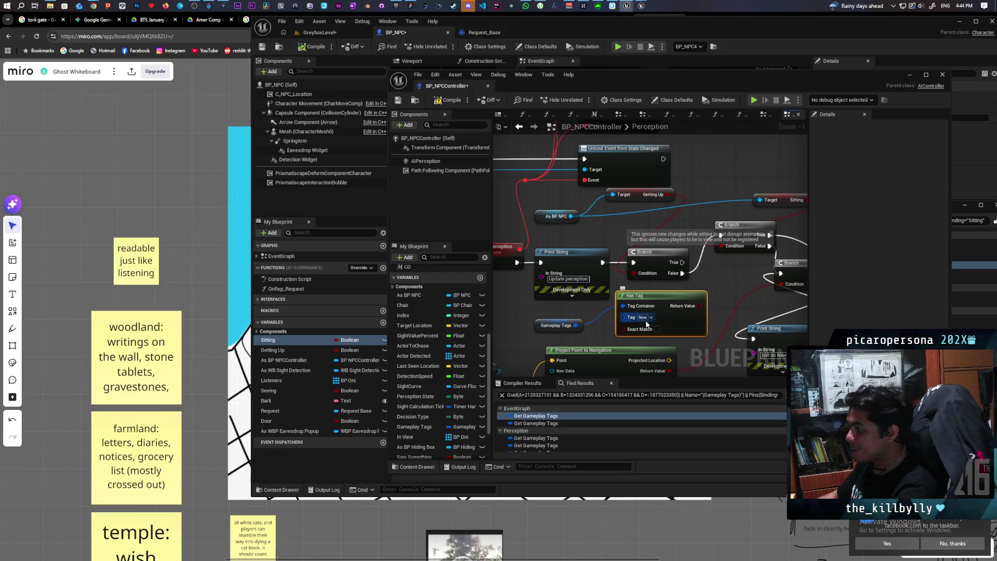
Set the Has Tag check's tag to AI States.Getting Up.
left_click(651, 319)
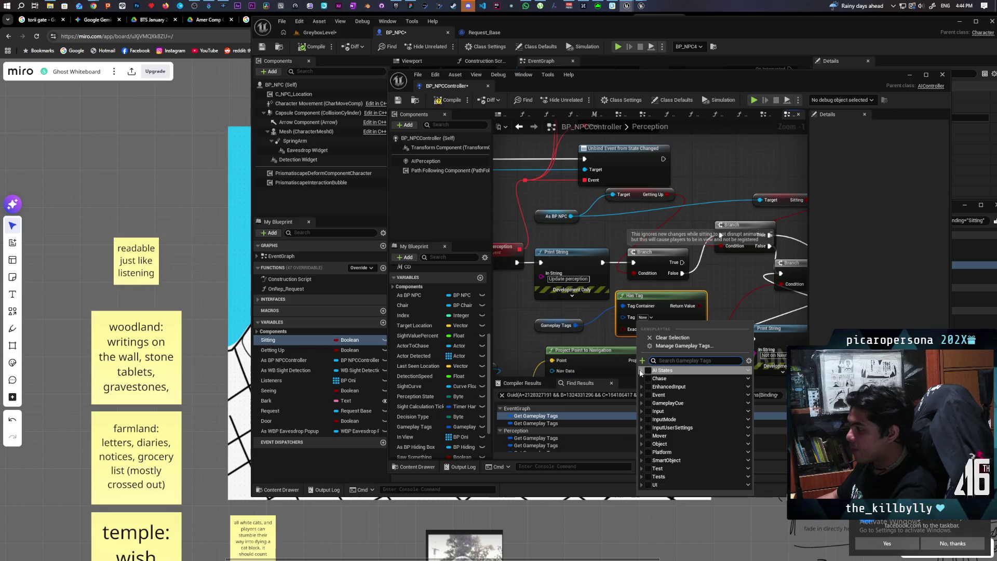
left_click(641, 370)
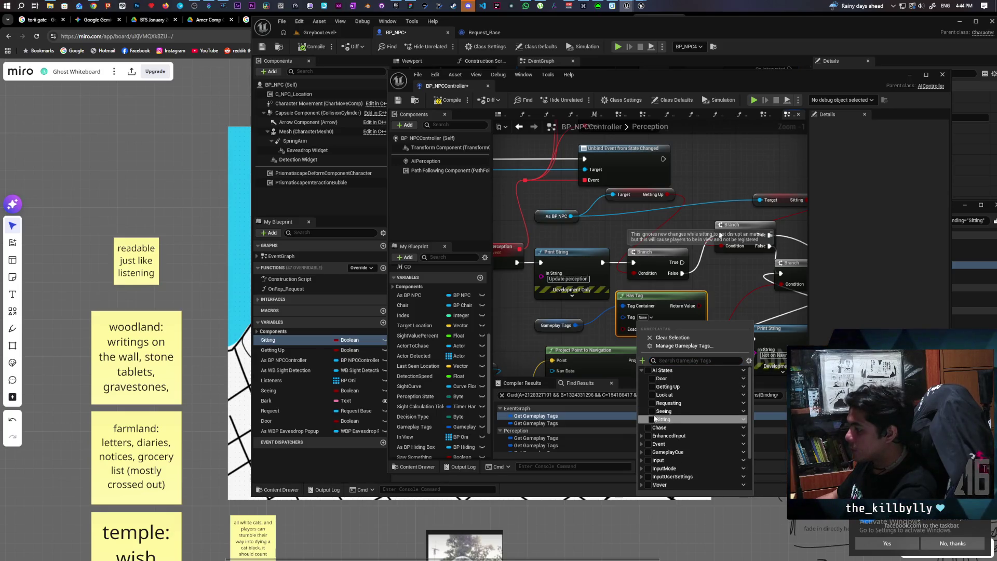
left_click(652, 386)
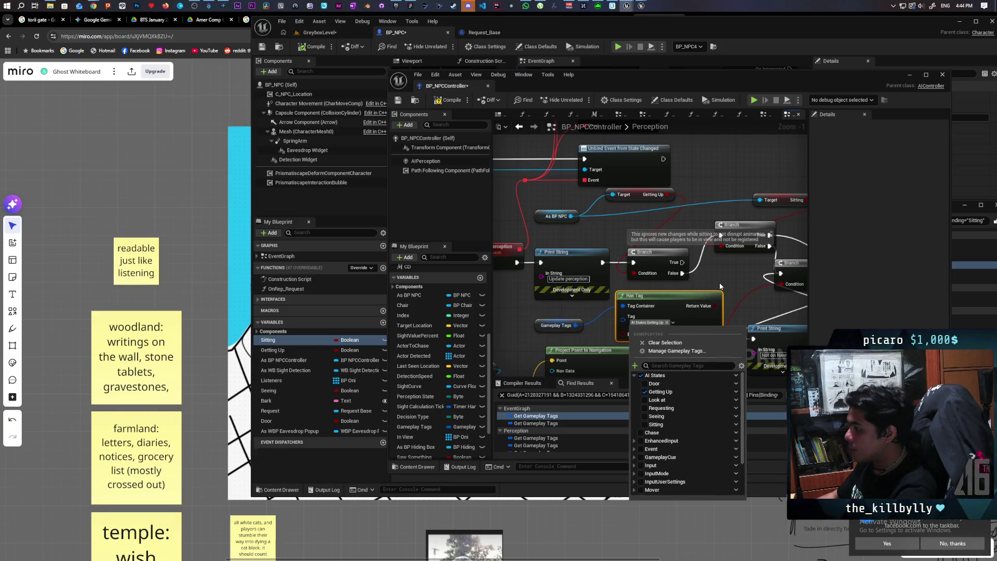
left_click(719, 286)
mouse_move(715, 306)
left_mouse_down()
mouse_move(627, 280)
mouse_move(634, 273)
left_mouse_up()
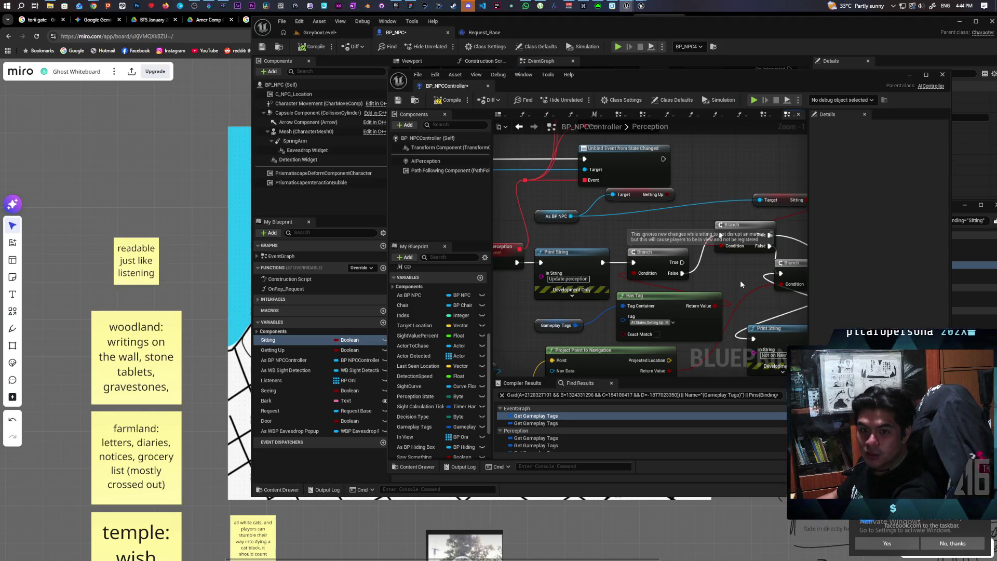
Add a second Has Tag node from Gameplay Tags near the branch.
scroll(741, 273, "down", 2)
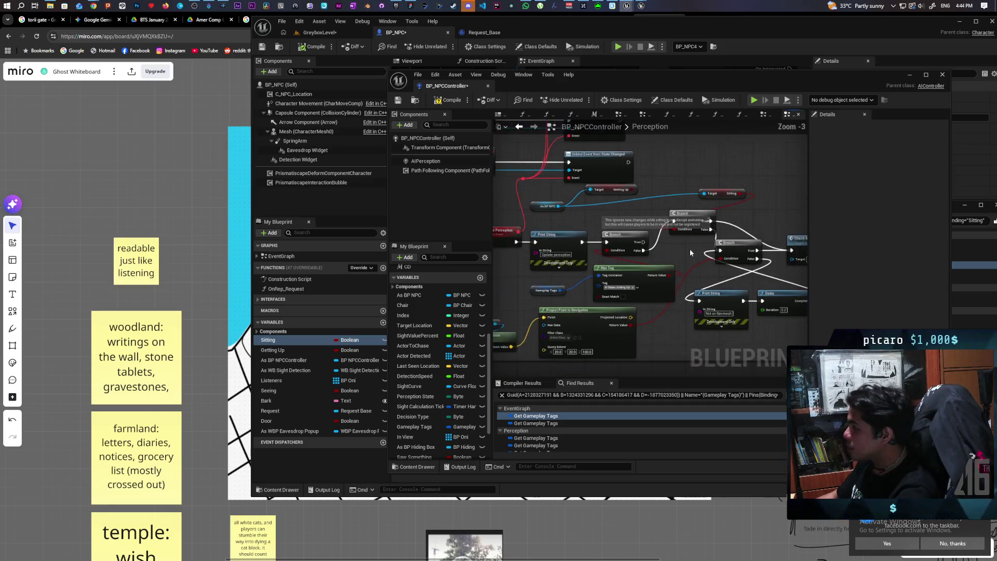
left_click_drag(711, 271, 706, 276)
left_click(650, 294)
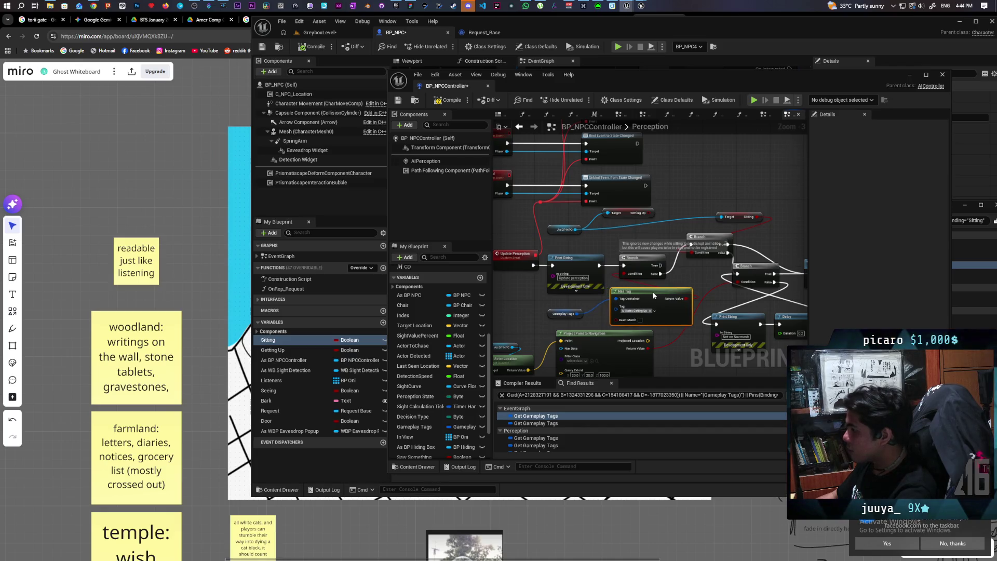
left_click_drag(653, 295, 654, 292)
scroll(614, 299, "up", 1)
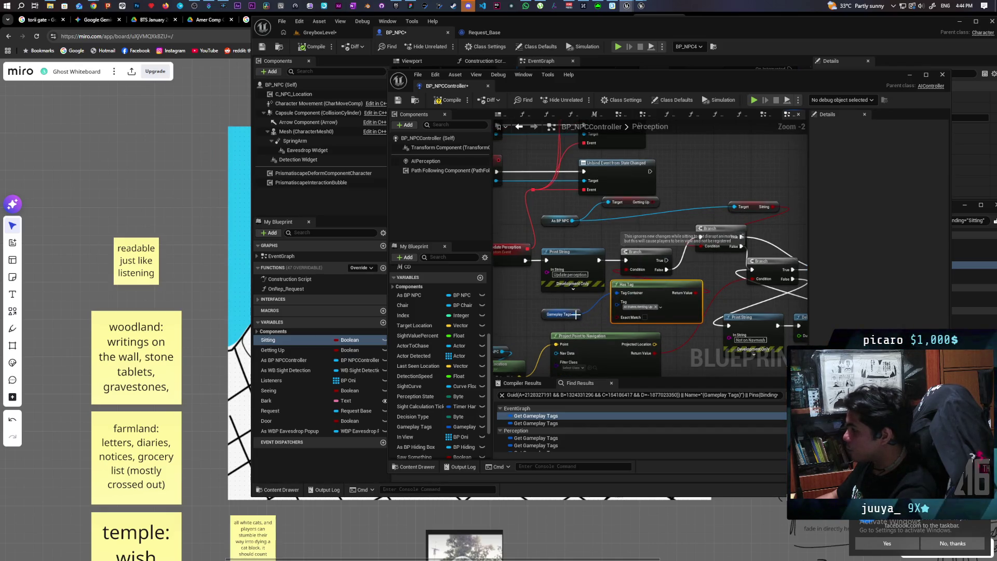
left_click_drag(580, 314, 698, 185)
type("has tag")
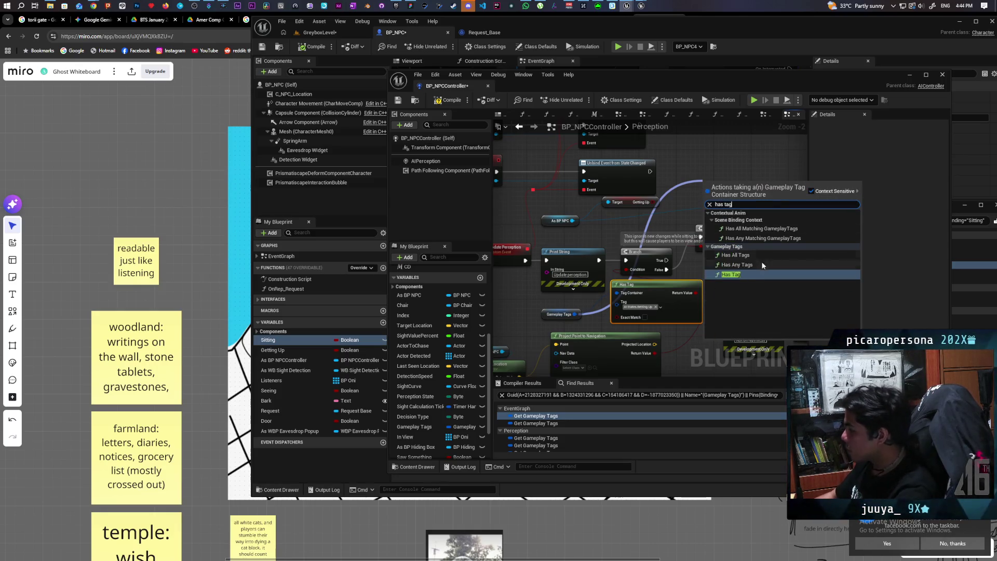
left_click(739, 273)
left_click_drag(728, 178, 732, 160)
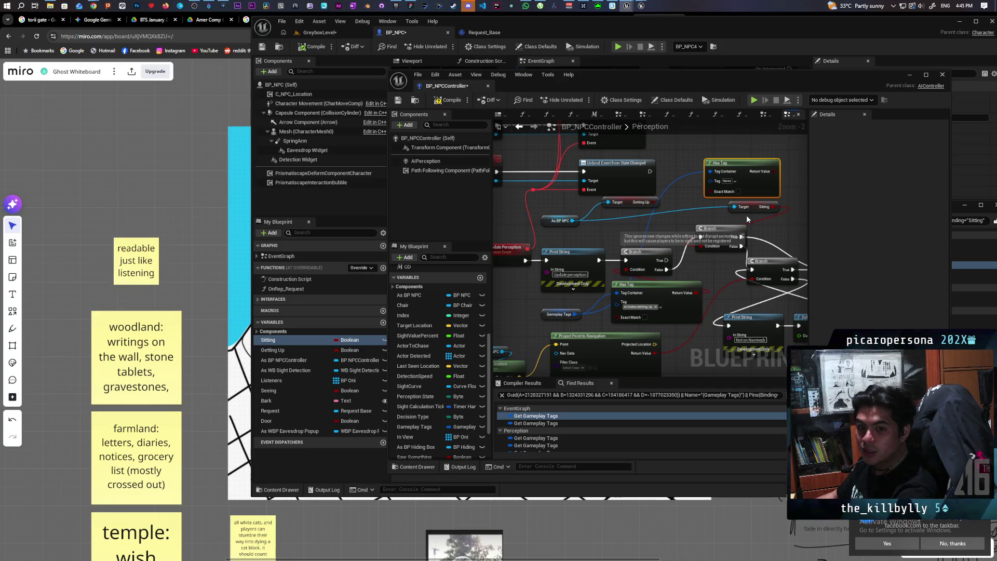
Set its tag to AI States.Sitting and wire the result into the Branch Condition.
scroll(755, 227, "up", 2)
scroll(755, 226, "down", 1)
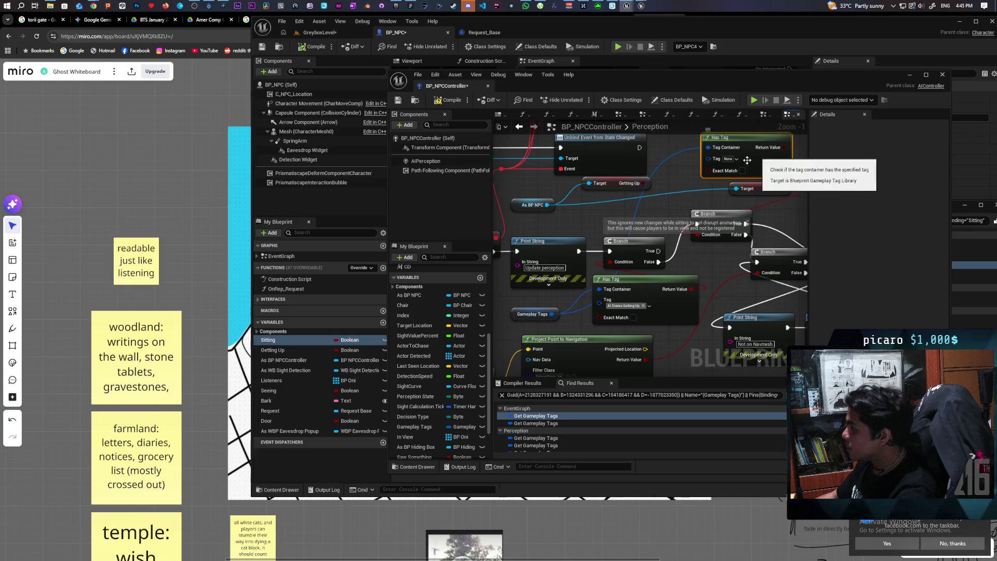
left_click(732, 159)
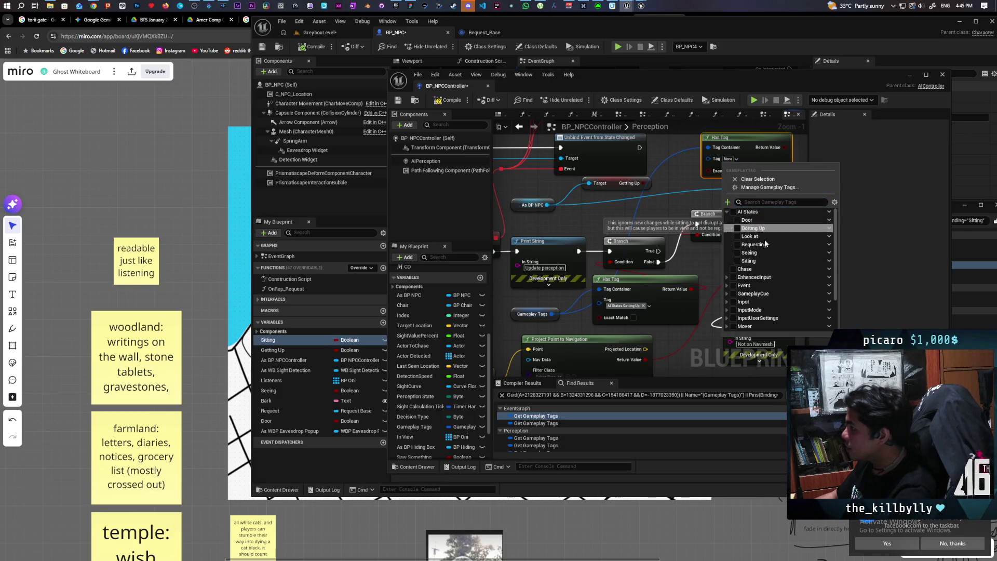
left_click(737, 260)
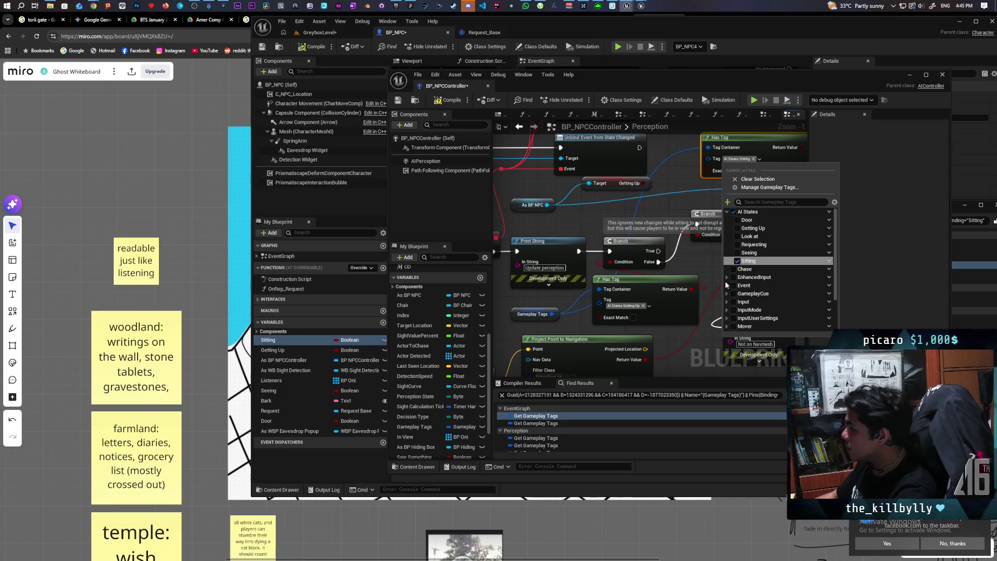
left_click(725, 281)
left_click_drag(785, 147, 679, 229)
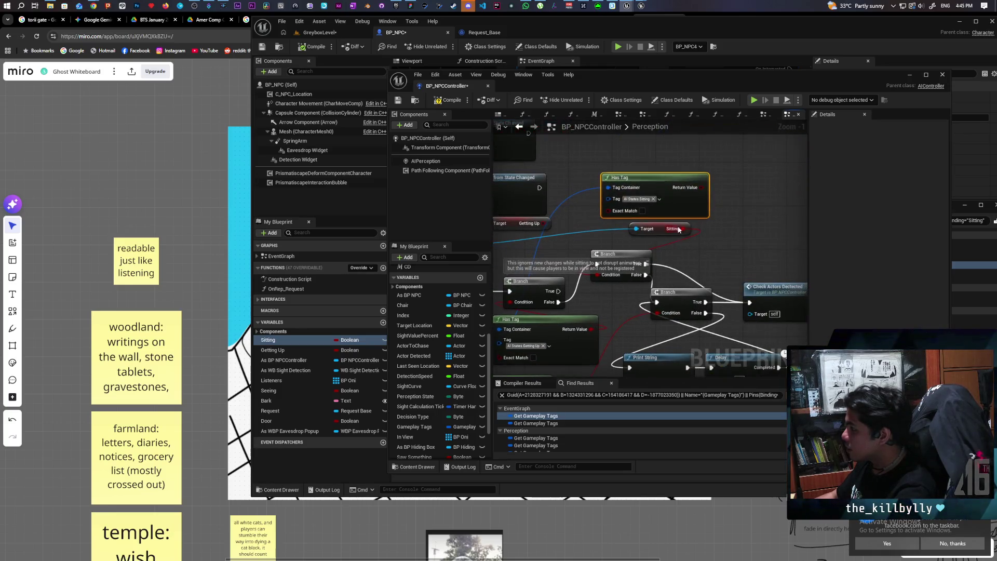
left_click_drag(698, 190, 611, 278)
mouse_move(610, 311)
left_mouse_down()
mouse_move(656, 255)
mouse_move(597, 260)
mouse_move(614, 239)
mouse_move(643, 228)
mouse_move(721, 251)
mouse_move(782, 243)
left_mouse_up()
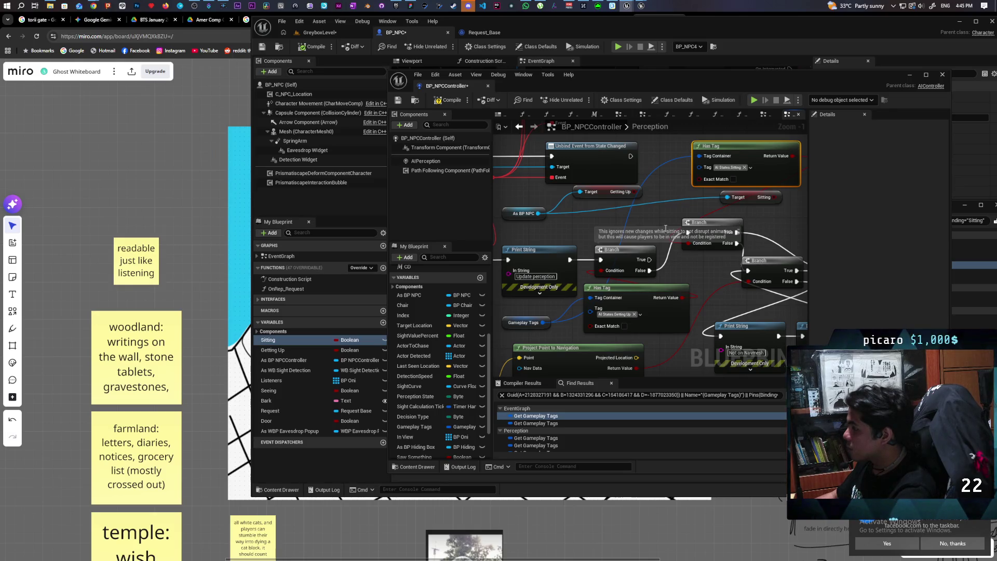
Delete the obsolete As BP NPC and Getting Up getter nodes.
left_click(527, 213)
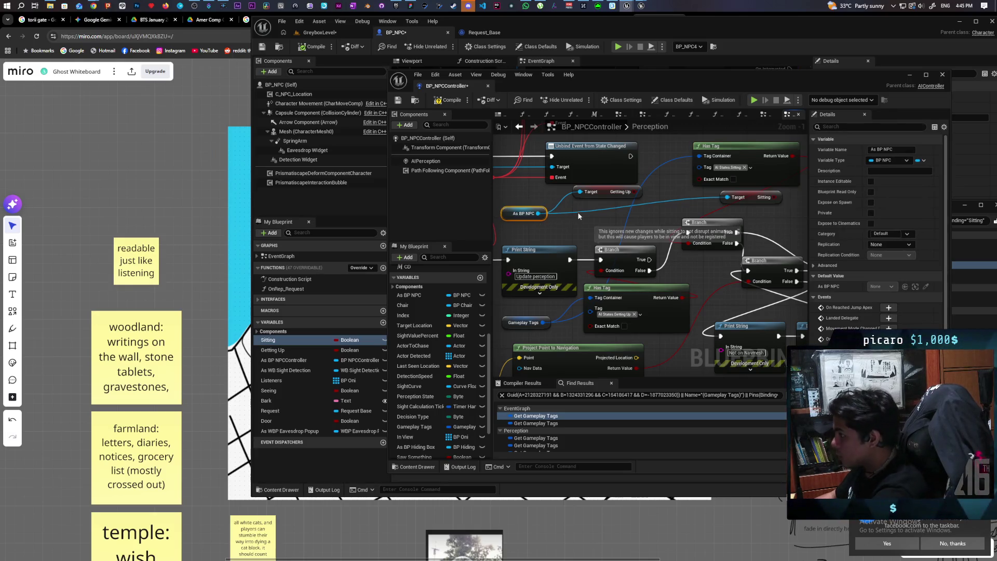
key("Delete")
left_click_drag(572, 206, 596, 193)
key("Delete")
left_click_drag(794, 199, 770, 217)
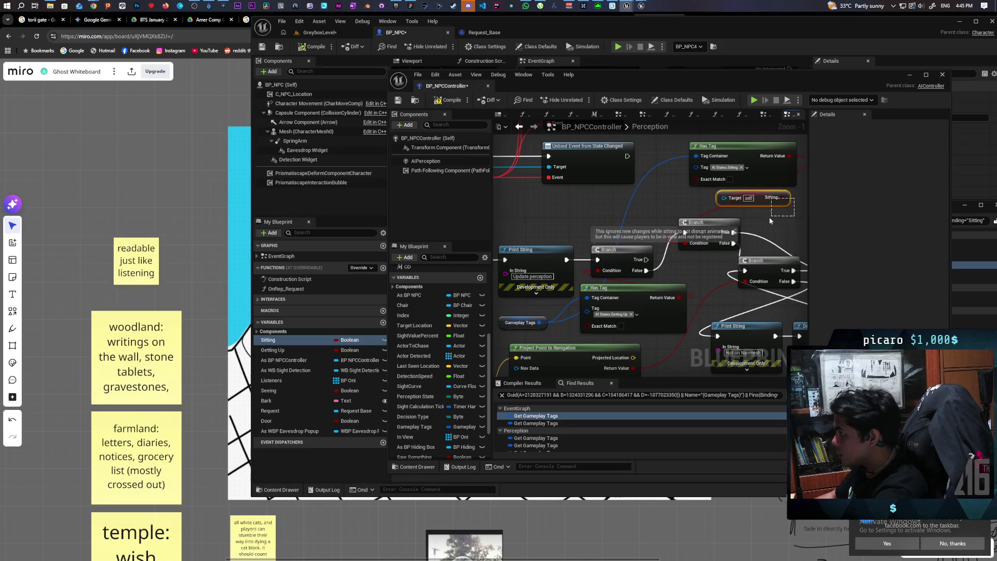
mouse_move(712, 252)
left_mouse_down()
mouse_move(640, 225)
mouse_move(511, 139)
left_mouse_up()
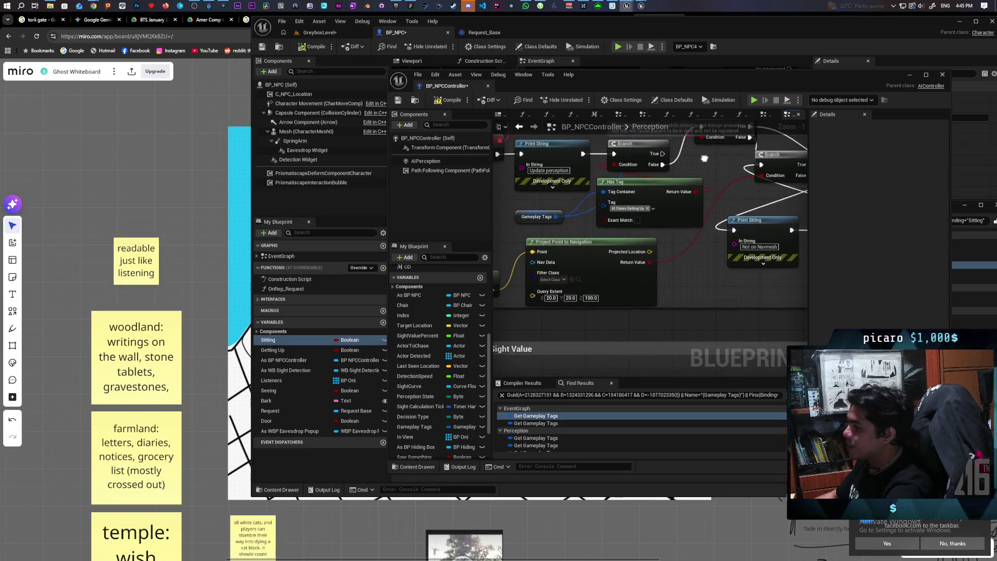
Recompile BP_NPCController and bring the Sitting search results forward.
left_click(445, 101)
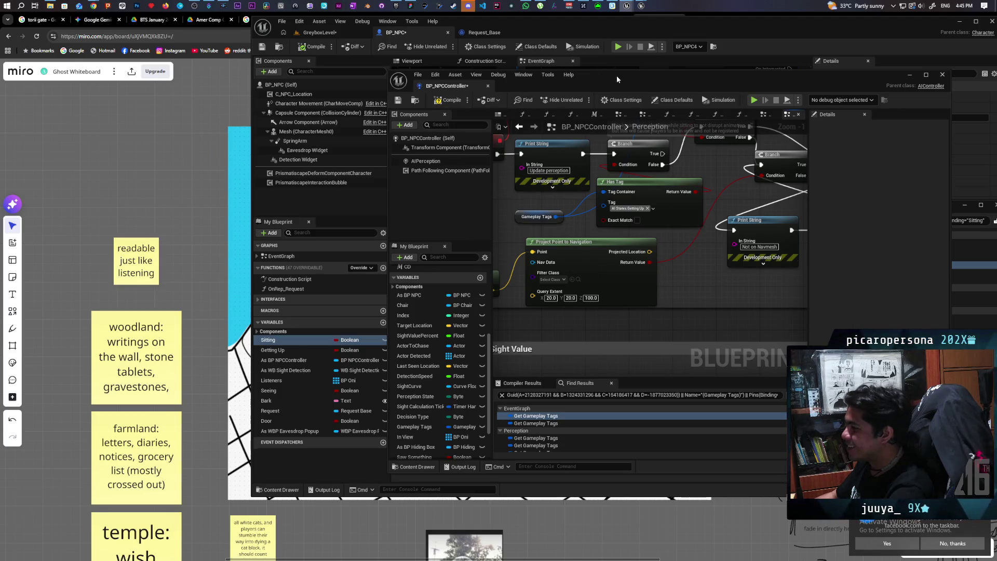
left_click_drag(616, 75, 534, 72)
left_click(845, 258)
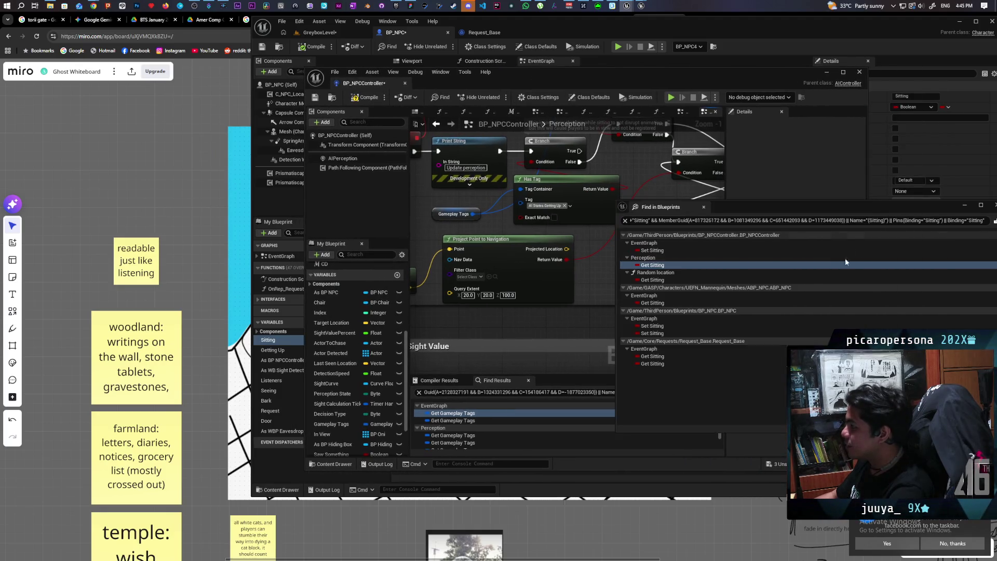
Jump to the Get Sitting node in Random location and move As BP NPC aside.
left_click(660, 281)
double_click(660, 281)
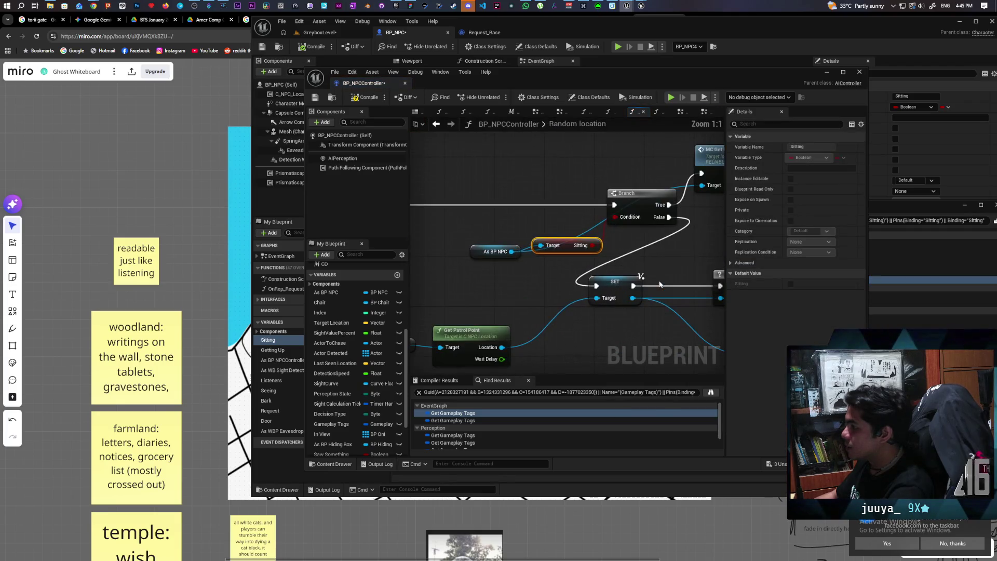
scroll(528, 284, "down", 3)
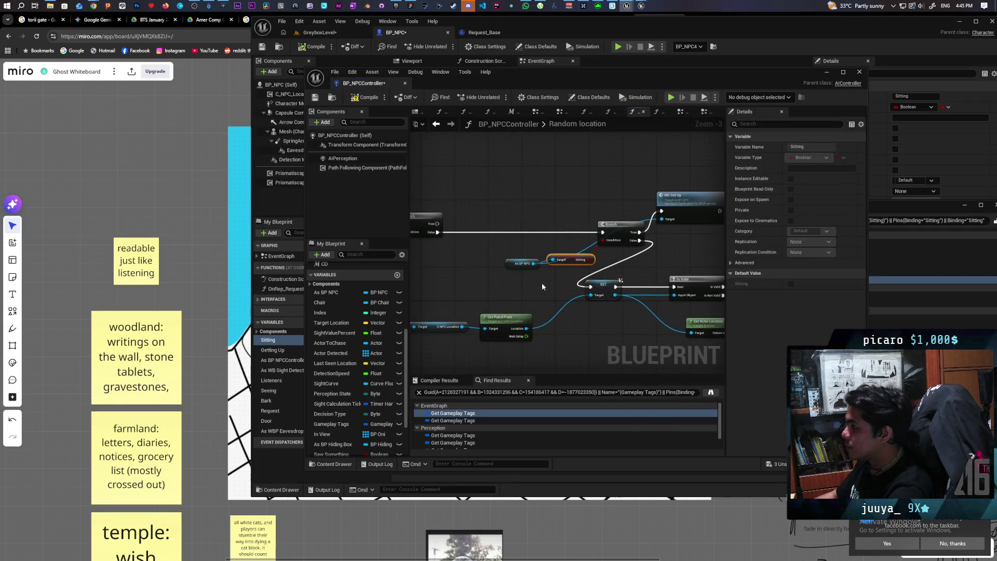
scroll(528, 284, "up", 2)
mouse_move(507, 259)
left_mouse_down()
mouse_move(506, 216)
mouse_move(571, 204)
left_mouse_up()
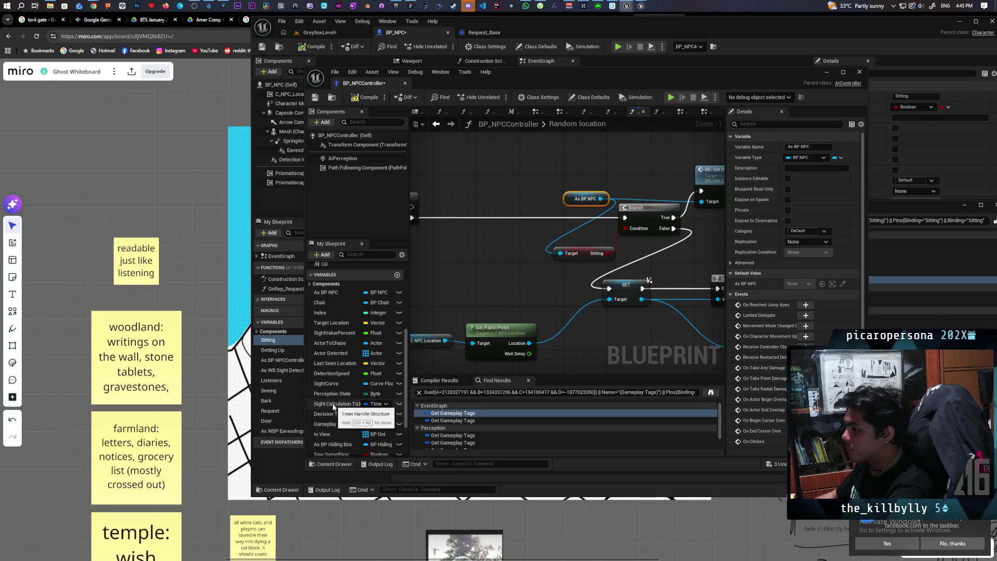
Add a Gameplay Tags getter feeding a new Has Tag node below the branch.
mouse_move(336, 424)
left_mouse_down()
mouse_move(466, 326)
mouse_move(419, 265)
mouse_move(474, 300)
left_mouse_up()
left_click(468, 273)
type("has")
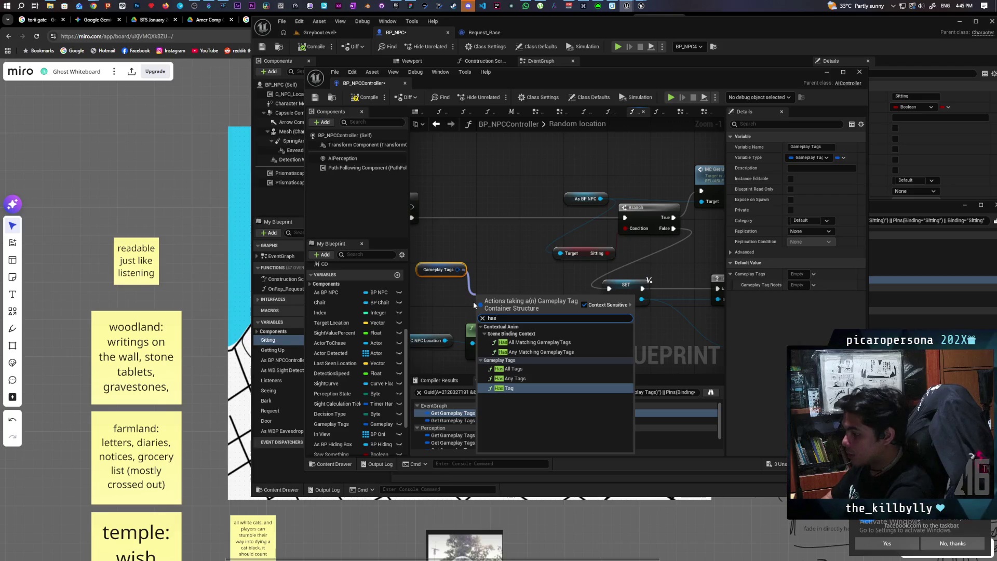
type(" tag")
key("Return")
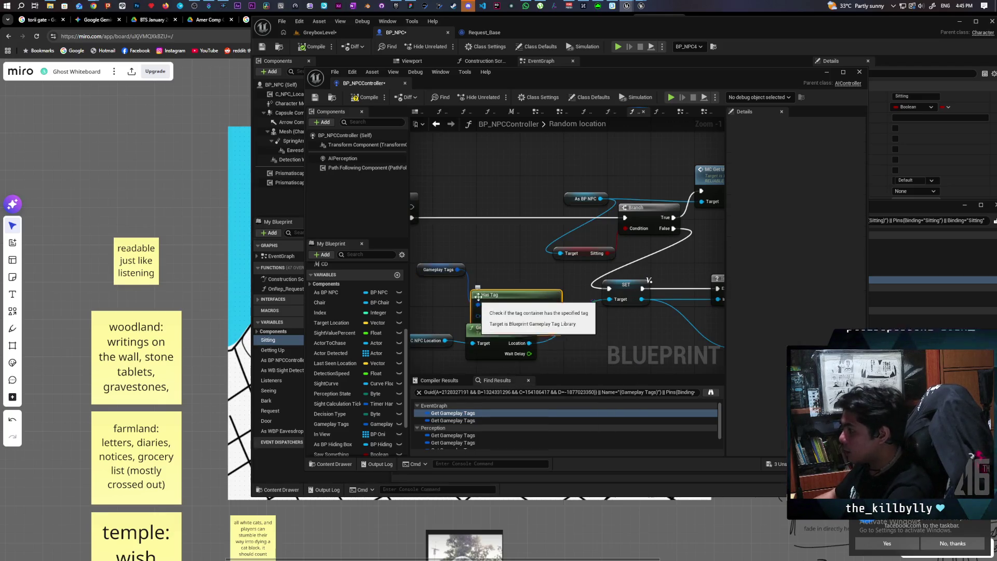
left_click_drag(492, 289, 492, 267)
Set the Has Tag check to AI States.Sitting and wire it to the Branch Condition.
left_click(512, 289)
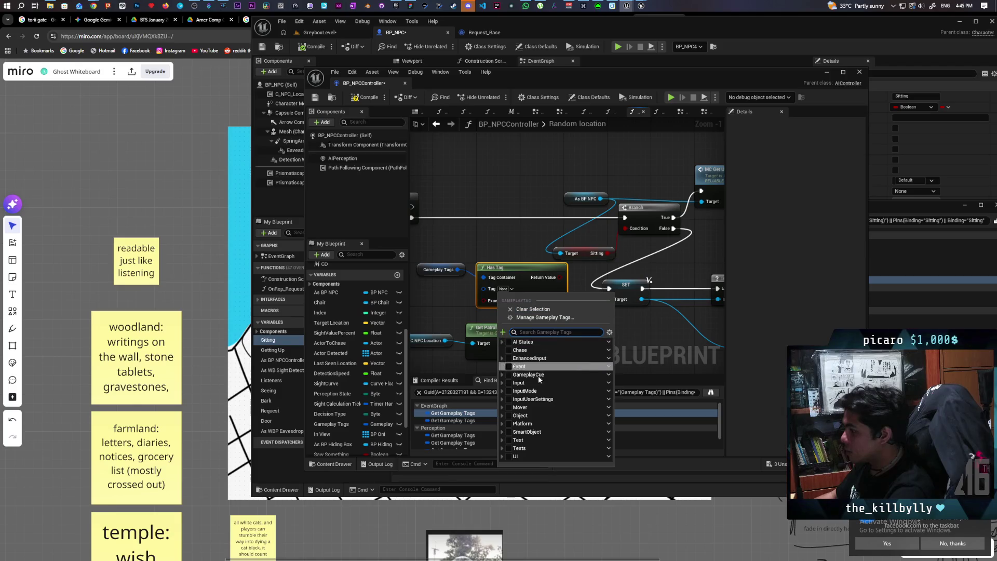
left_click(513, 391)
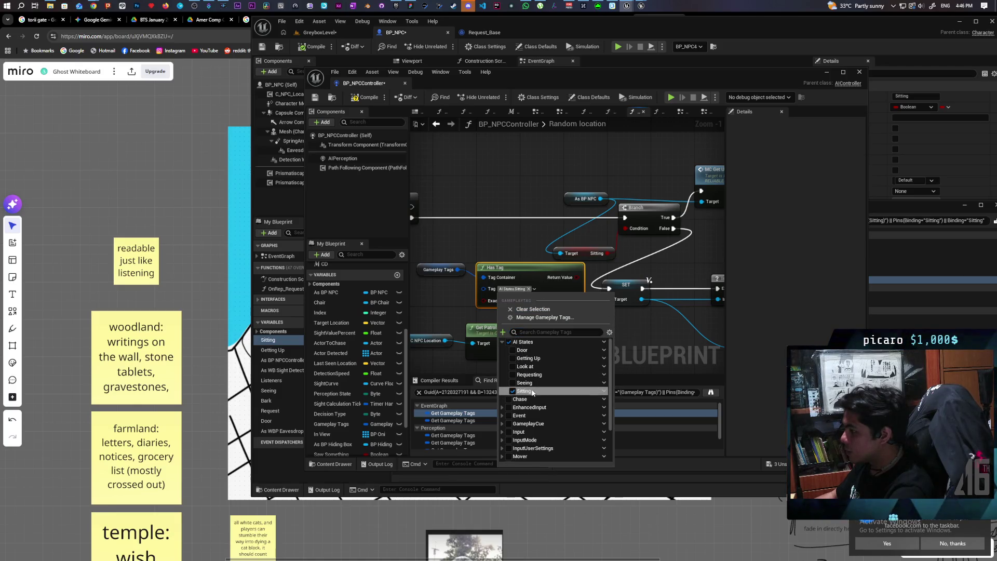
left_click(584, 285)
mouse_move(577, 277)
left_mouse_down()
mouse_move(624, 228)
mouse_move(459, 196)
left_mouse_up()
scroll(622, 244, "down", 1)
scroll(671, 253, "down", 2)
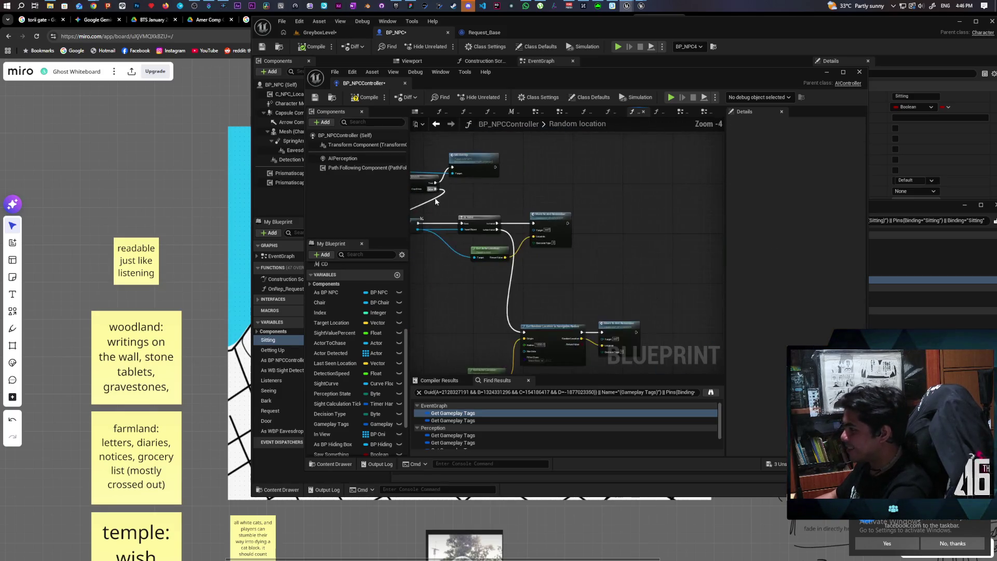
left_click(892, 204)
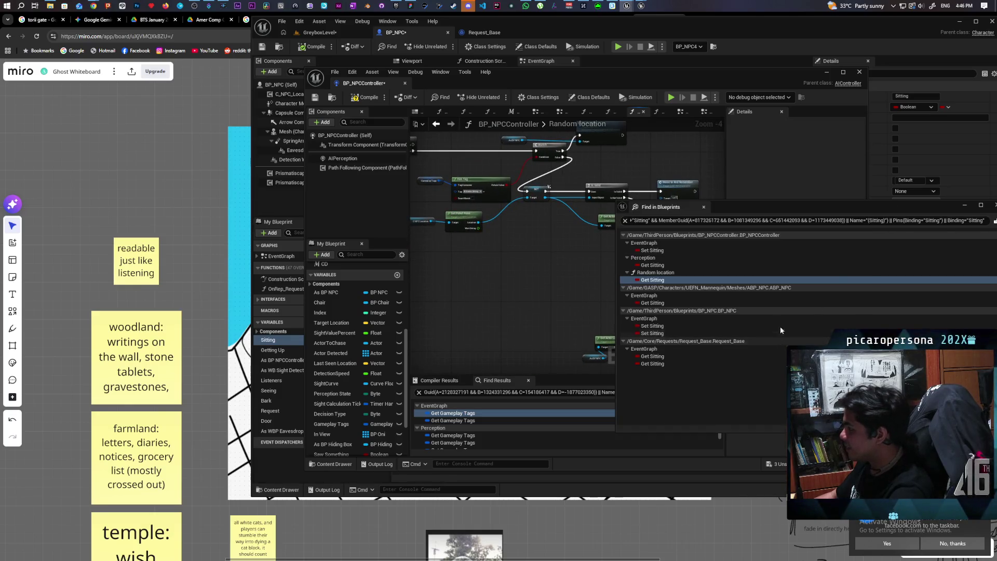
Open ABP_NPC at its Get Sitting node and move other windows aside.
left_click(661, 303)
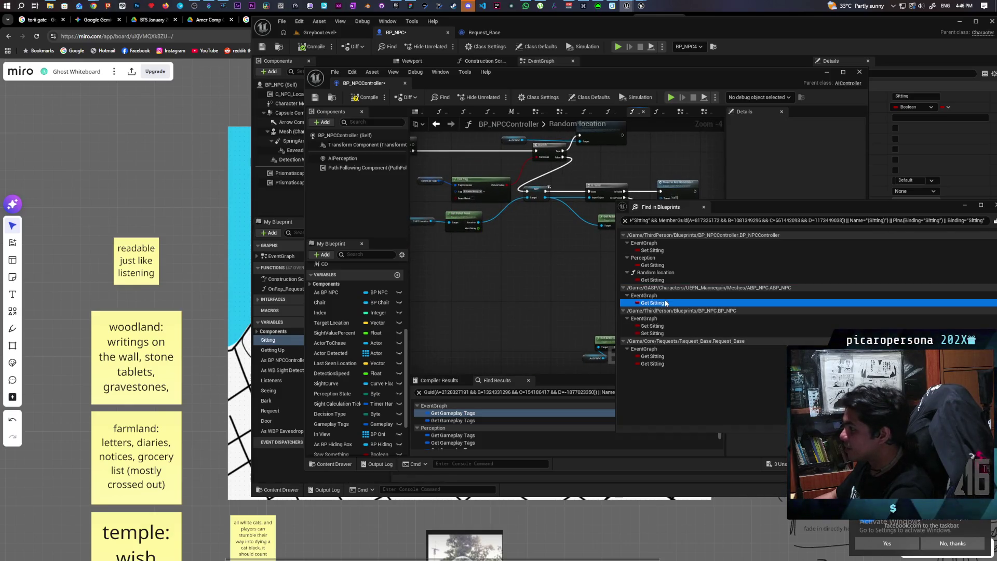
double_click(657, 303)
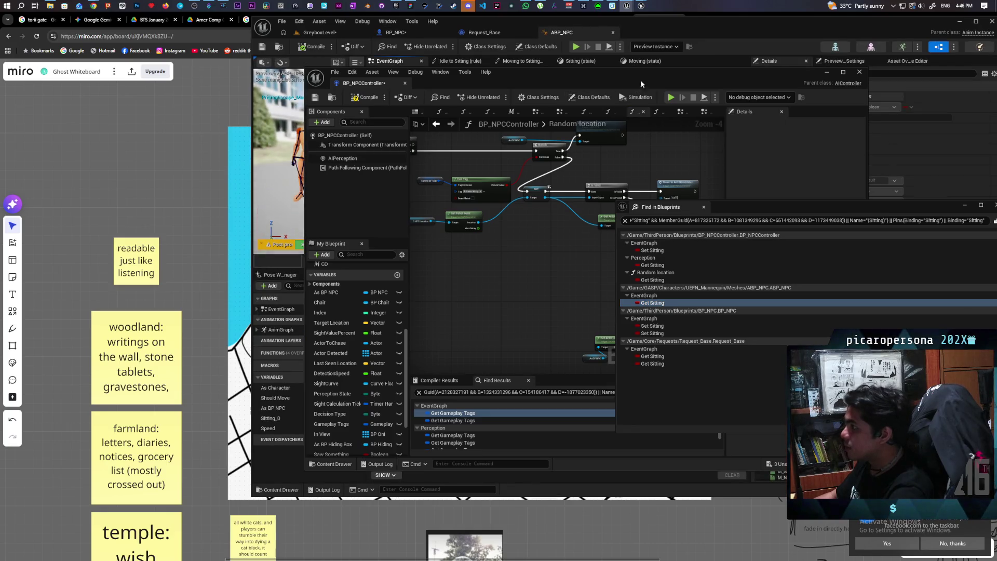
mouse_move(665, 79)
left_mouse_down()
mouse_move(442, 156)
mouse_move(354, 152)
left_mouse_up()
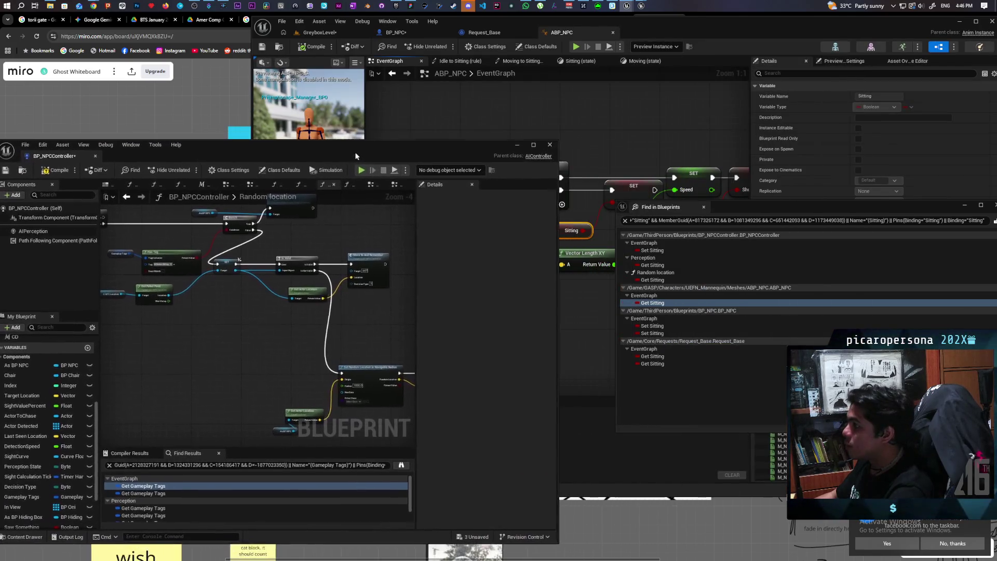
left_click_drag(519, 169, 517, 383)
left_click_drag(753, 207, 725, 380)
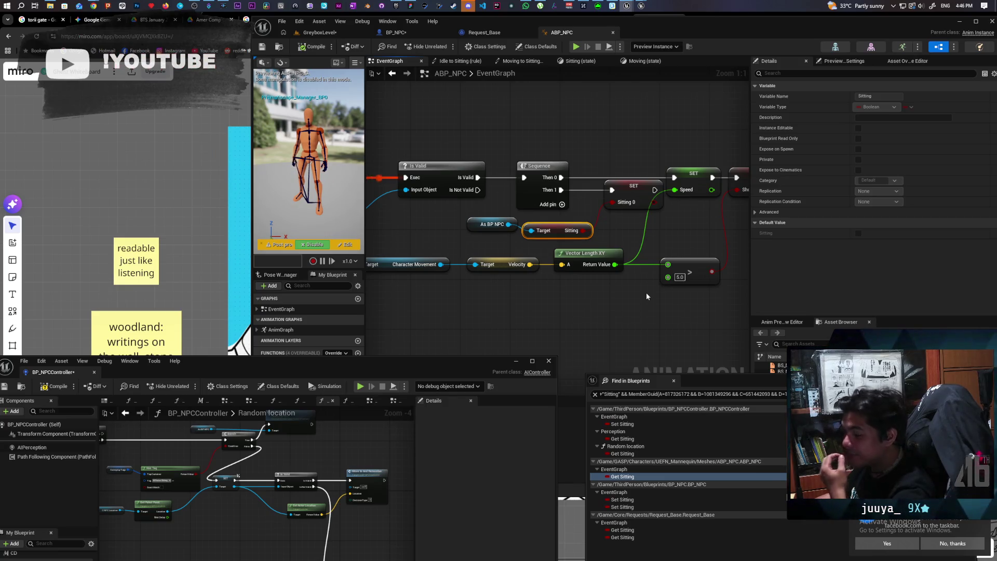
From As BP NPC, chain the NPC controller reference and its Gameplay Tags getter.
mouse_move(469, 223)
left_mouse_down()
mouse_move(422, 233)
mouse_move(447, 315)
left_mouse_up()
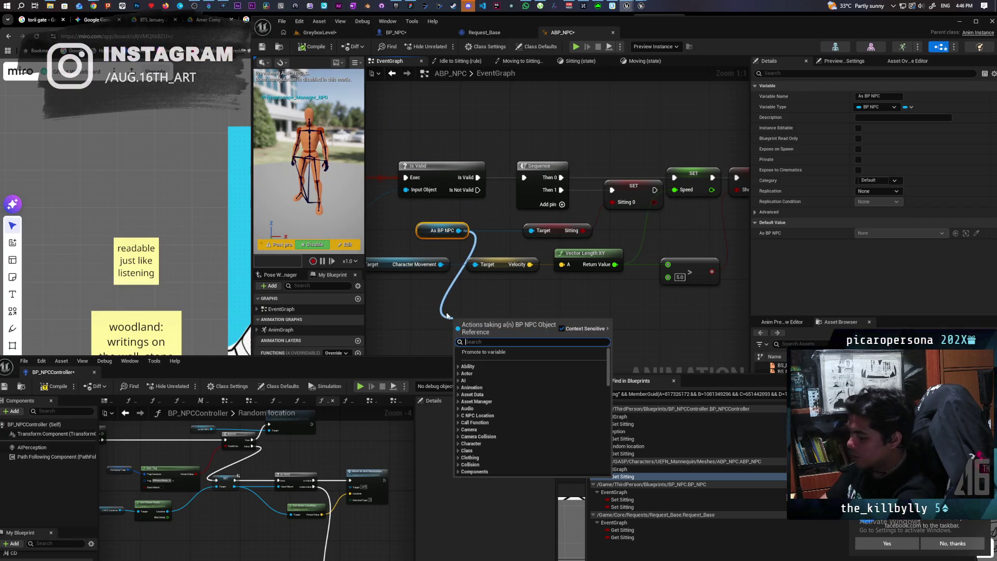
type("get cont")
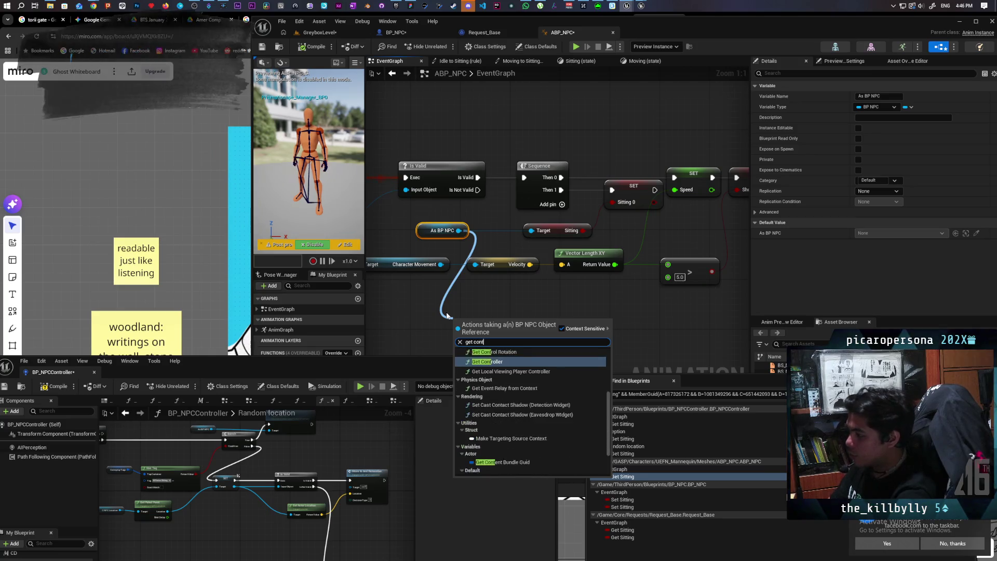
key("Return")
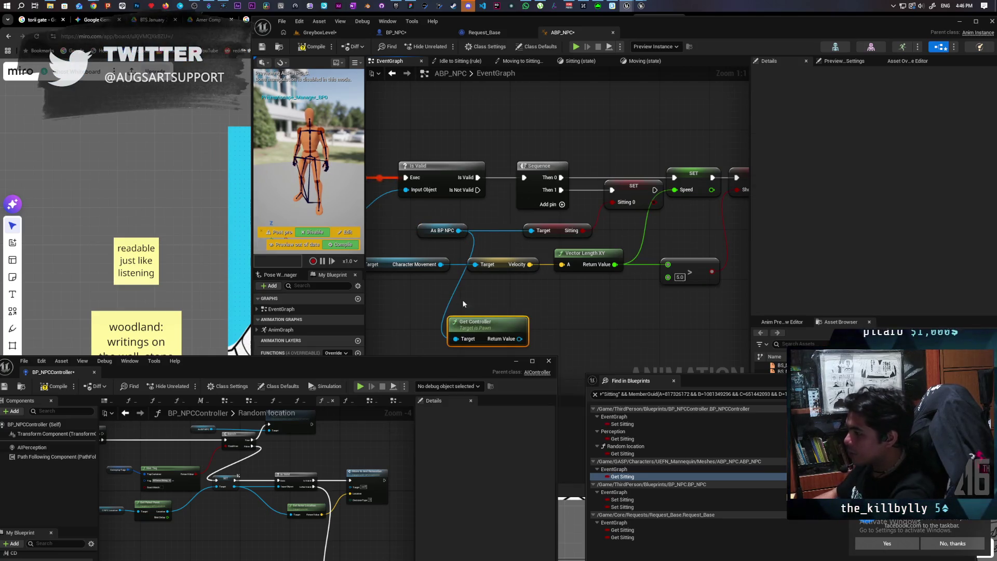
left_click_drag(489, 329, 432, 310)
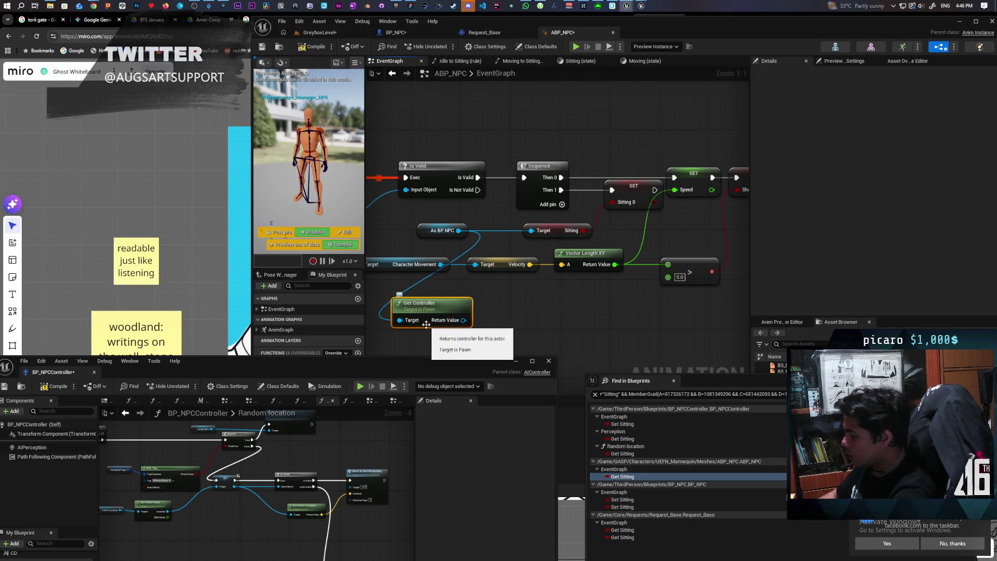
key("Delete")
left_click_drag(458, 230, 446, 303)
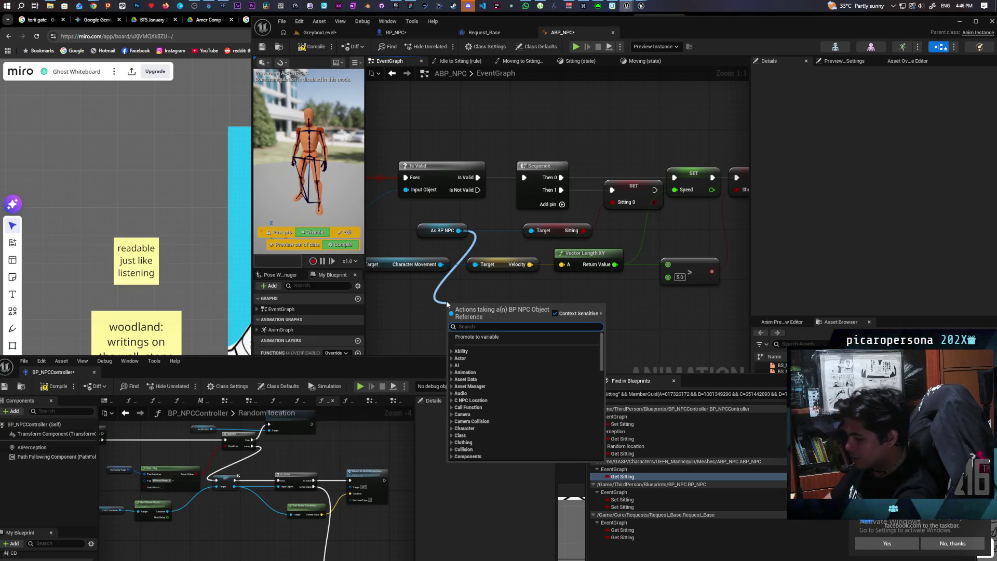
type("npc contr")
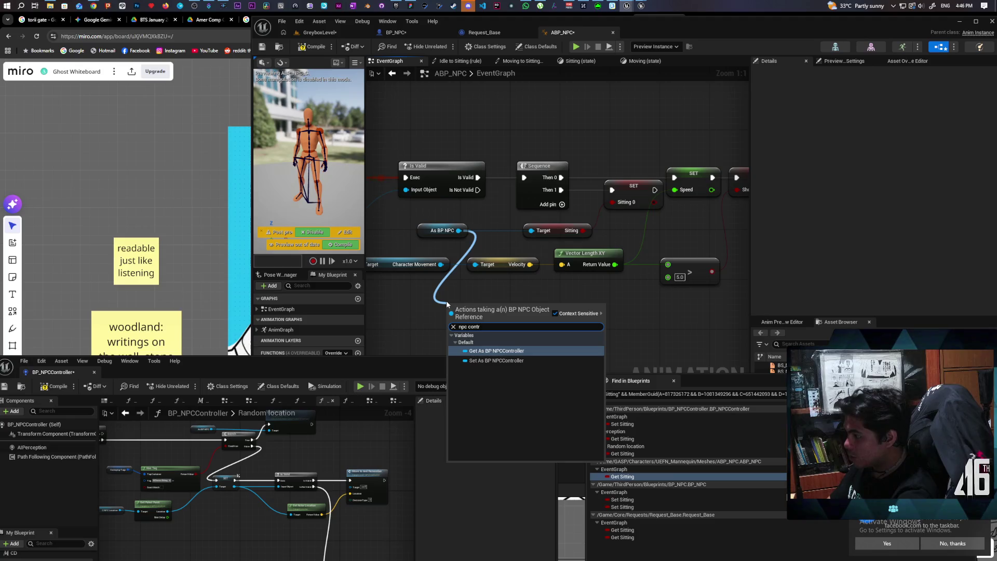
left_click(497, 351)
mouse_move(471, 306)
left_mouse_down()
mouse_move(409, 306)
mouse_move(523, 317)
left_mouse_up()
type("gameplay tag")
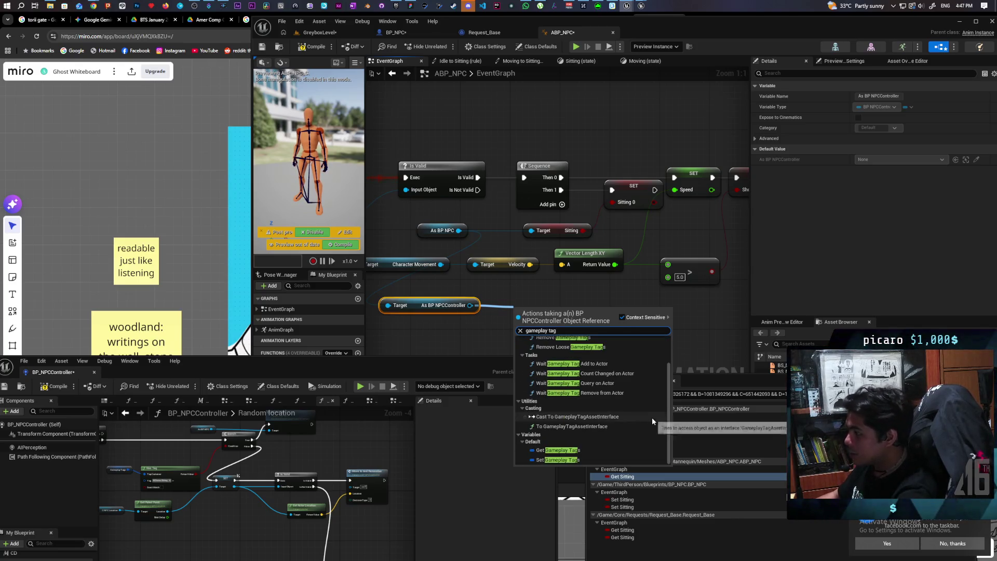
left_click(597, 449)
Add a Has Tag node on those Gameplay Tags checking AI States.Sitting.
mouse_move(587, 312)
left_mouse_down()
mouse_move(630, 305)
mouse_move(628, 321)
left_mouse_up()
type("ha")
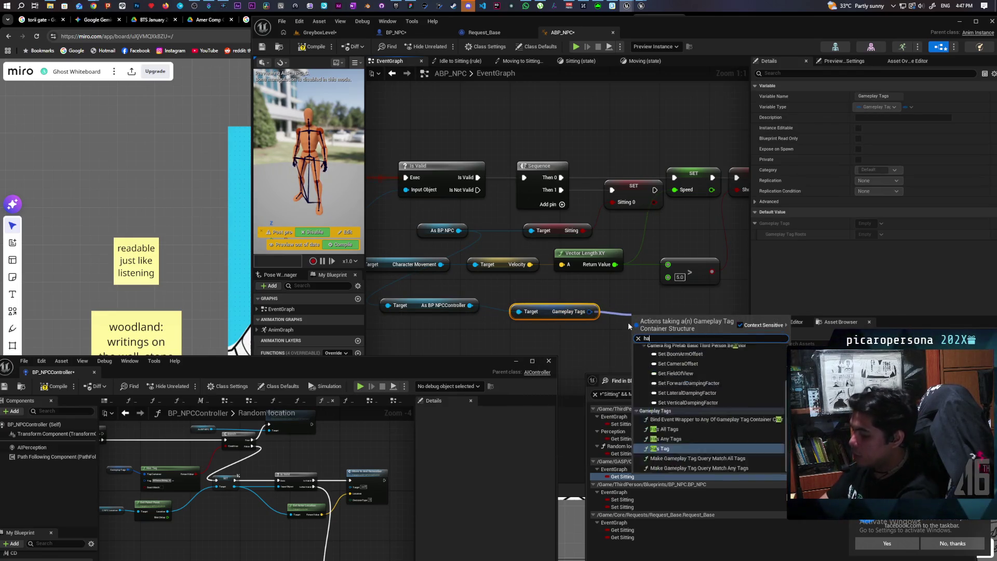
key("Return")
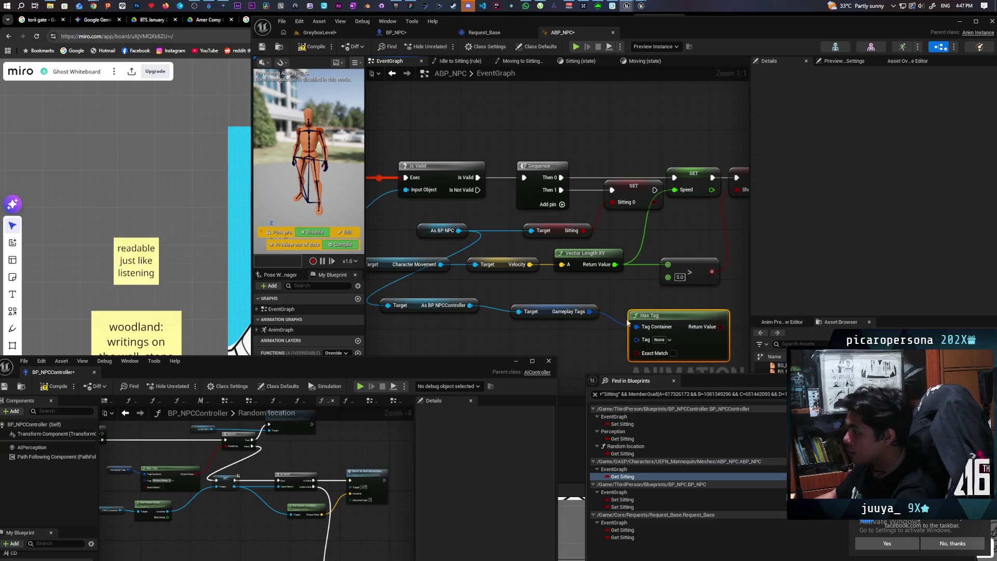
left_click(672, 339)
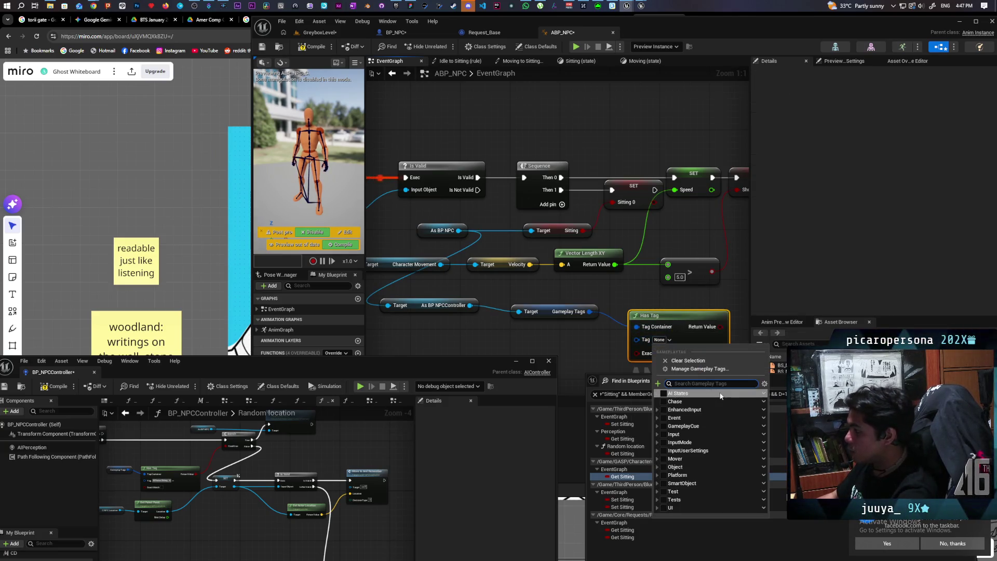
left_click(657, 393)
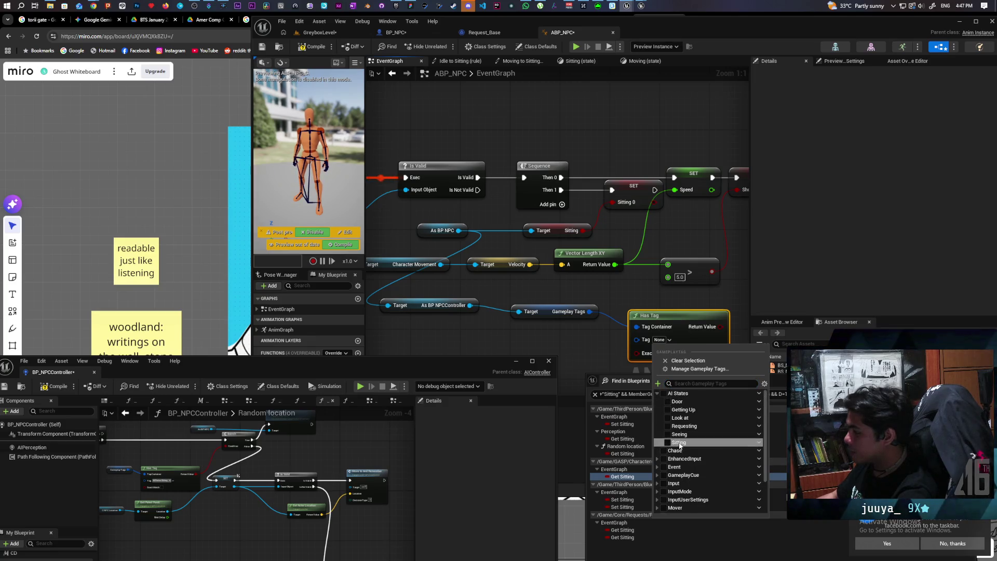
left_click(675, 445)
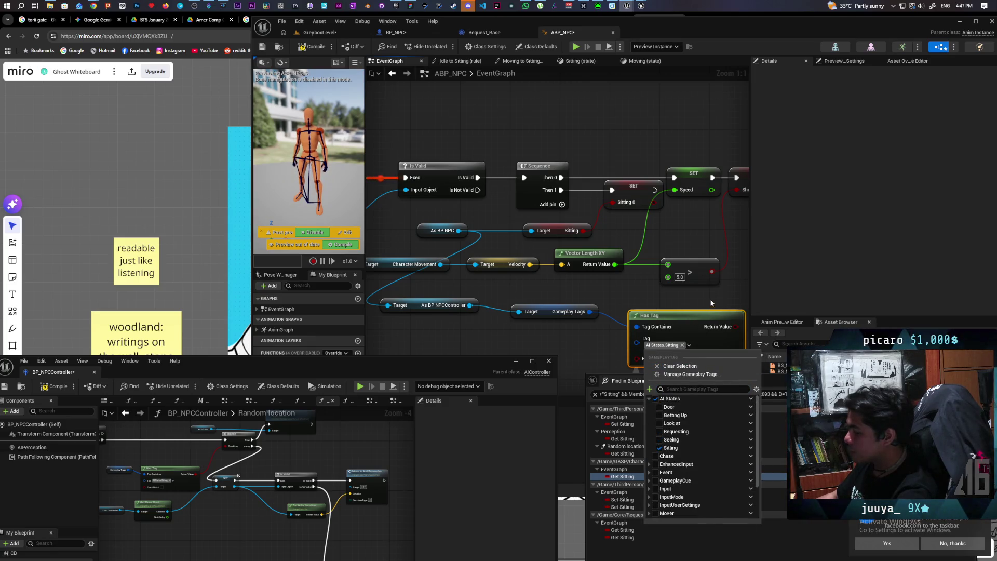
left_click(710, 302)
Feed the Has Tag result into SET Sitting and delete the old Sitting getter.
left_click_drag(735, 327, 597, 202)
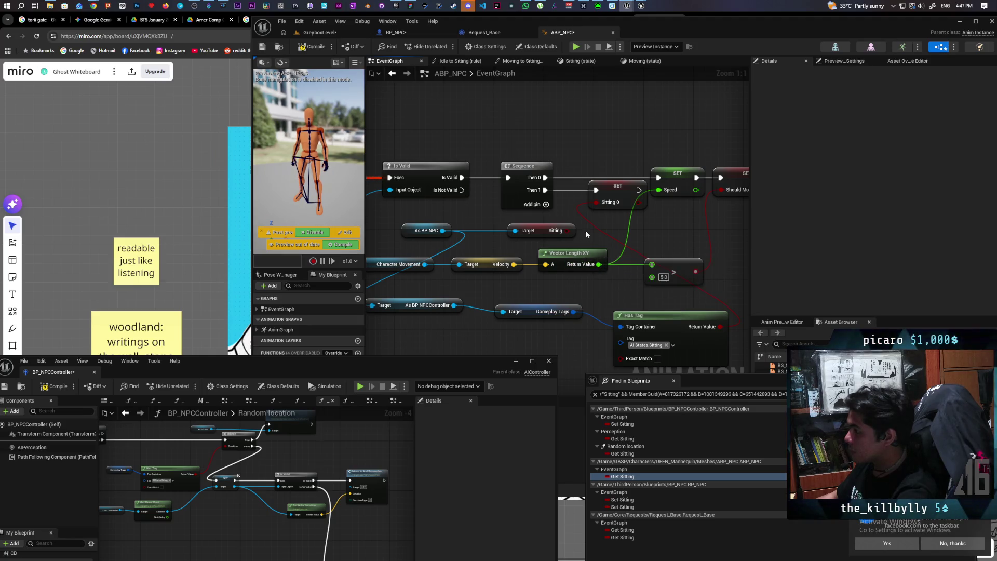
left_click(563, 236)
key("Delete")
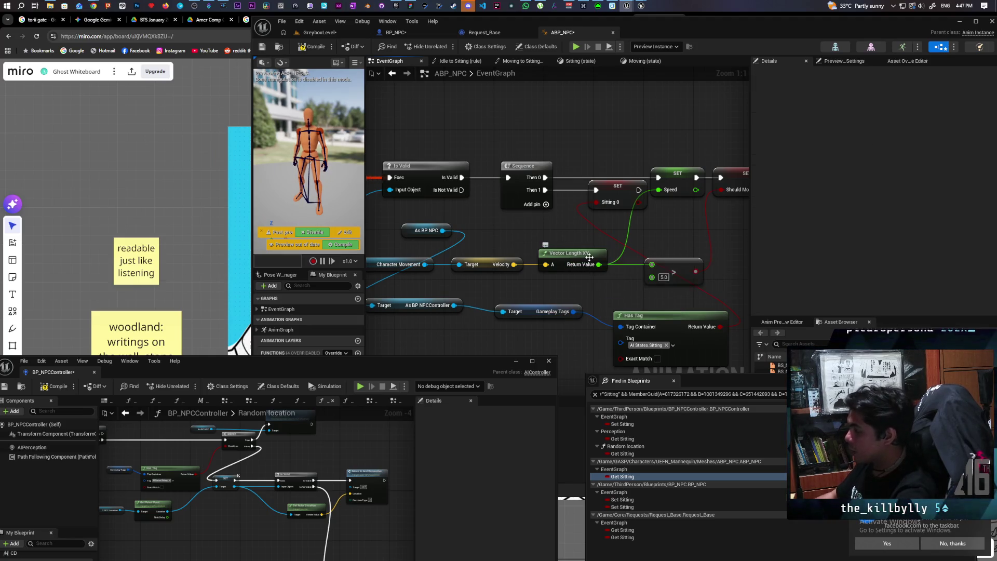
scroll(579, 249, "down", 3)
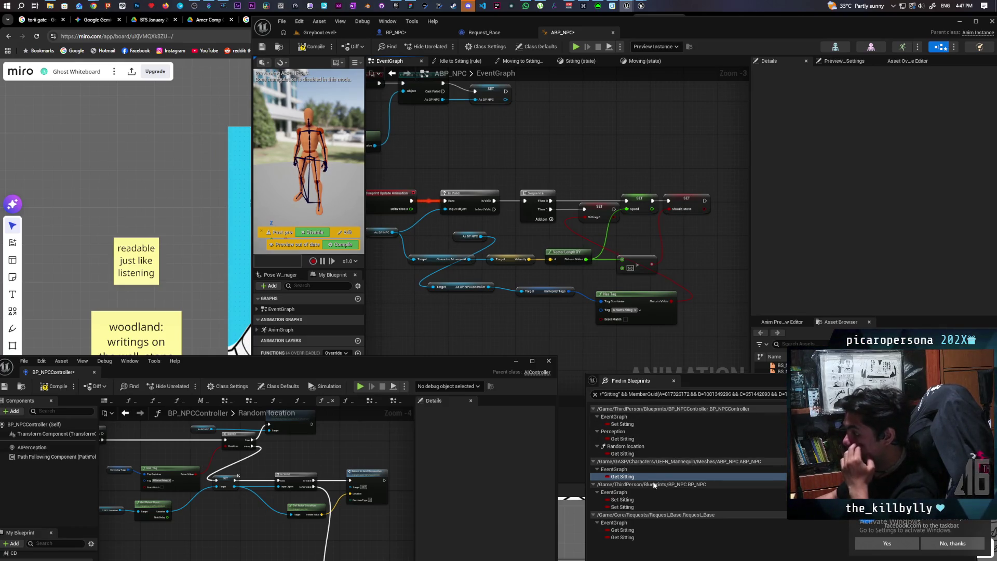
Review BP_NPC's two Set Sitting nodes, then open Request_Base at its Get Sitting node.
double_click(622, 500)
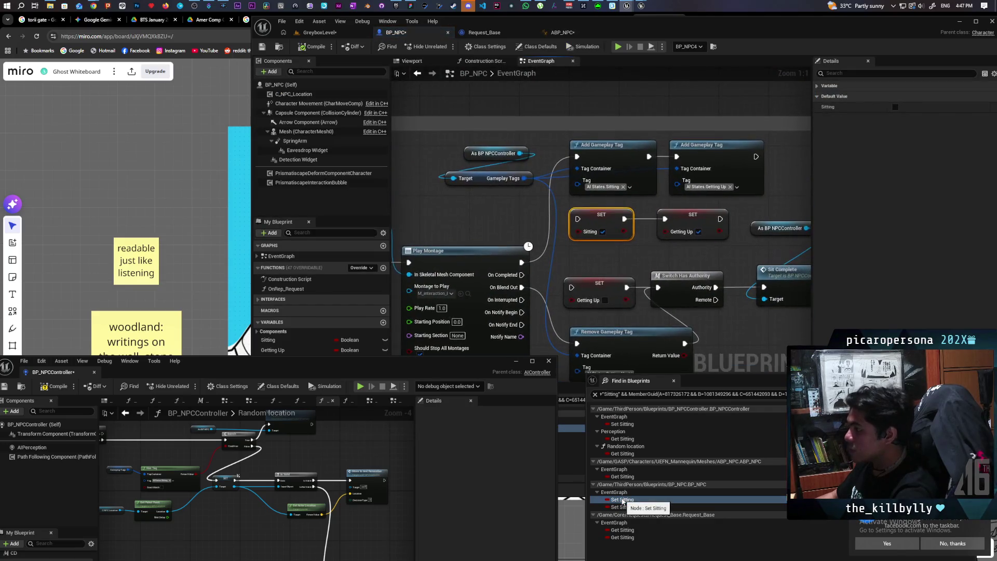
double_click(622, 507)
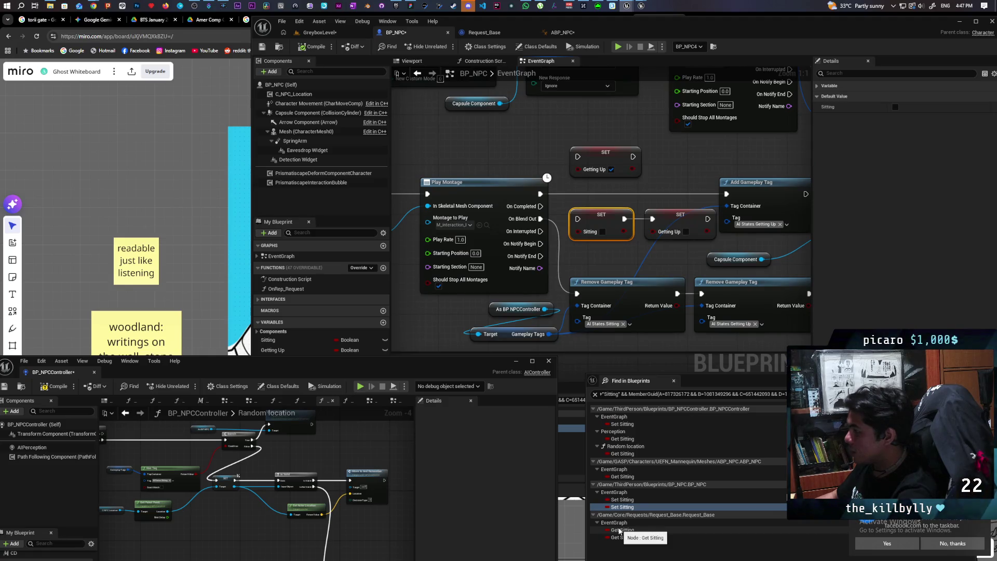
double_click(619, 529)
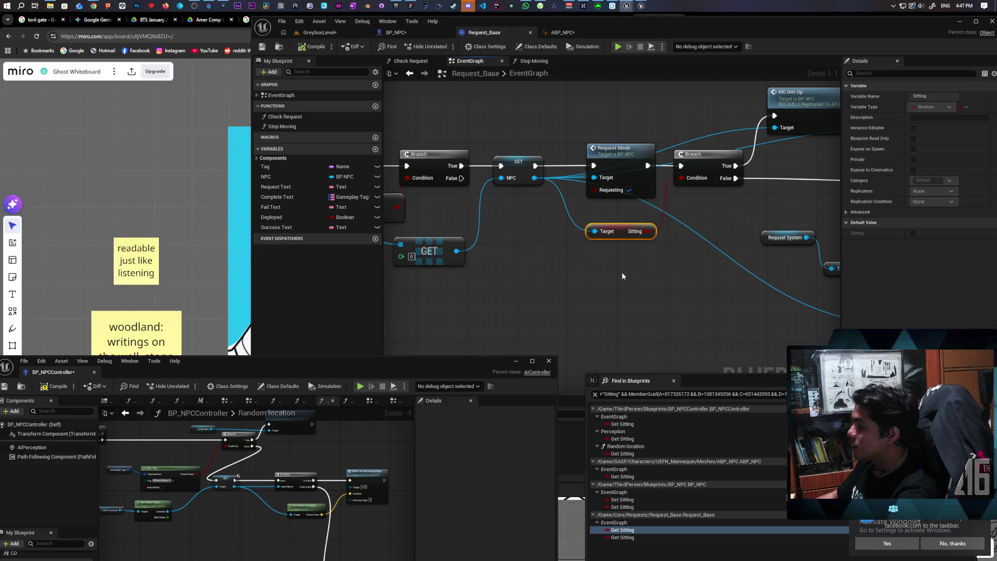
scroll(622, 272, "down", 4)
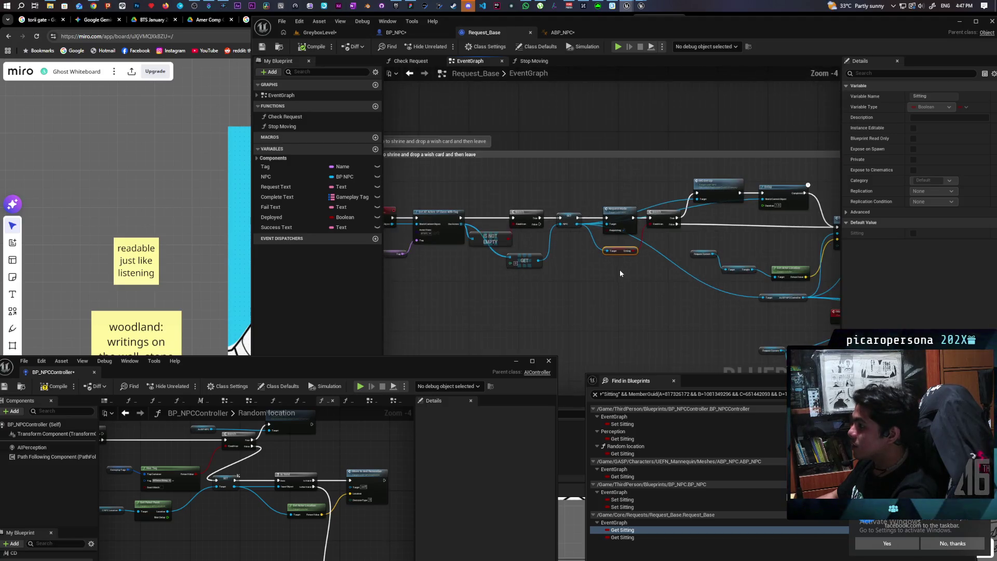
mouse_move(567, 284)
left_mouse_down()
mouse_move(717, 252)
mouse_move(610, 272)
left_mouse_up()
scroll(610, 272, "up", 3)
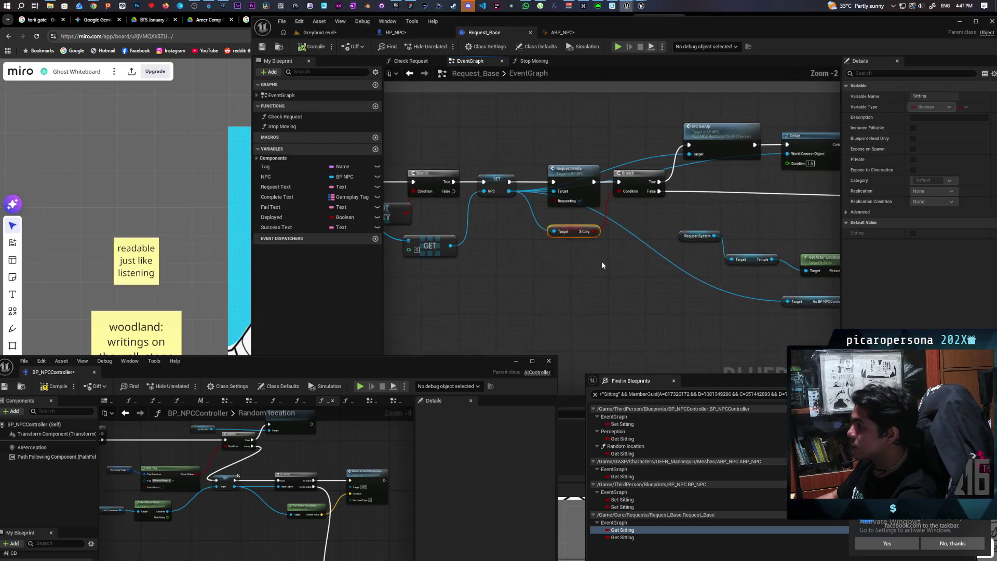
mouse_move(587, 268)
left_mouse_down()
mouse_move(400, 289)
mouse_move(529, 269)
mouse_move(401, 262)
mouse_move(771, 229)
mouse_move(620, 256)
mouse_move(779, 247)
mouse_move(804, 274)
mouse_move(454, 289)
left_mouse_up()
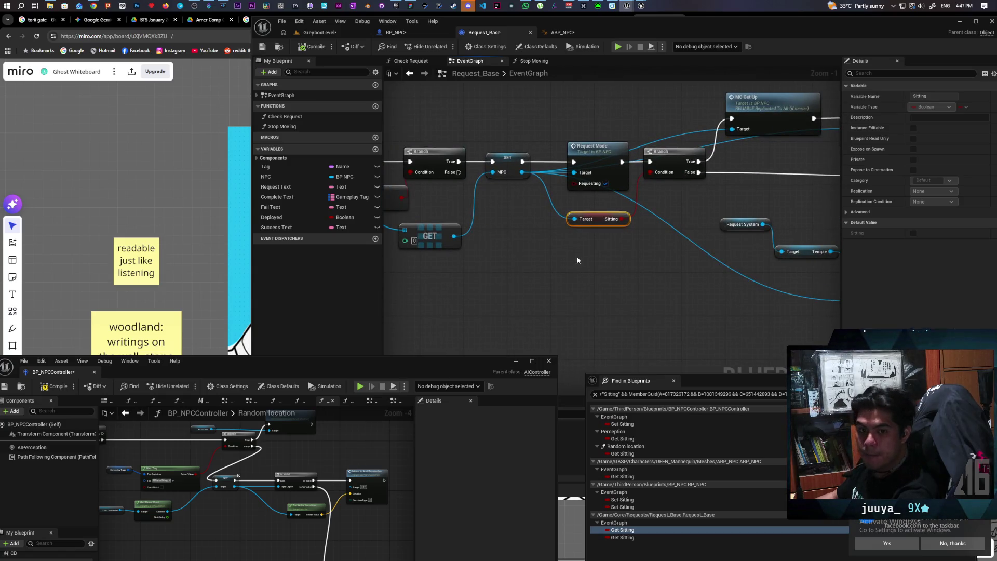
mouse_move(649, 259)
left_mouse_down()
mouse_move(442, 276)
mouse_move(645, 270)
mouse_move(456, 284)
mouse_move(518, 289)
left_mouse_up()
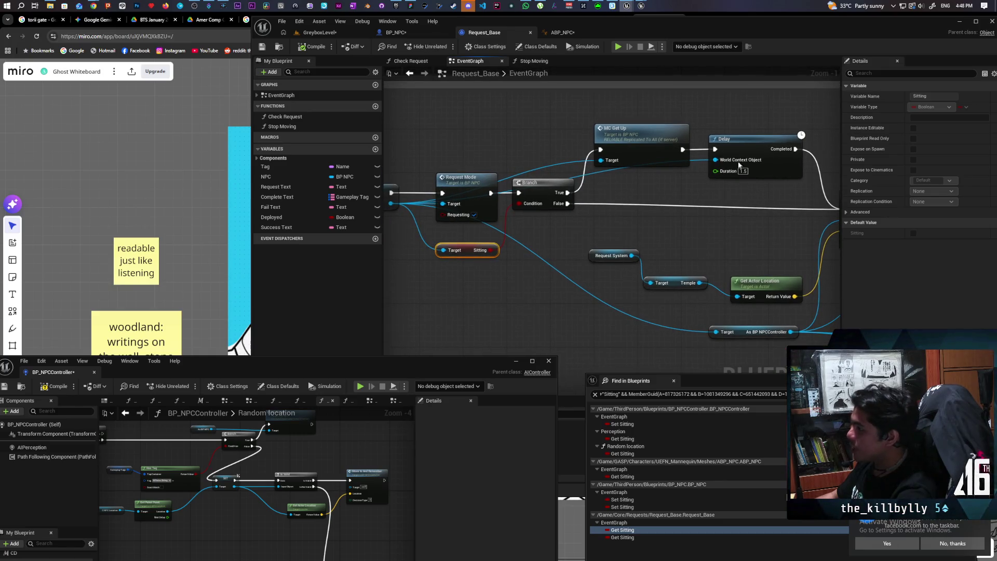
left_click_drag(684, 230, 484, 209)
left_click(573, 177)
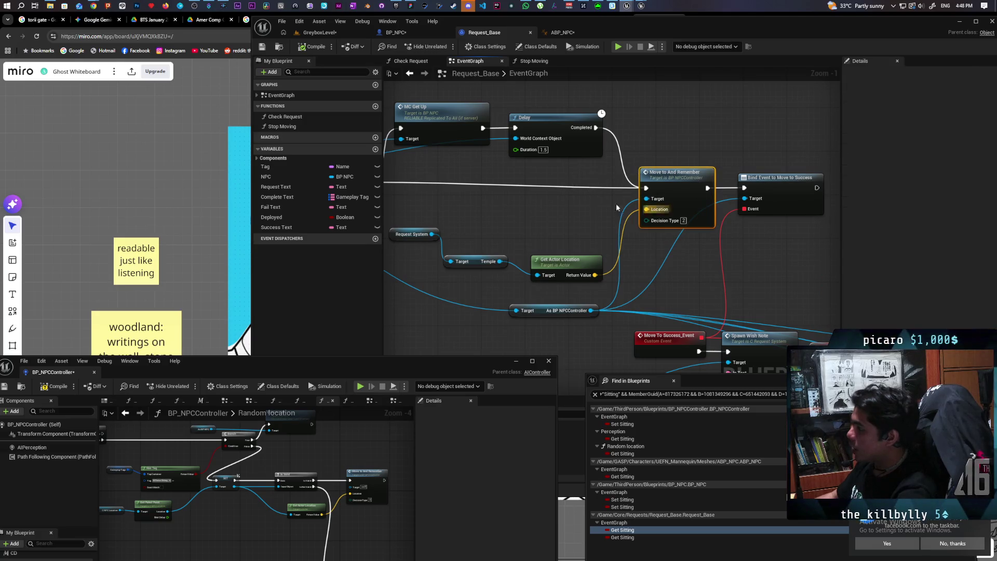
mouse_move(562, 221)
left_mouse_down()
mouse_move(712, 211)
mouse_move(655, 194)
left_mouse_up()
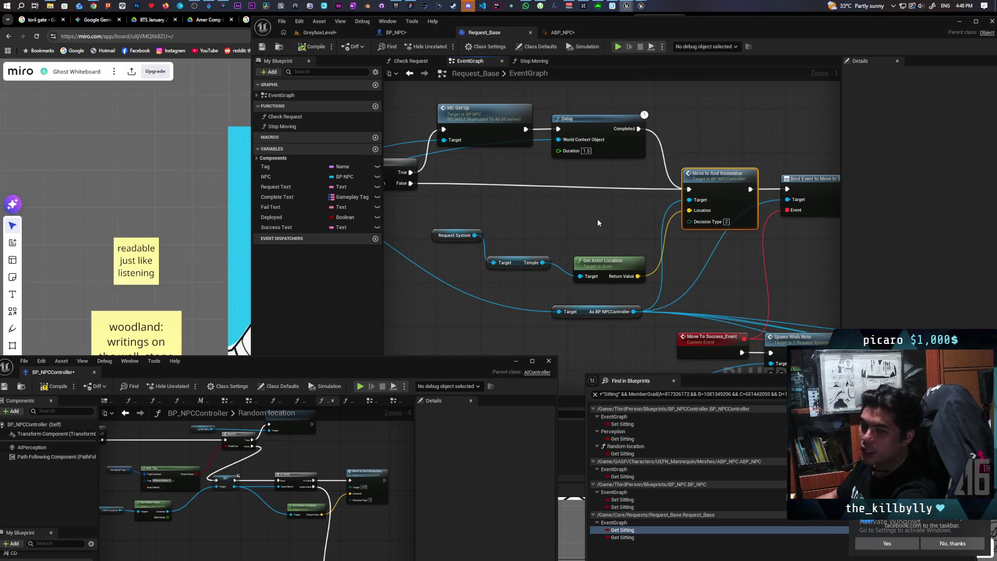
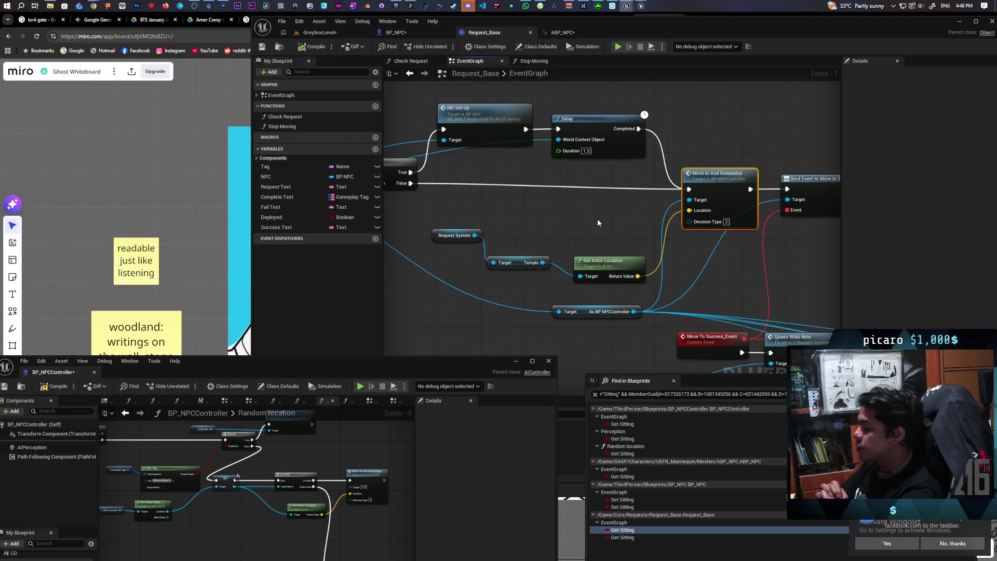
From the NPC reference, add a Cast to BP NPCController and a Gameplay Tags getter.
mouse_move(597, 222)
left_mouse_down()
mouse_move(675, 224)
mouse_move(601, 240)
mouse_move(537, 296)
left_mouse_up()
left_click_drag(446, 187, 451, 265)
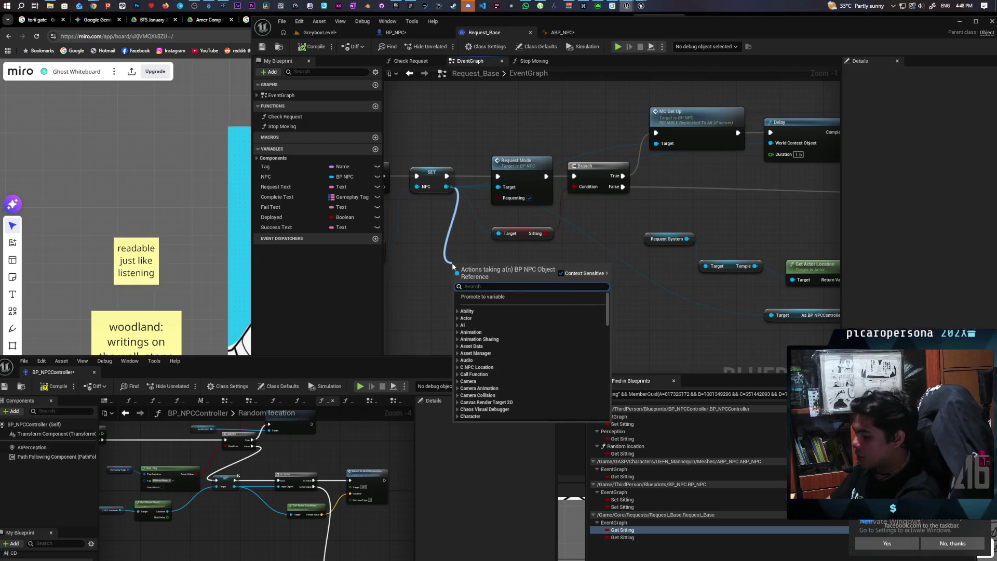
type("npc con")
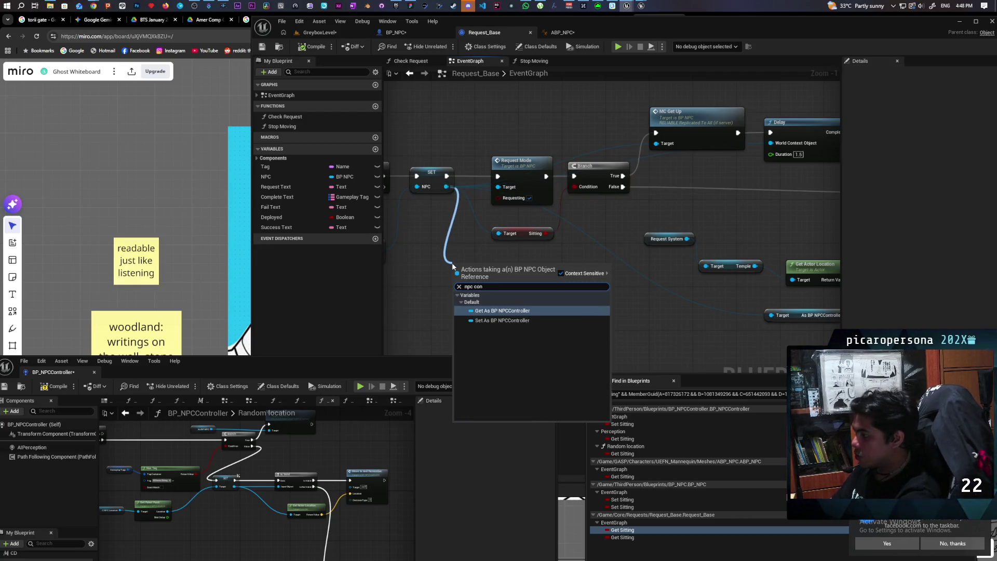
key("Return")
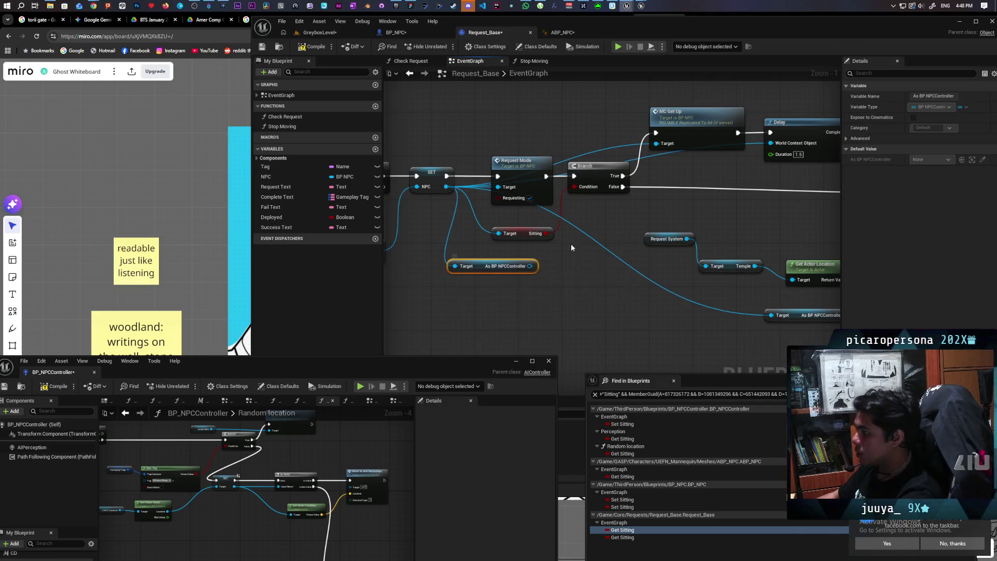
left_click_drag(529, 267, 506, 303)
type("ga")
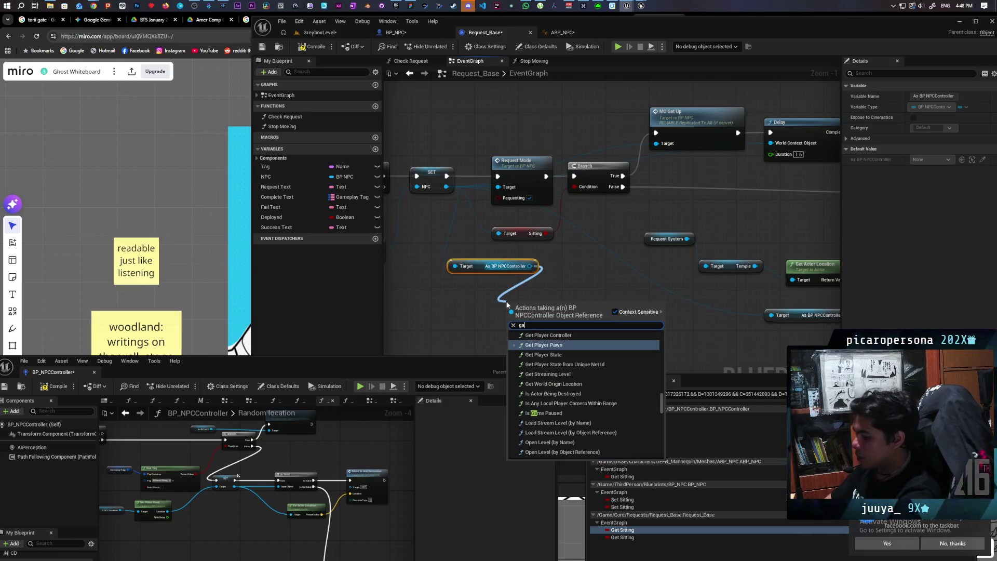
type("meplay tag")
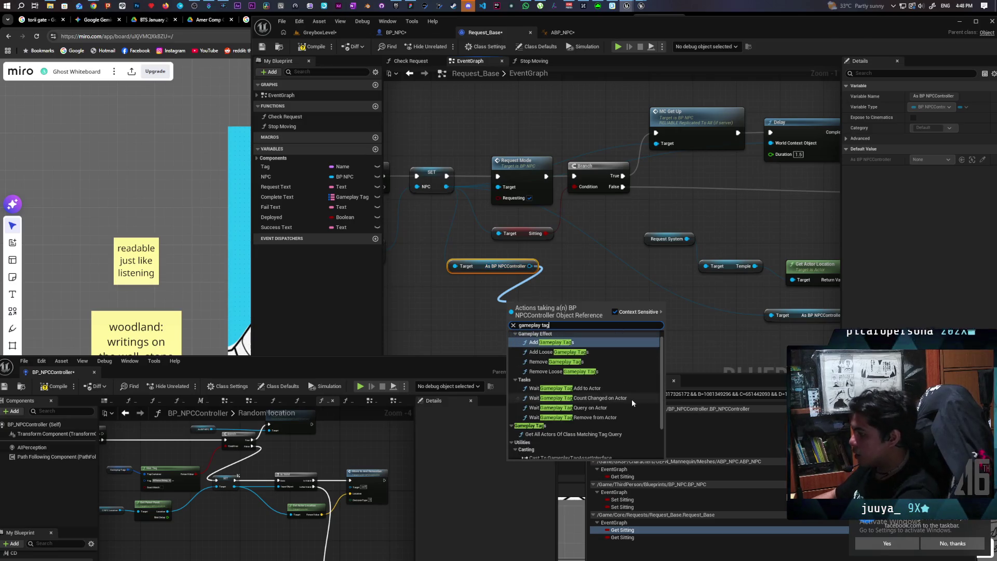
left_click(610, 445)
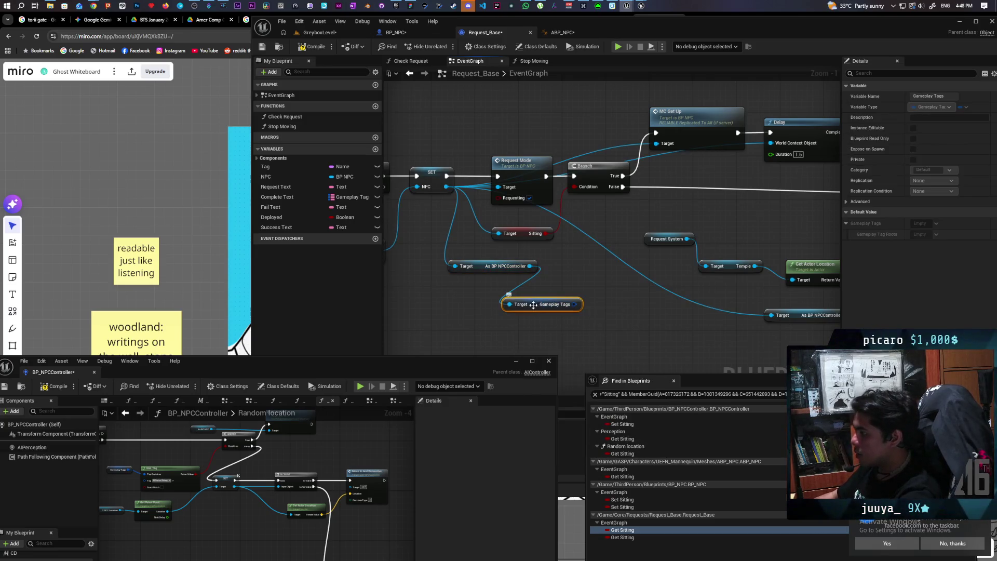
Add a Has Tag node checking AI States.Sitting and feed it into the Branch condition.
mouse_move(519, 299)
left_mouse_down()
mouse_move(592, 306)
mouse_move(546, 295)
left_mouse_up()
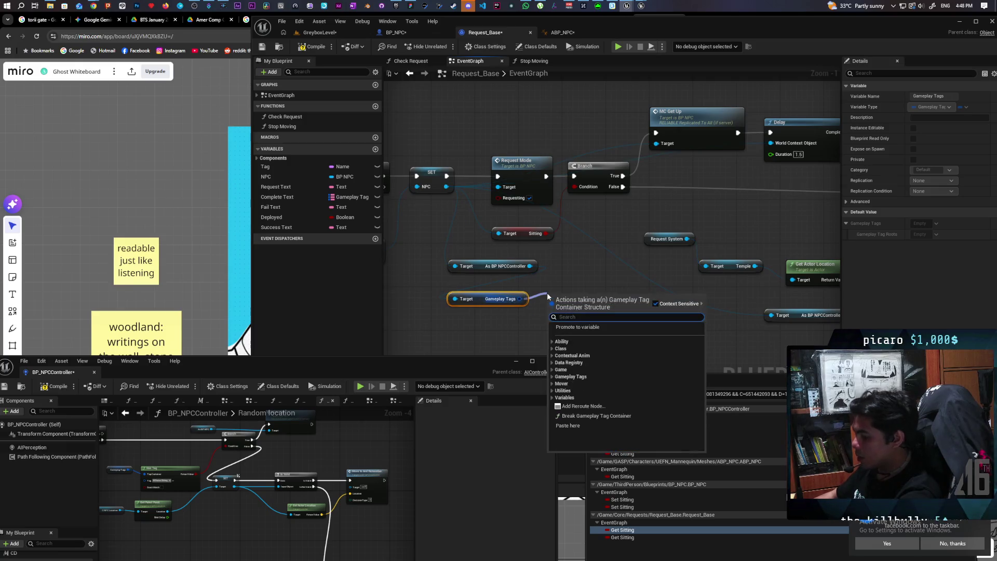
type("has tag")
key("Return")
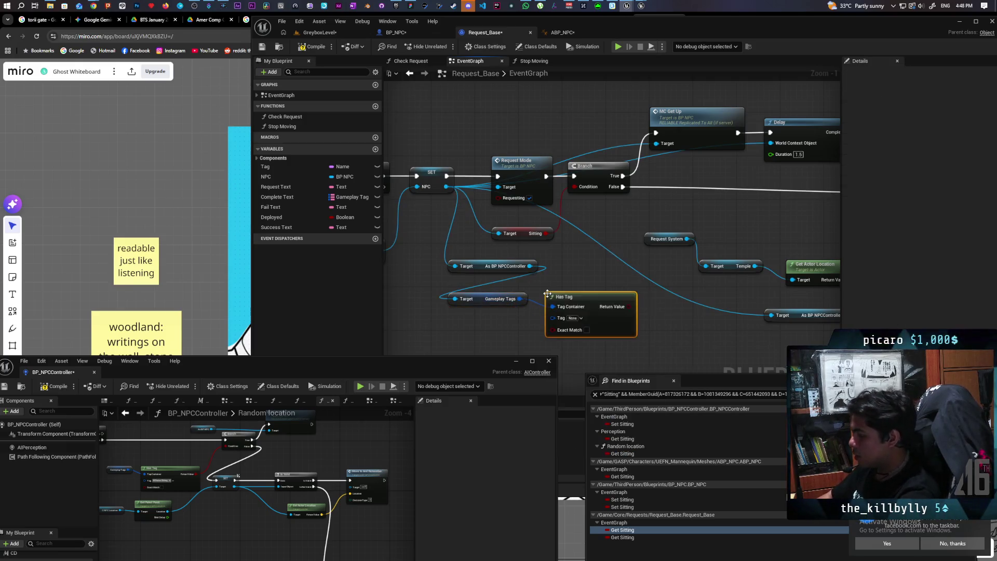
left_click(581, 318)
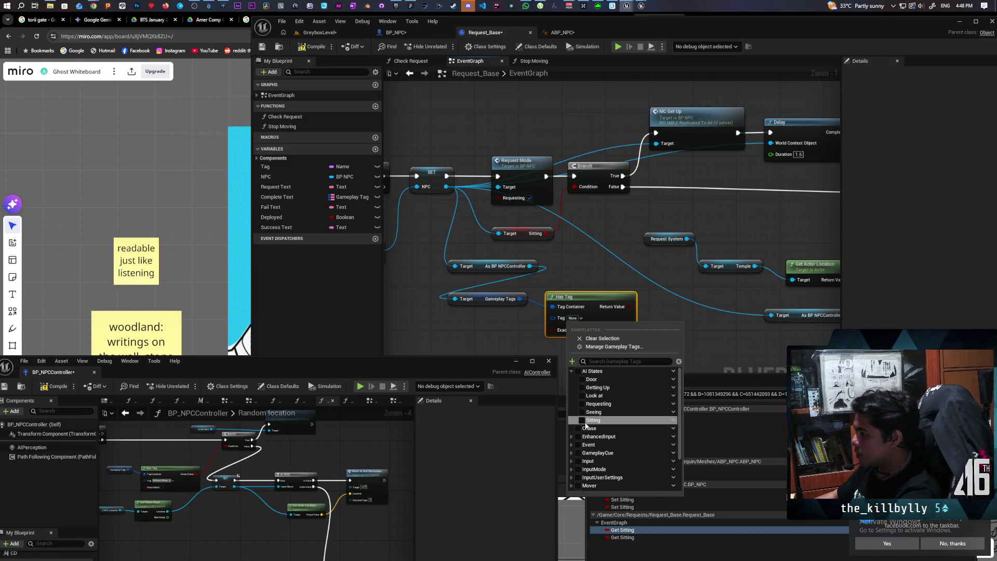
left_click(593, 421)
left_click_drag(645, 307, 575, 185)
Move the Has Tag node lower left and delete the old Sitting getter.
left_click_drag(597, 297, 493, 313)
left_click(534, 235)
key("Delete")
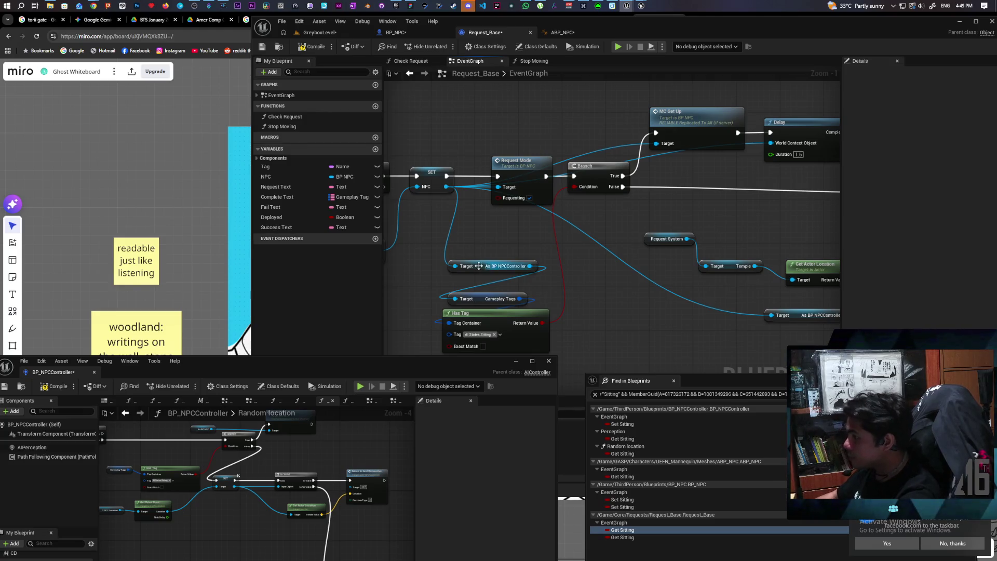
Move the cast, Gameplay Tags and Has Tag nodes upward closer to the Branch.
left_click_drag(488, 266, 488, 228)
left_click_drag(476, 298, 476, 249)
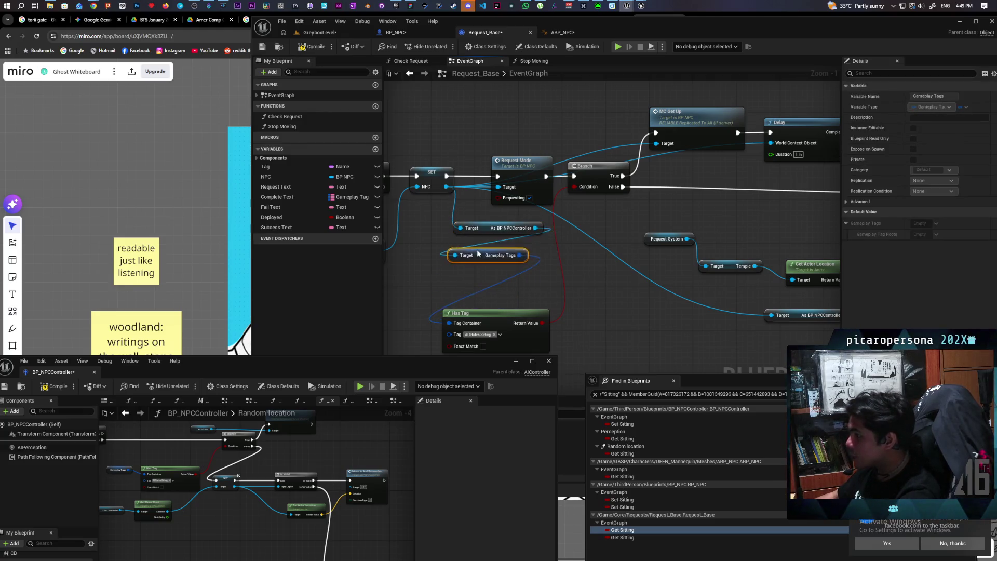
left_click_drag(486, 313, 486, 274)
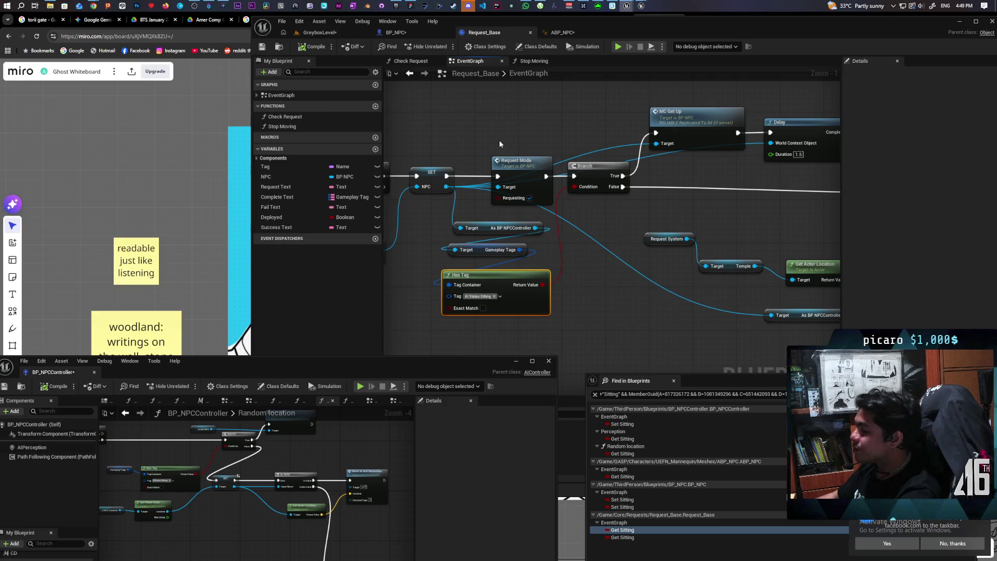
Connect the Has Tag return value to the Branch Condition pin.
left_click(622, 537)
scroll(562, 296, "down", 5)
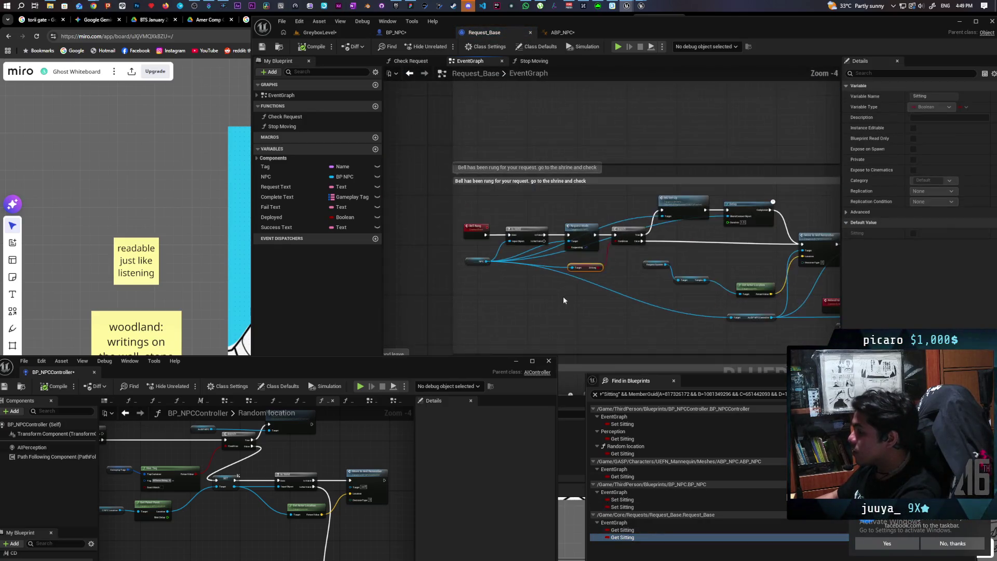
scroll(563, 293, "up", 2)
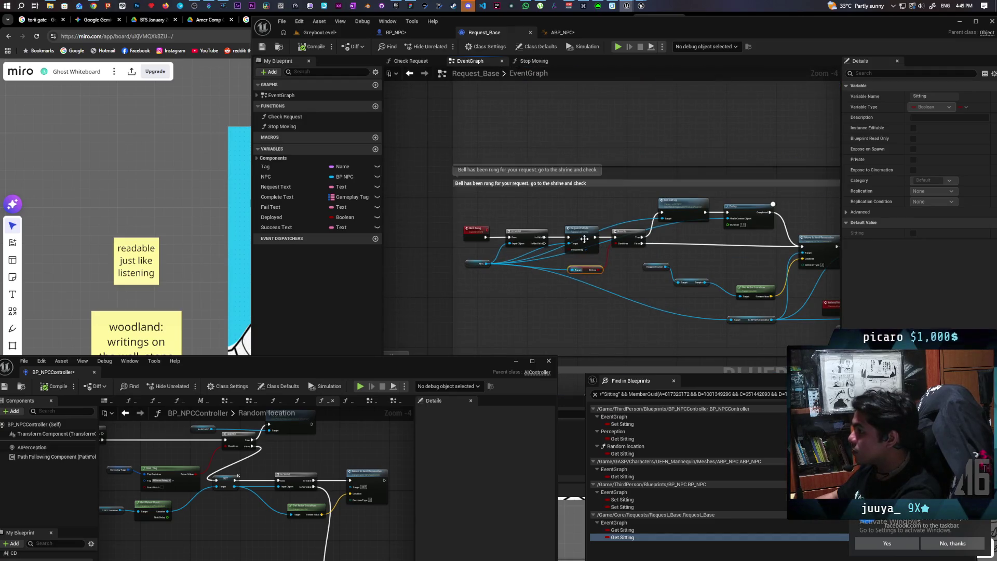
scroll(578, 183, "down", 2)
scroll(583, 261, "up", 2)
left_click_drag(624, 181, 661, 223)
scroll(626, 269, "down", 2)
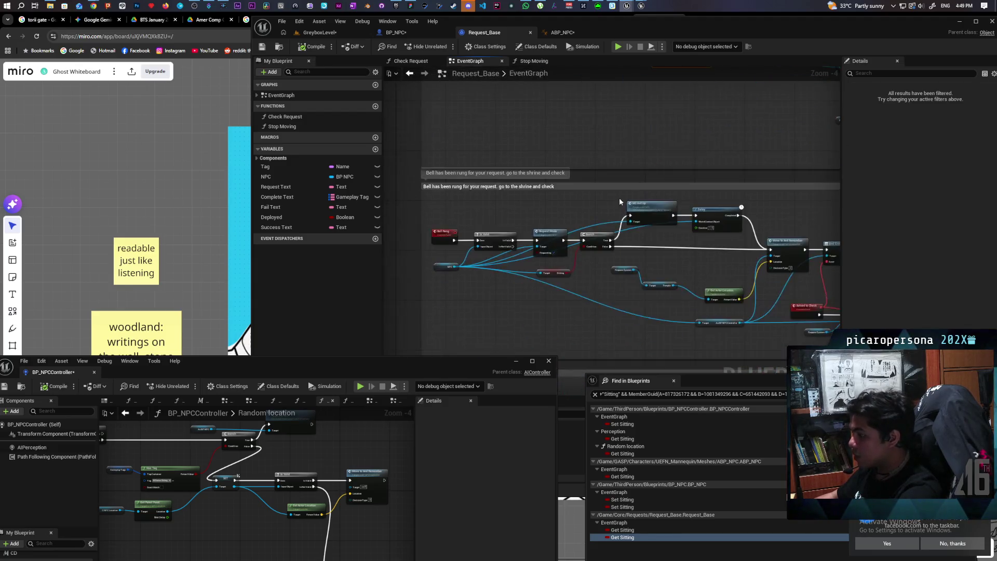
scroll(545, 218, "up", 2)
scroll(545, 222, "up", 3)
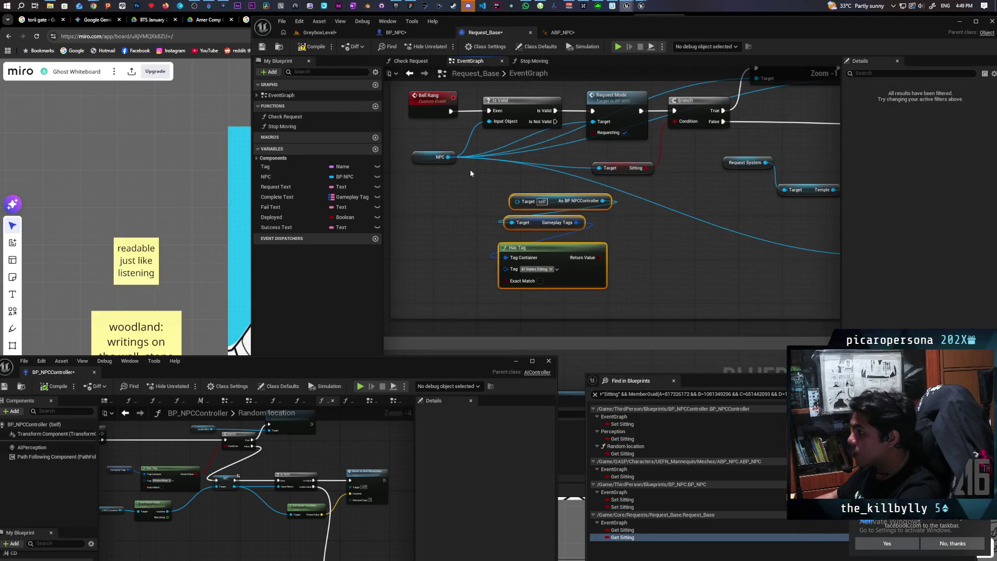
mouse_move(591, 258)
left_mouse_down()
mouse_move(552, 282)
mouse_move(595, 266)
mouse_move(639, 174)
mouse_move(638, 146)
left_mouse_up()
left_click(633, 185)
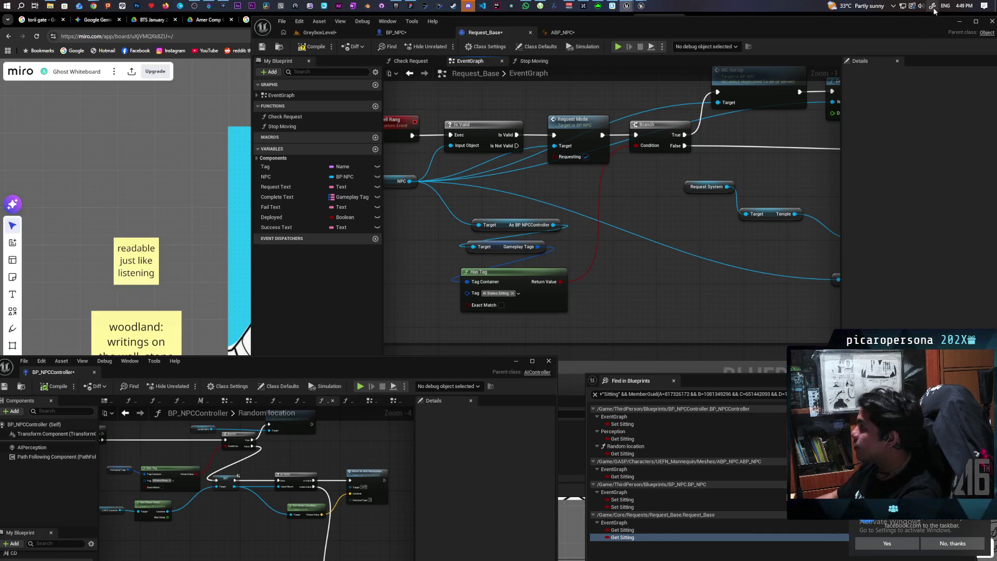
left_click(902, 9)
left_click(794, 11)
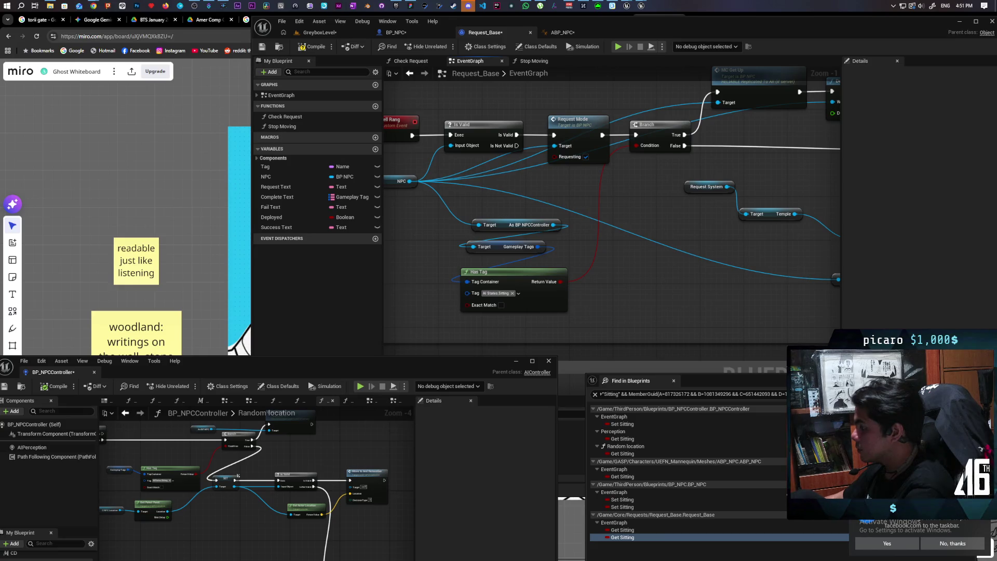
In the BP_NPC event graph, delete the SET Sitting and SET Getting Up nodes.
left_click(538, 210)
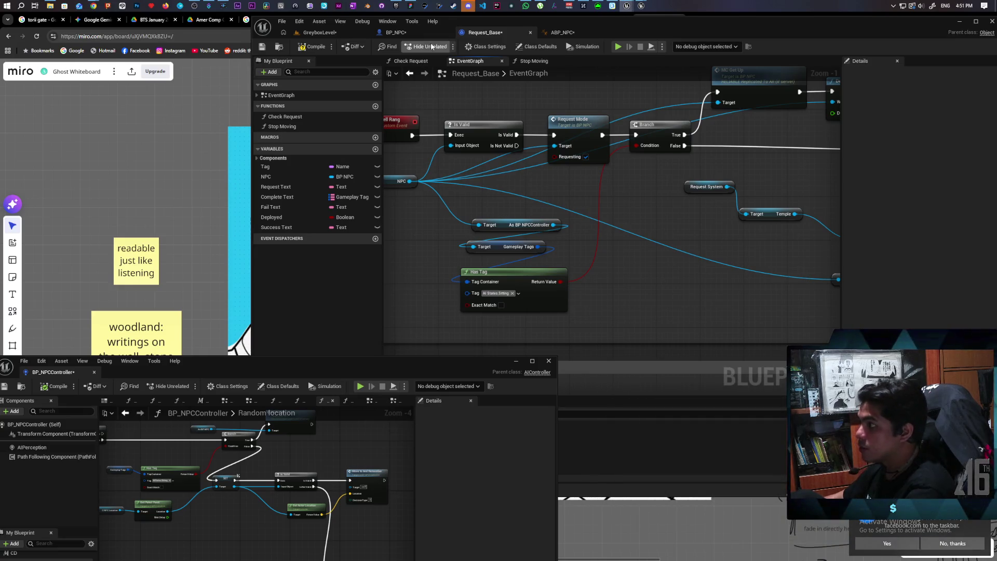
left_click(409, 30)
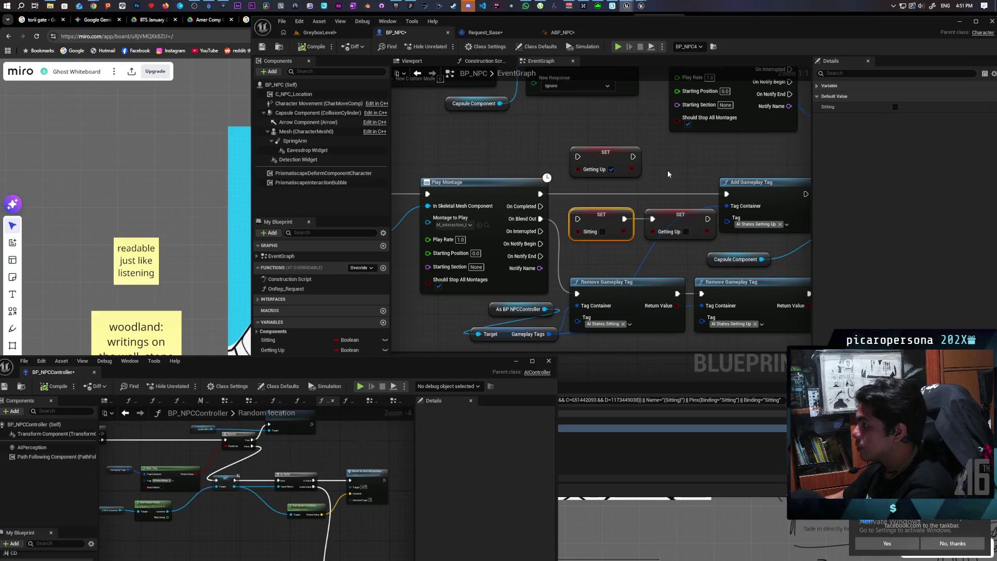
left_click_drag(666, 158, 566, 243)
key("Delete")
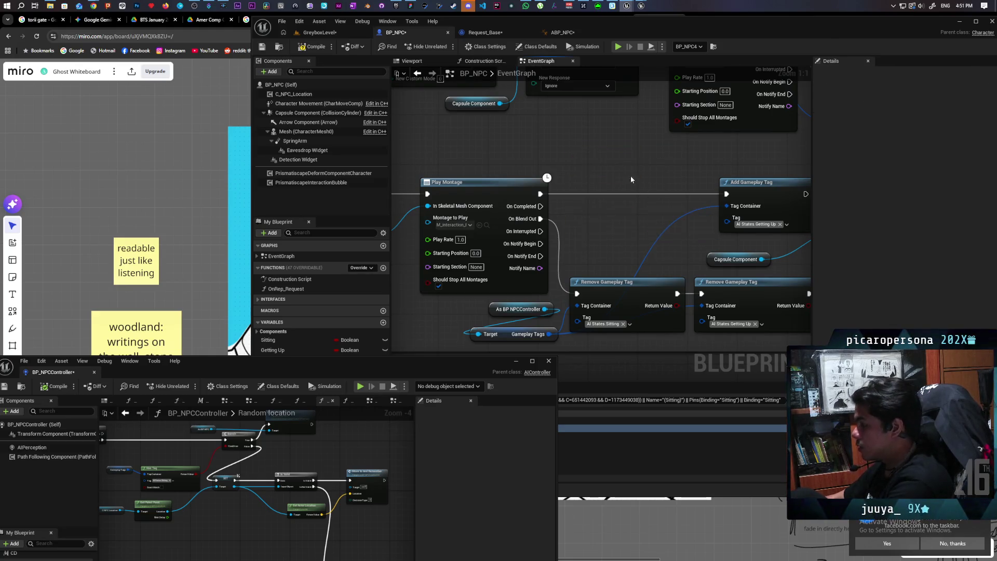
scroll(630, 179, "down", 4)
scroll(699, 217, "up", 3)
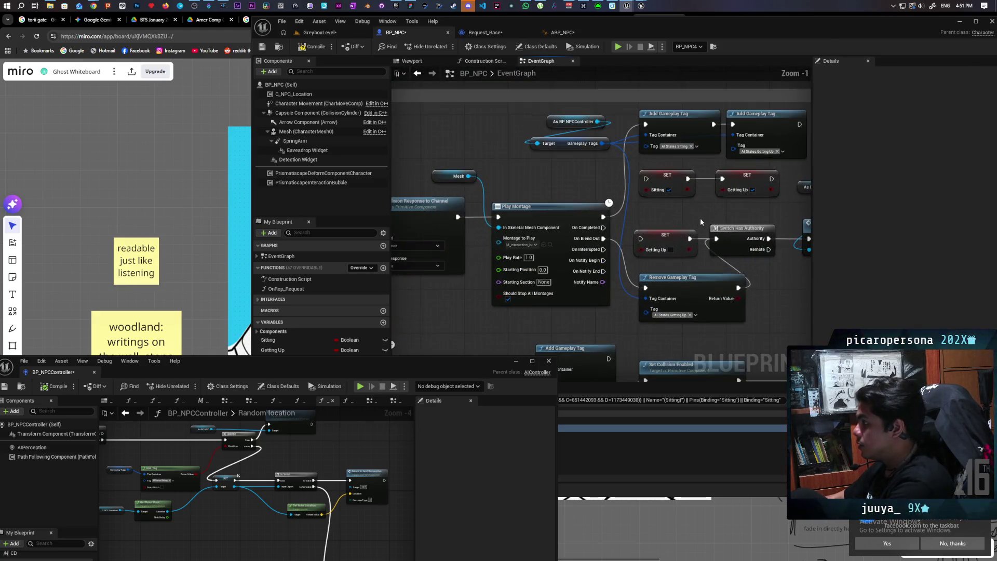
left_click(668, 232)
key("Delete")
left_click_drag(667, 218, 726, 179)
key("Delete")
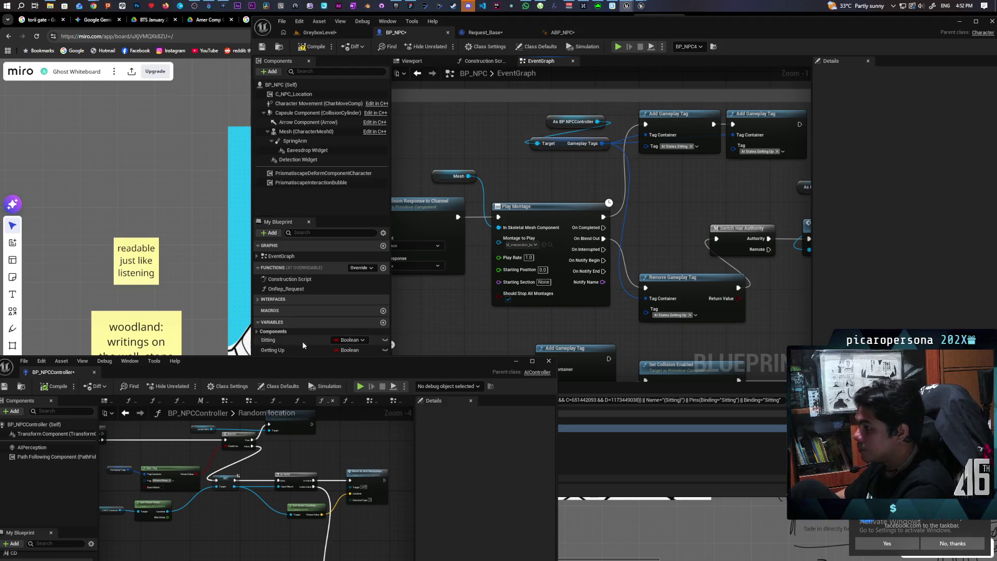
Try deleting the Sitting variable but keep it, since it is still referenced.
left_click(276, 339)
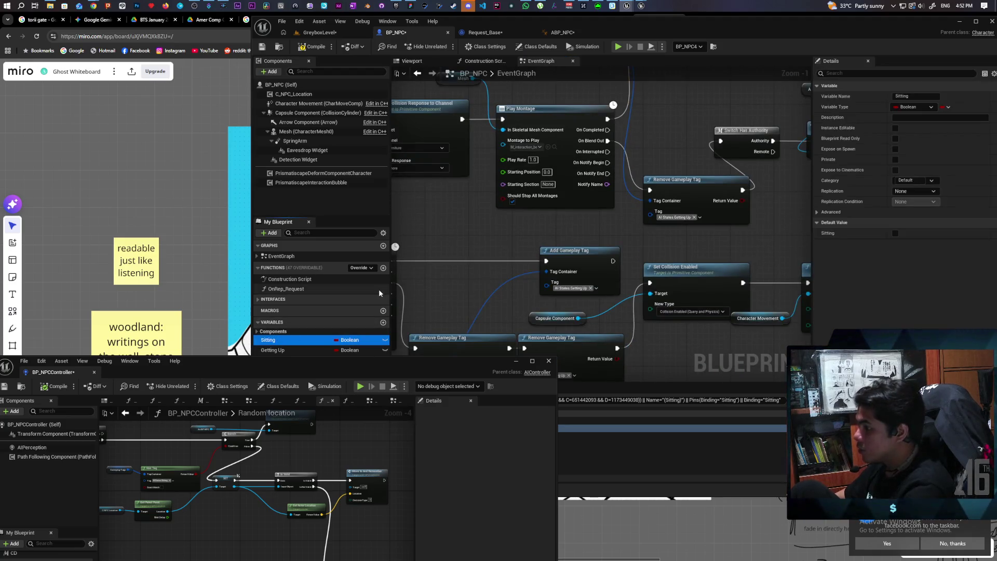
key("Delete")
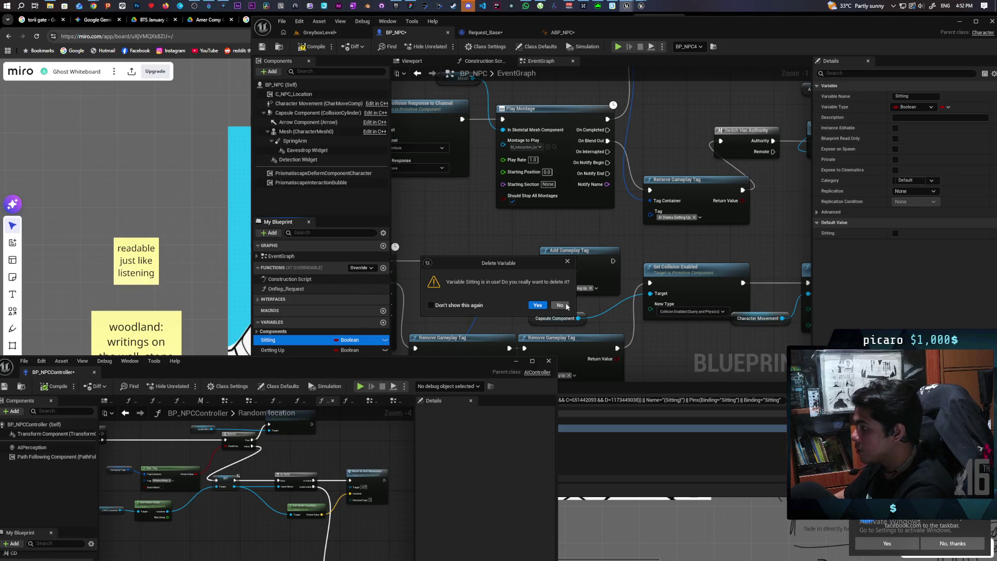
left_click(561, 305)
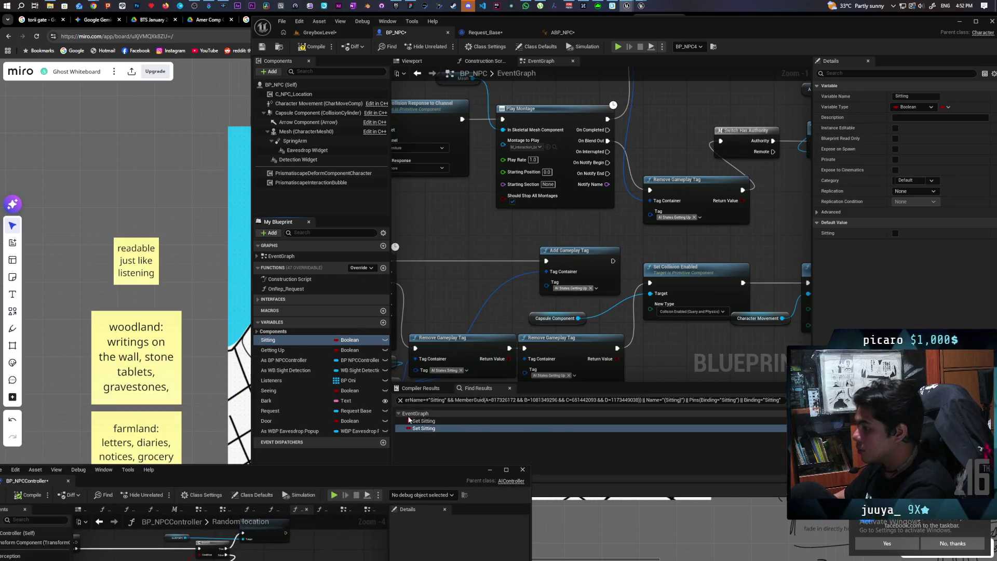
Find all Sitting references and open the SET Sitting node in BP_NPCController.
right_click(275, 340)
mouse_move(321, 369)
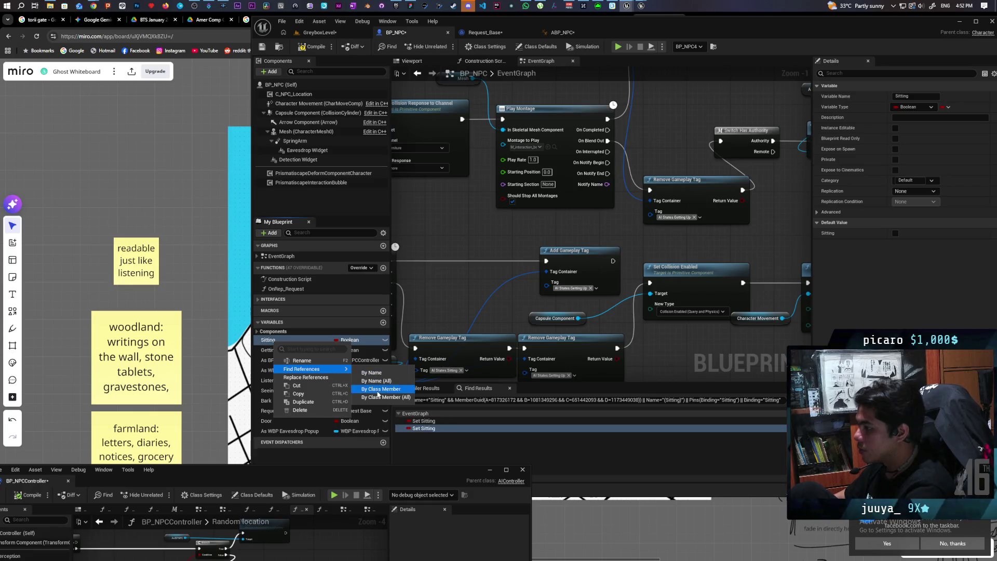
left_click(378, 396)
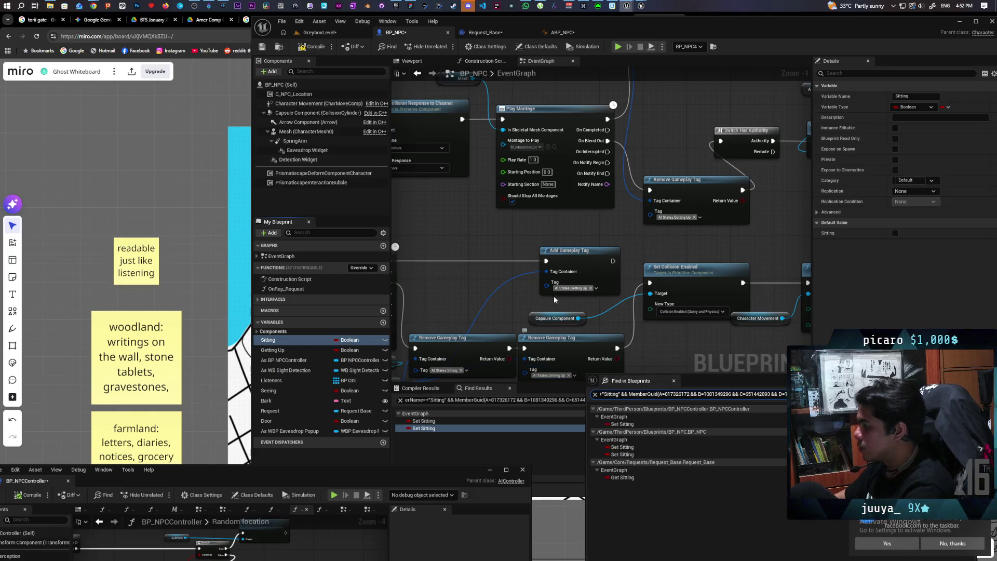
double_click(625, 424)
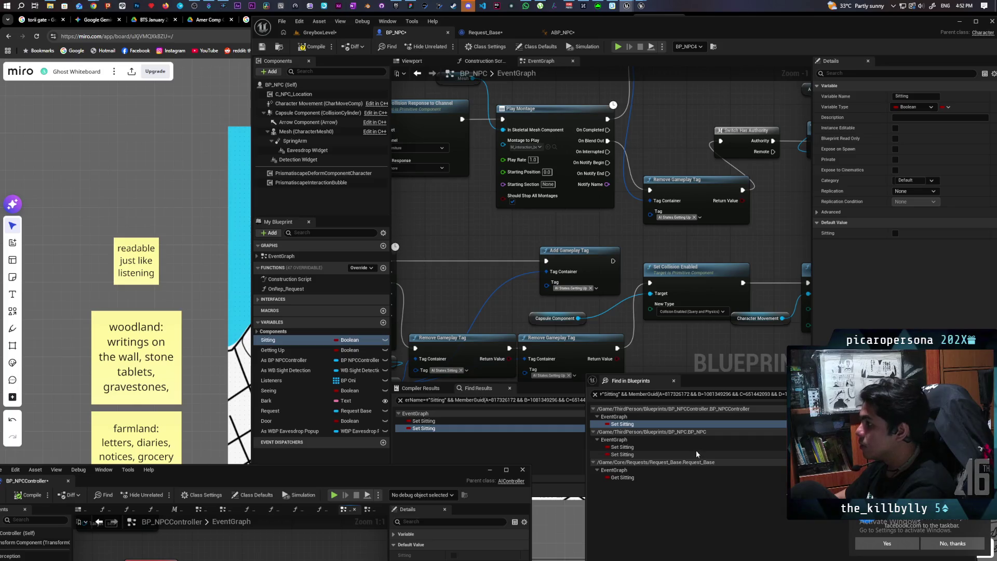
left_click_drag(312, 488, 362, 220)
left_click_drag(303, 363, 334, 288)
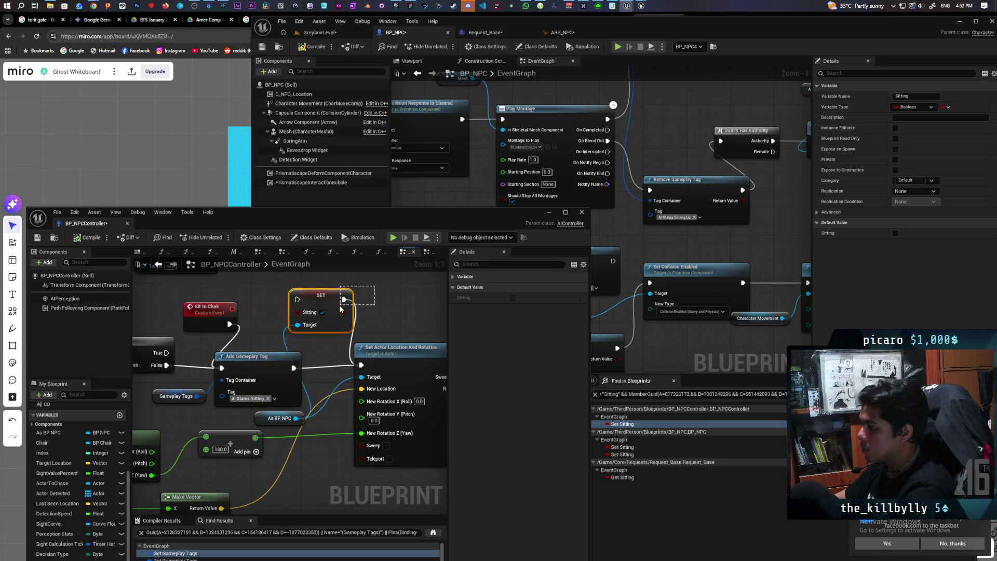
Delete BP_NPCController's SET Sitting node and review the remaining Sitting references.
key("Delete")
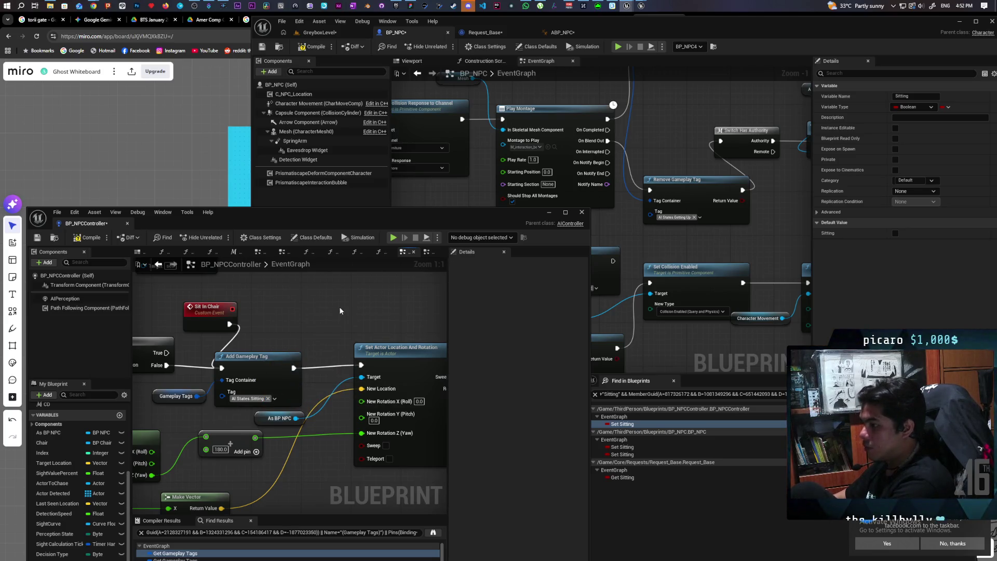
left_click(620, 447)
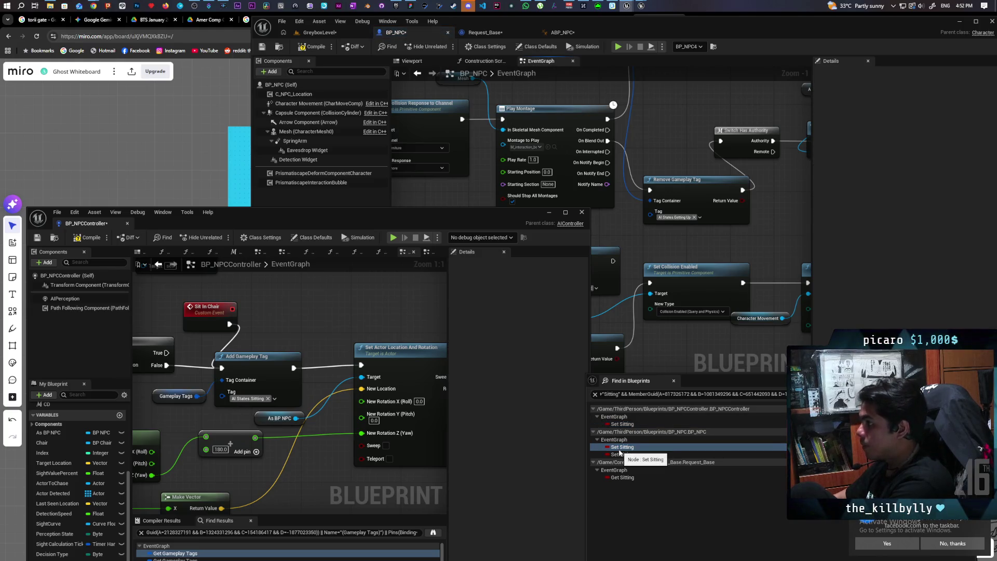
left_click_drag(476, 228, 381, 390)
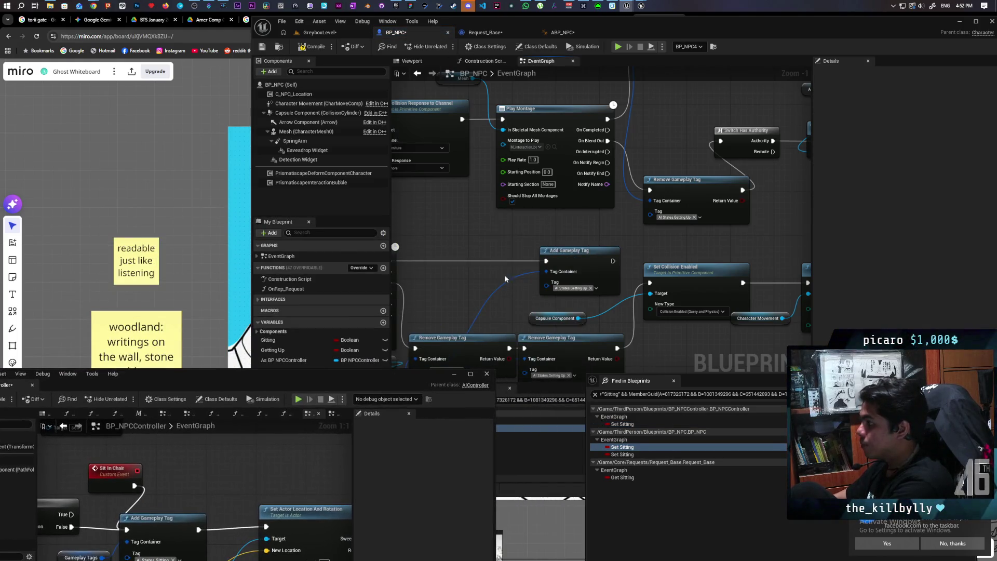
left_click(626, 455)
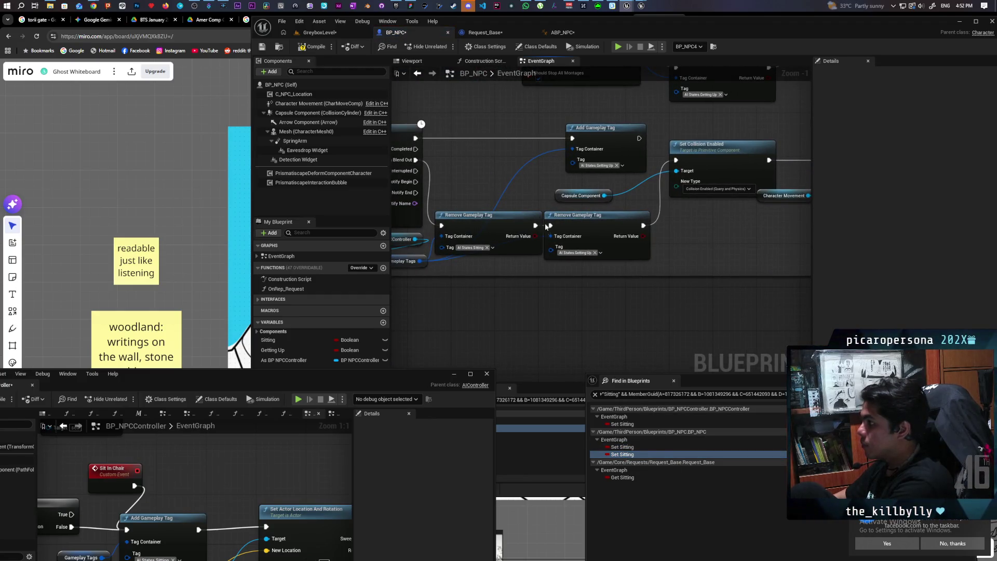
left_click(627, 477)
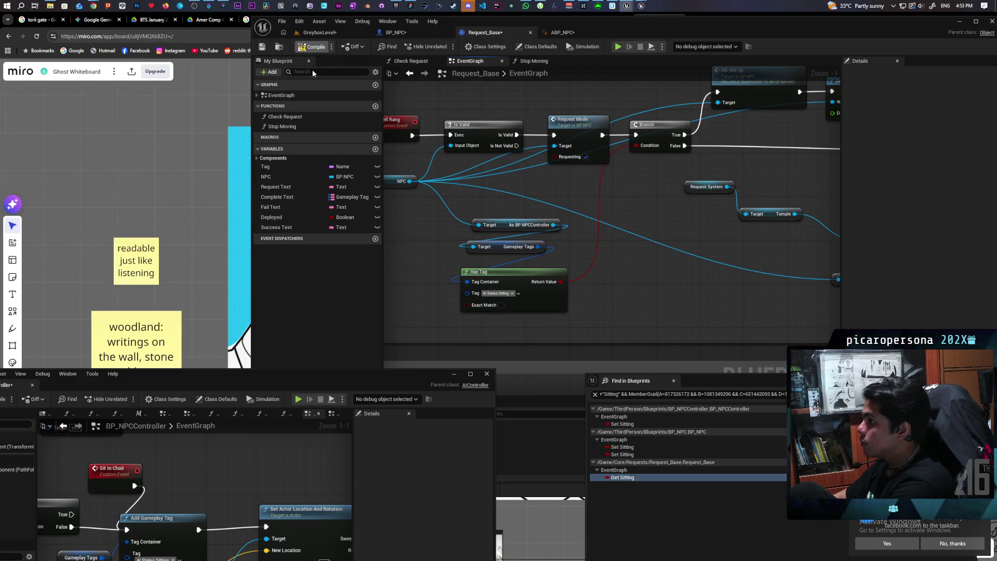
Save Request_Base and delete the unused Sitting variable from BP_NPC.
left_click(265, 52)
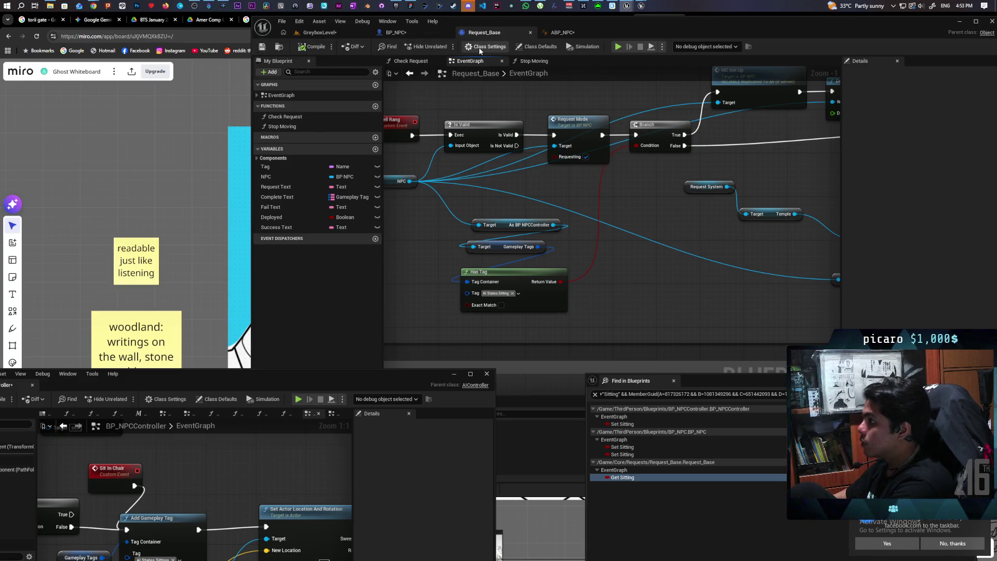
left_click(396, 32)
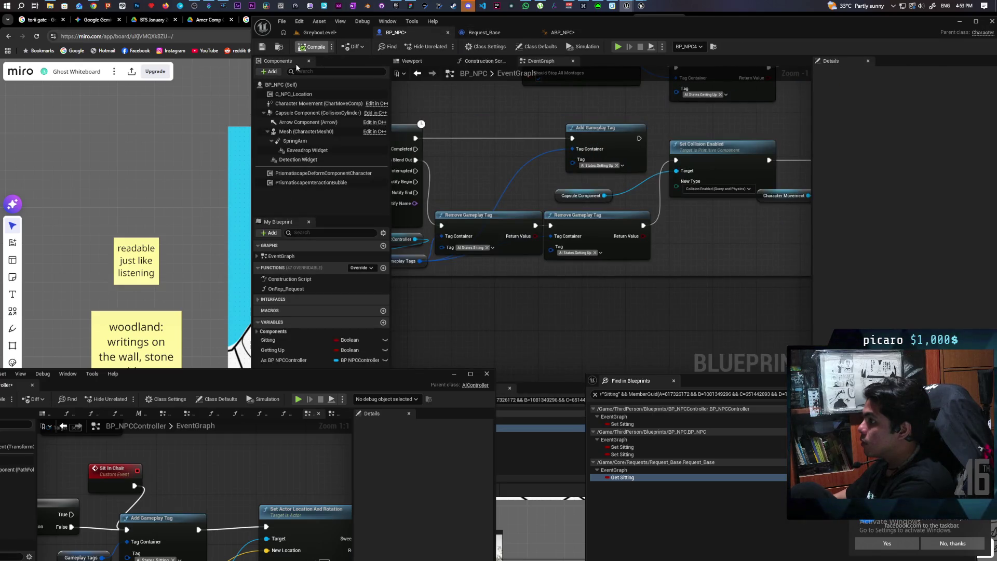
left_click(285, 340)
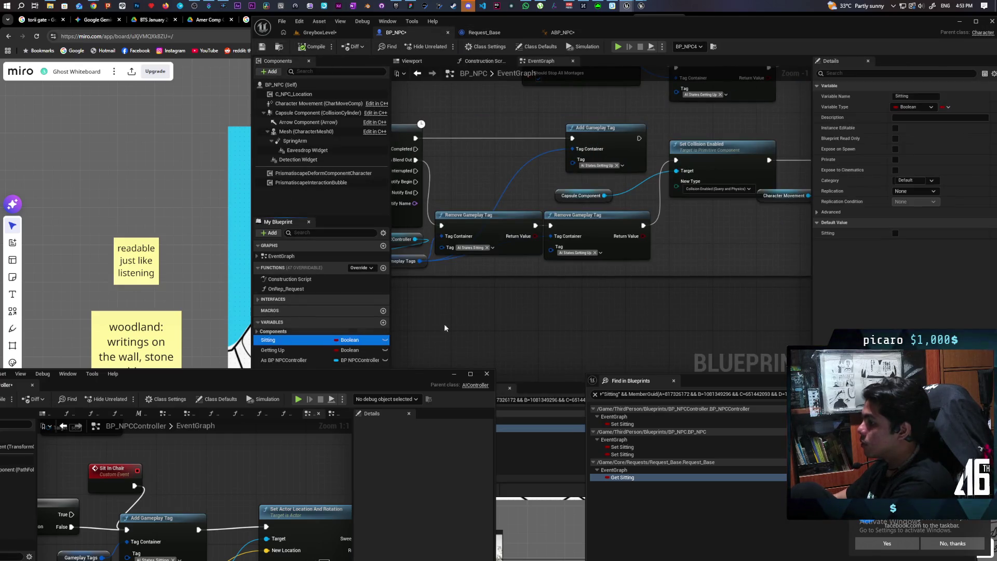
key("Delete")
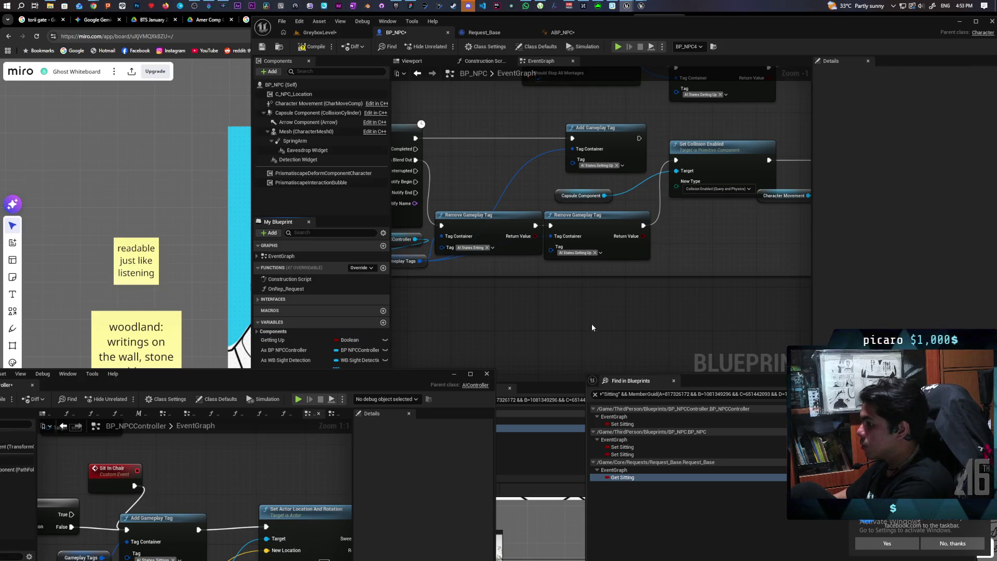
Find all references to the Getting Up variable.
left_click(278, 340)
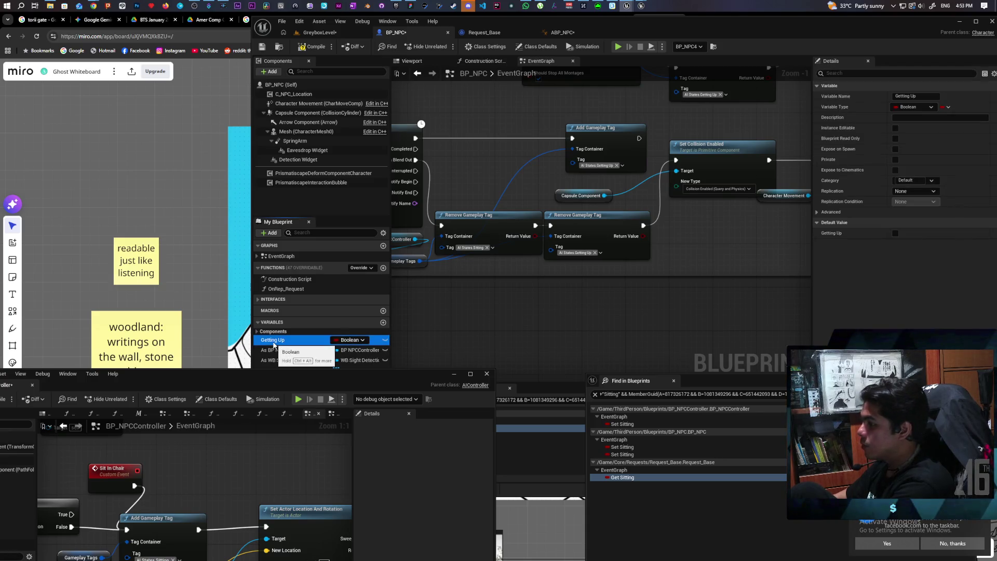
right_click(280, 341)
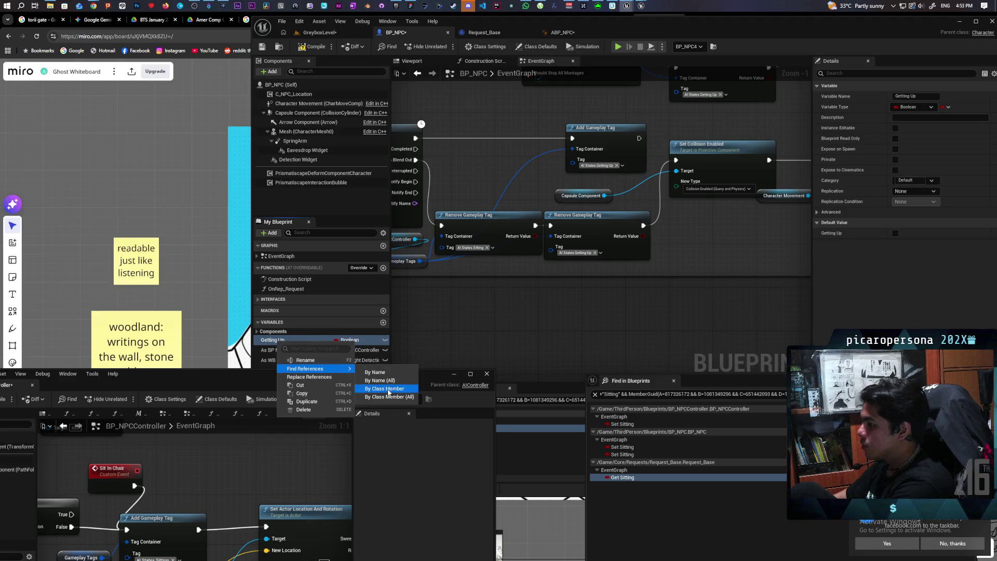
left_click(387, 396)
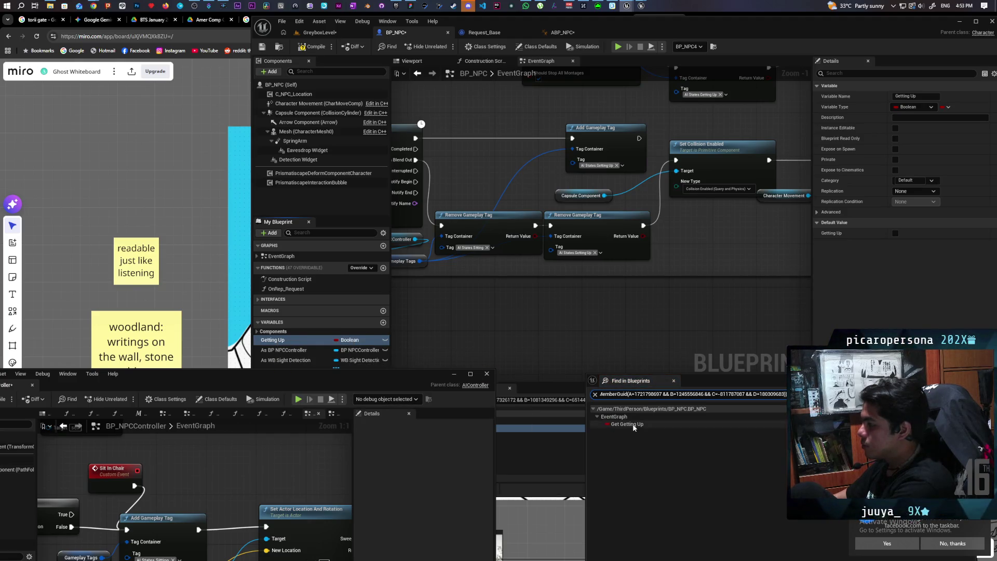
Move the controller and Gameplay Tags nodes beside the MC Get Up branch.
double_click(628, 424)
scroll(638, 267, "down", 2)
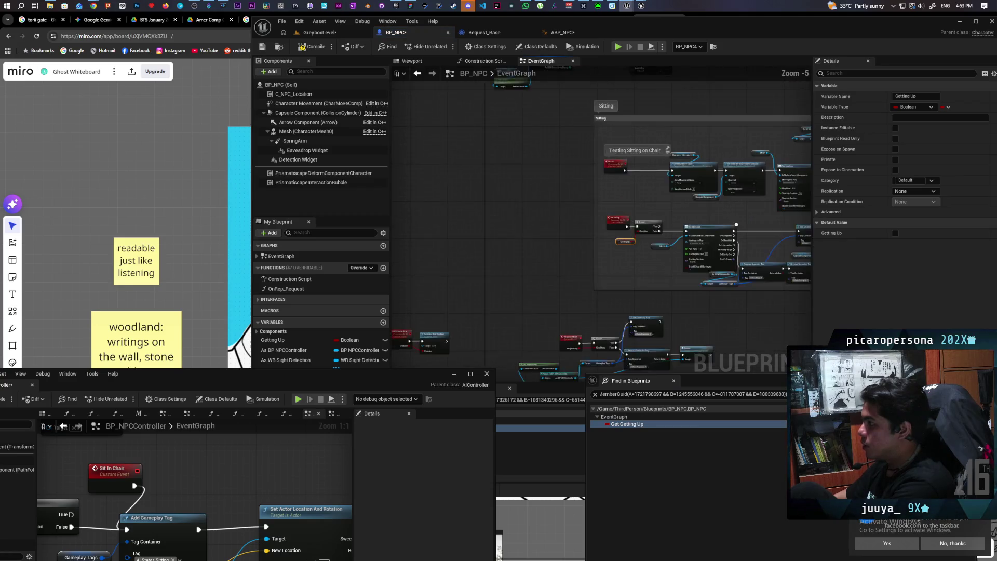
scroll(639, 267, "up", 1)
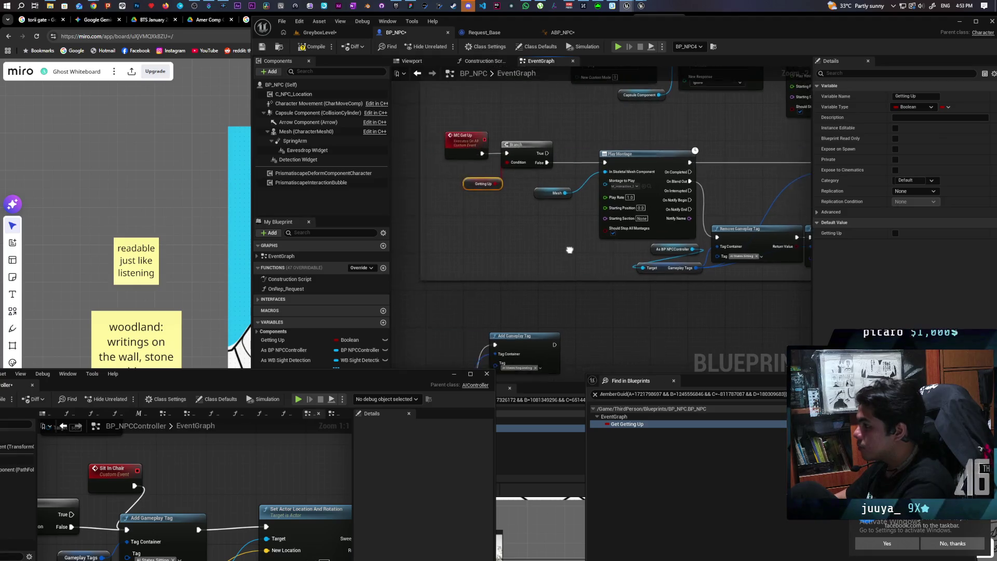
left_click_drag(540, 258, 617, 280)
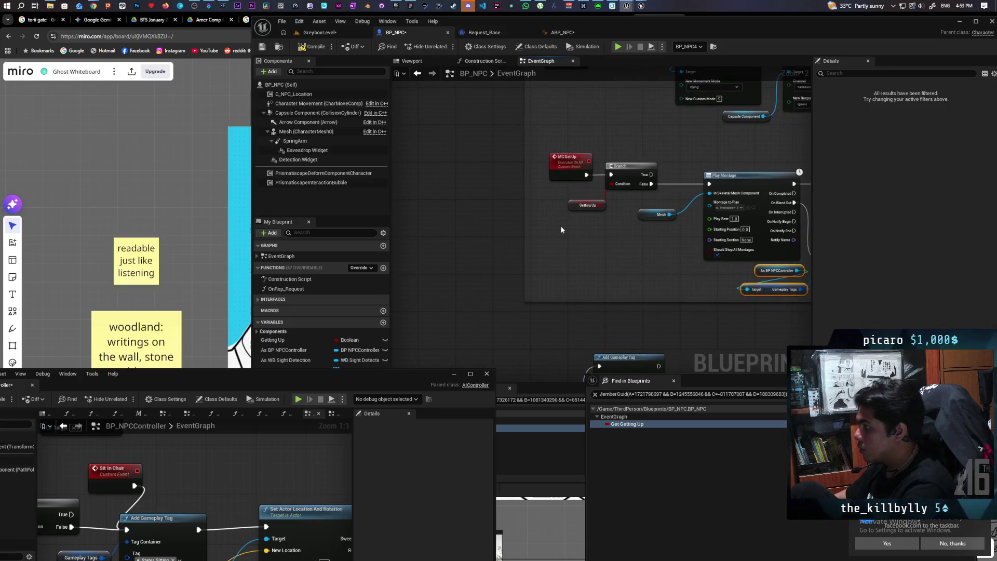
key("ctrl+x")
scroll(555, 229, "up", 2)
key("ctrl+v")
Add a Has Tag node checking AI States.Getting Up and wire it to the Branch condition.
left_click_drag(621, 246, 616, 282)
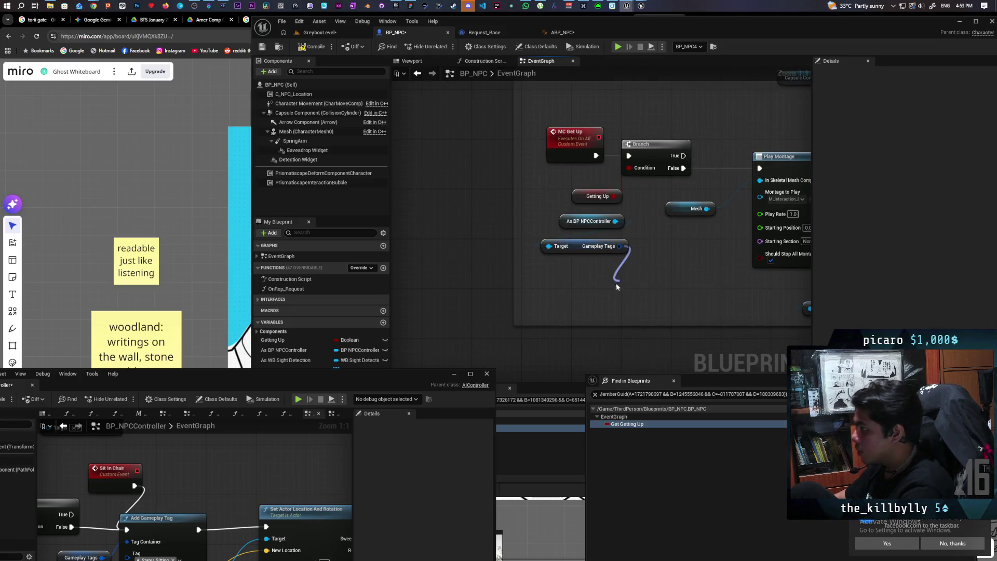
type("has tag")
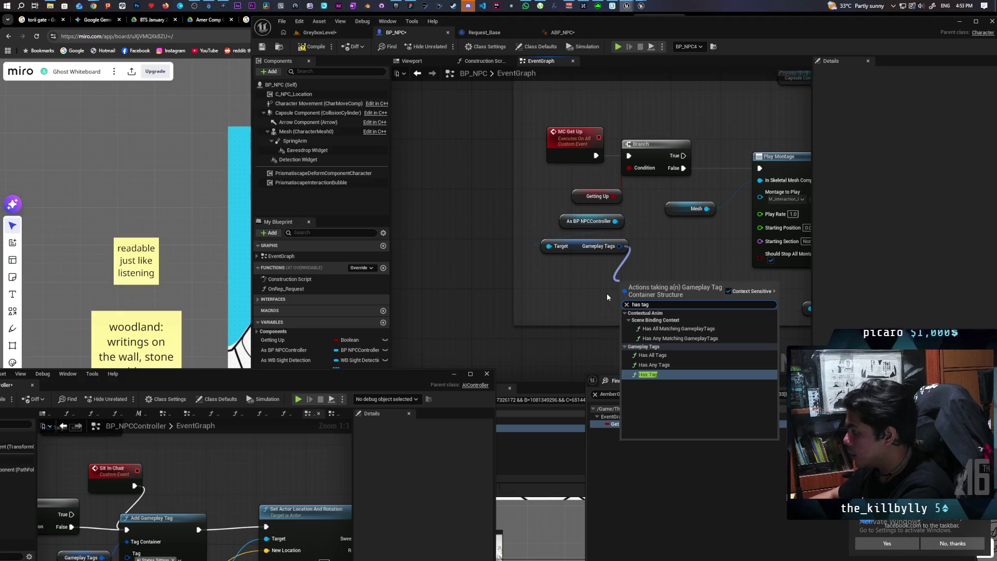
key("Return")
left_click(652, 306)
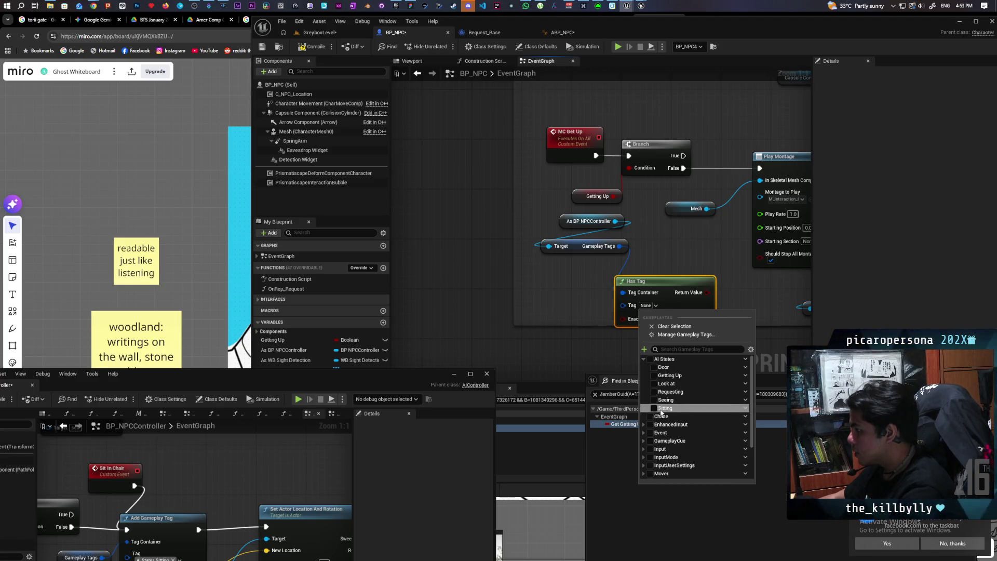
left_click(653, 375)
left_click(681, 266)
mouse_move(729, 293)
left_mouse_down()
mouse_move(653, 182)
mouse_move(629, 168)
left_mouse_up()
left_click_drag(665, 279, 596, 260)
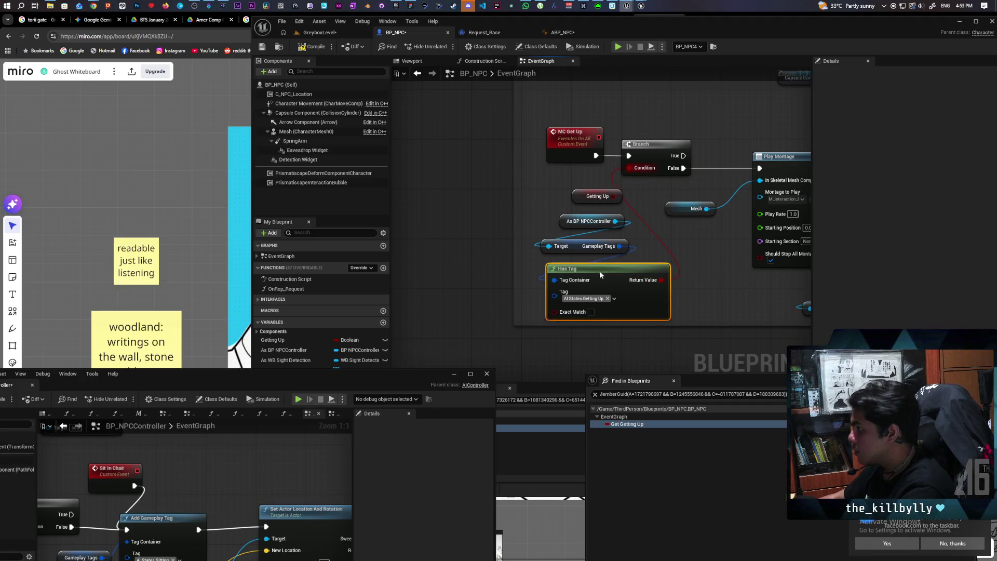
Delete the old Getting Up getter, compile BP_NPC, and delete the Getting Up variable.
left_click(592, 196)
key("Delete")
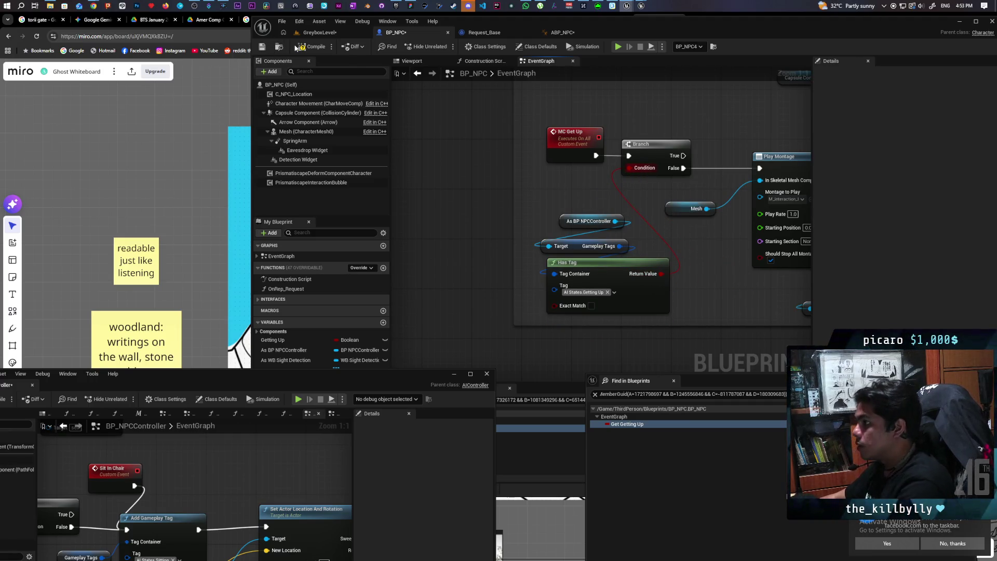
key("F7")
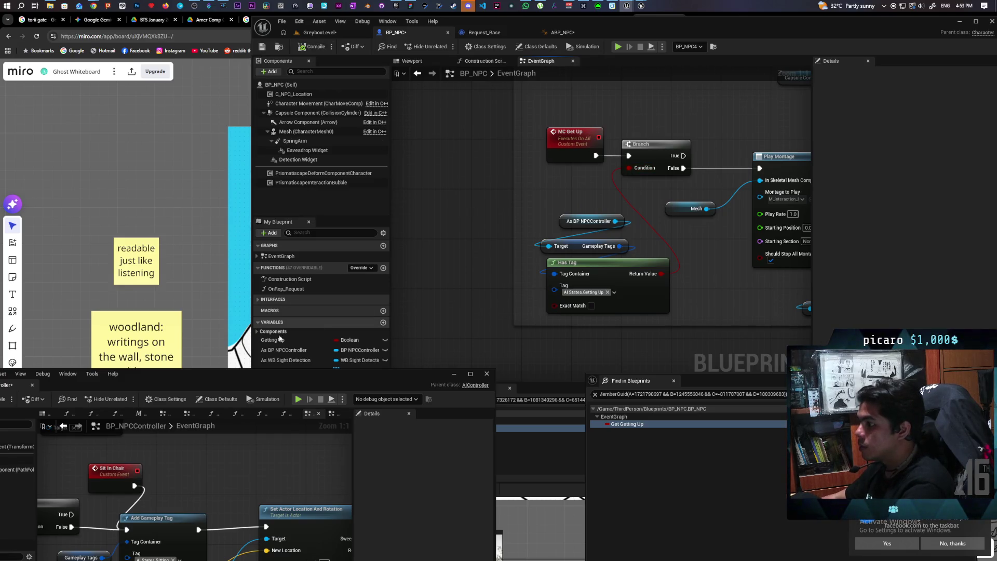
left_click(291, 339)
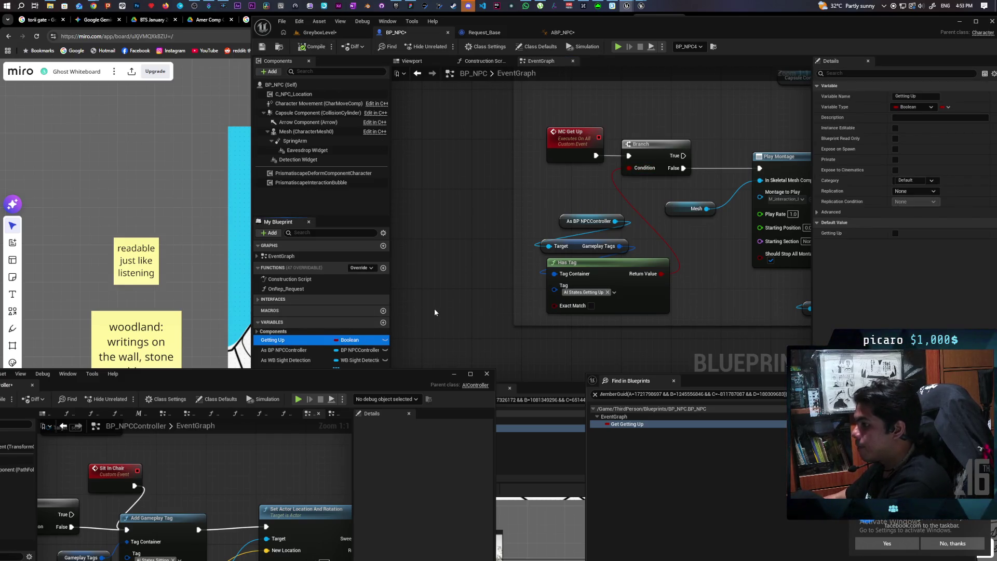
key("Delete")
left_click_drag(388, 382, 386, 447)
Find references to the Seeing variable and go to its Set node in On Seen.
right_click(270, 373)
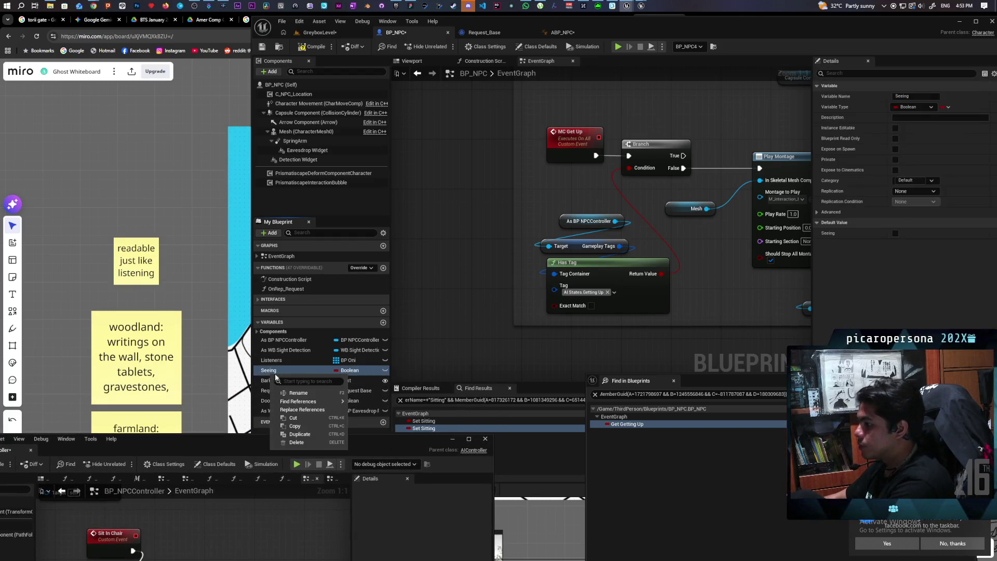
mouse_move(316, 402)
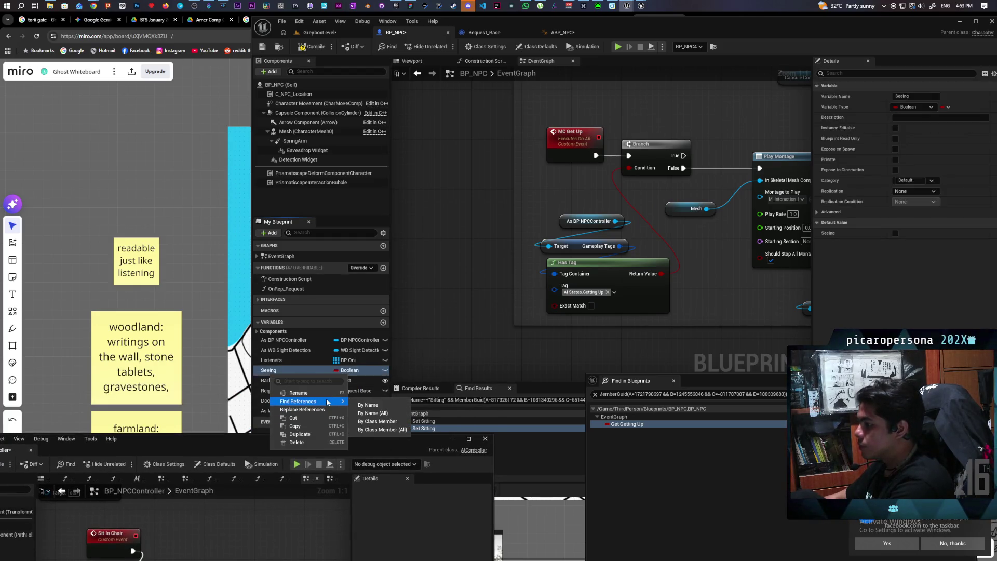
left_click(384, 423)
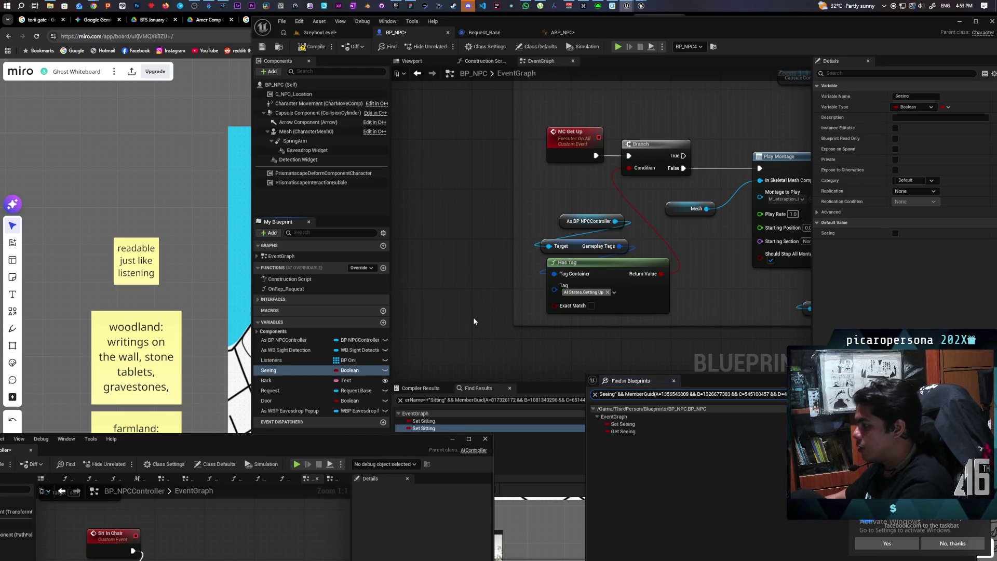
left_click(633, 424)
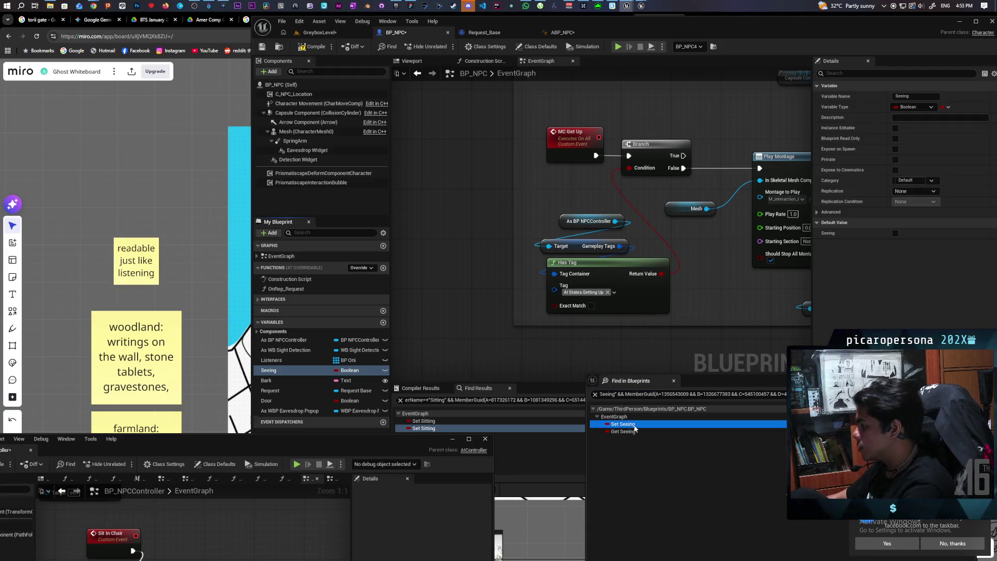
scroll(541, 264, "down", 2)
scroll(506, 244, "up", 3)
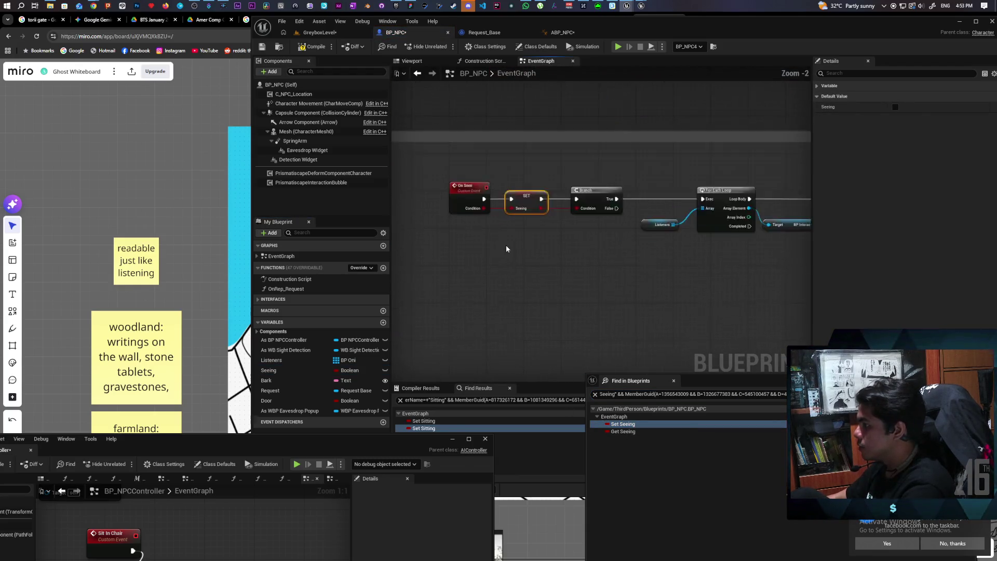
left_click_drag(514, 252, 547, 267)
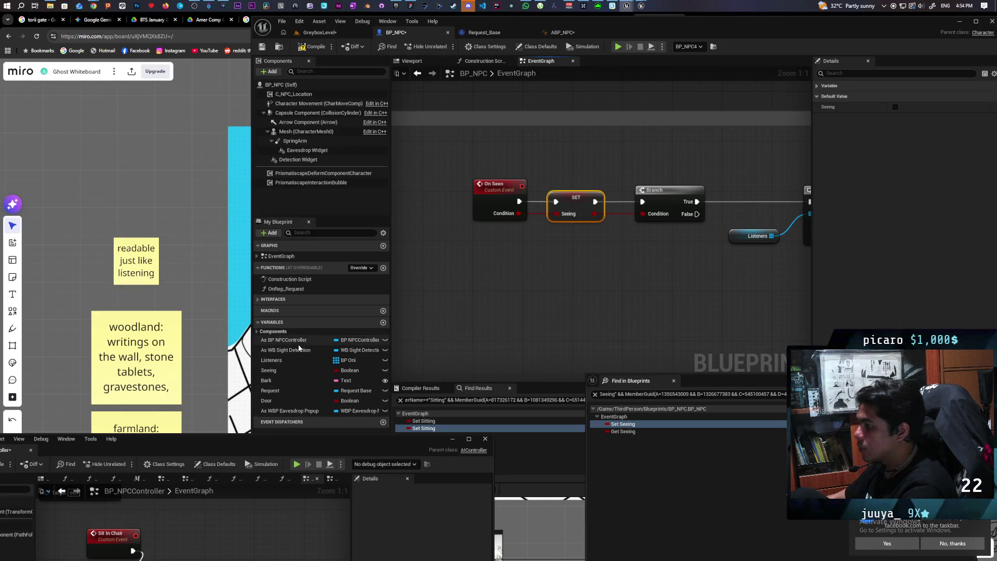
Add an As BP NPCController getter with a Gameplay Tags getter beneath it.
left_click(382, 337)
mouse_move(383, 335)
left_mouse_down()
mouse_move(442, 265)
mouse_move(425, 260)
mouse_move(474, 294)
mouse_move(476, 308)
left_mouse_up()
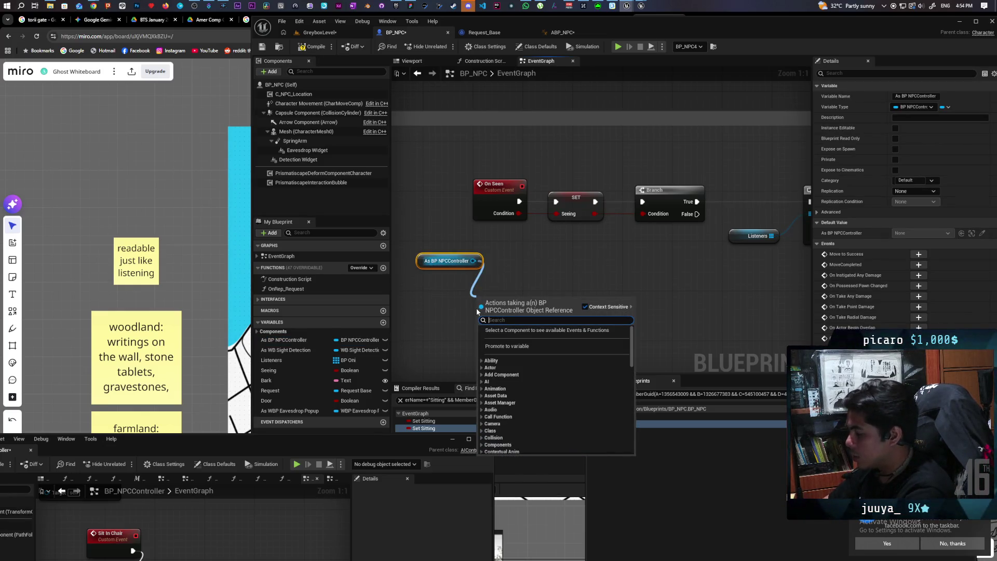
type("gameplay tag")
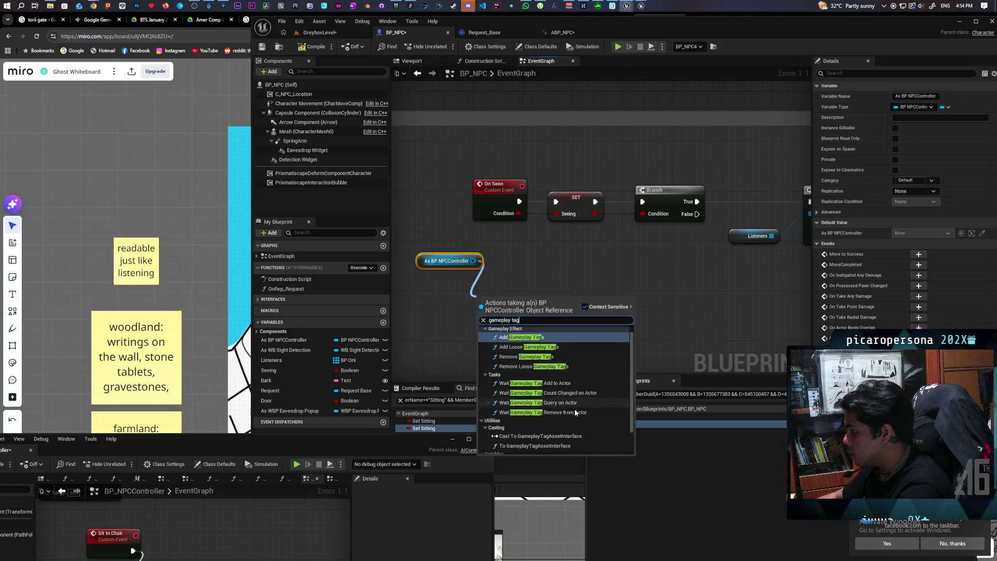
scroll(540, 416, "down", 3)
left_click(540, 416)
left_click(559, 301)
mouse_move(558, 301)
left_mouse_down()
mouse_move(497, 283)
mouse_move(507, 301)
left_mouse_up()
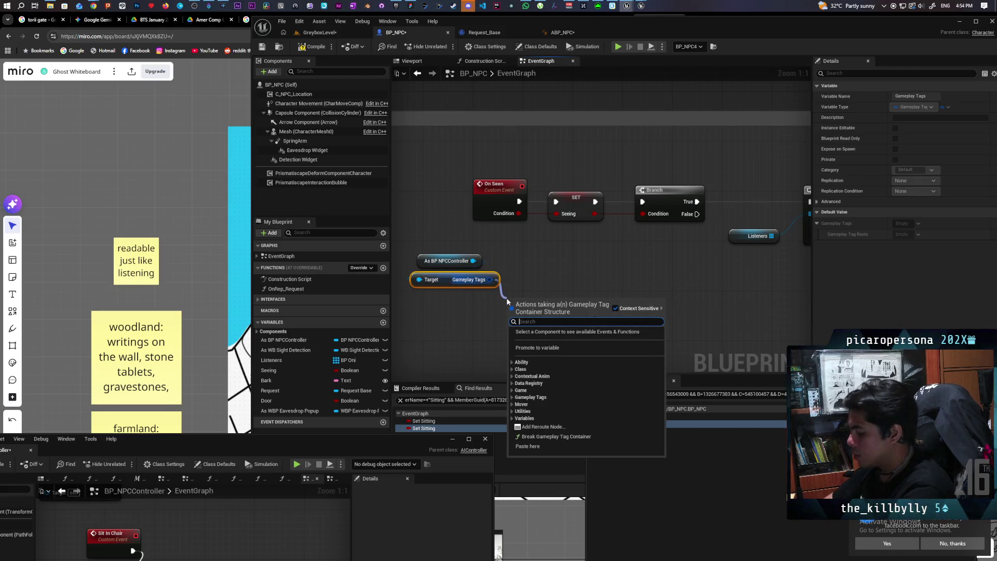
Add an Add Gameplay Tag node set to AI States.Seeing and position it.
type("add")
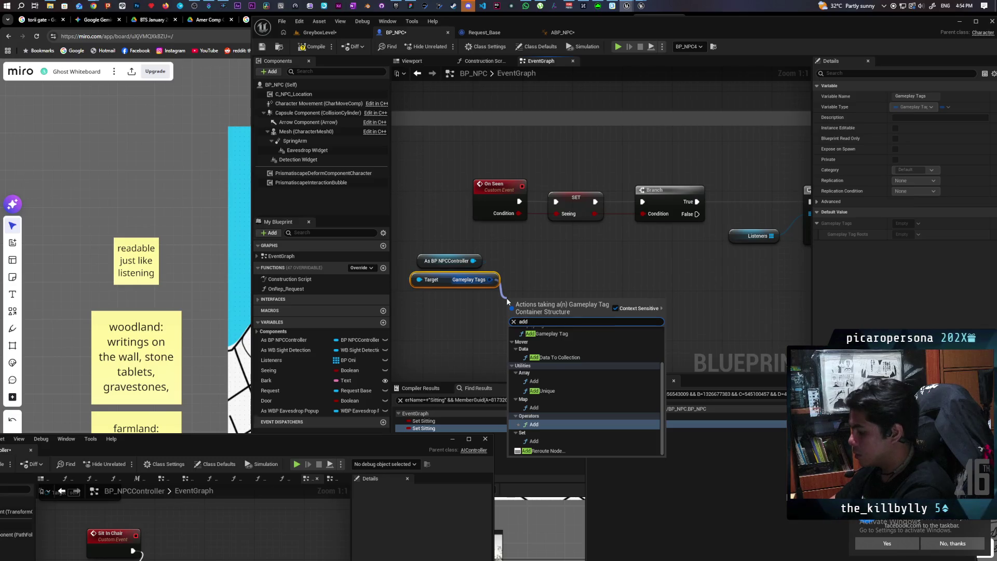
type(" tag")
key("Return")
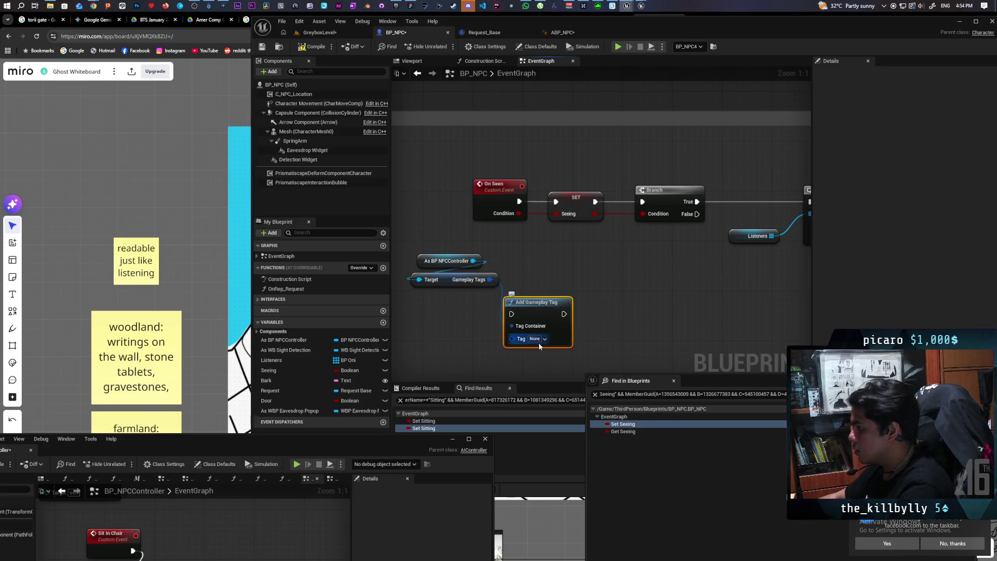
left_click(536, 338)
left_click(532, 392)
left_click(543, 433)
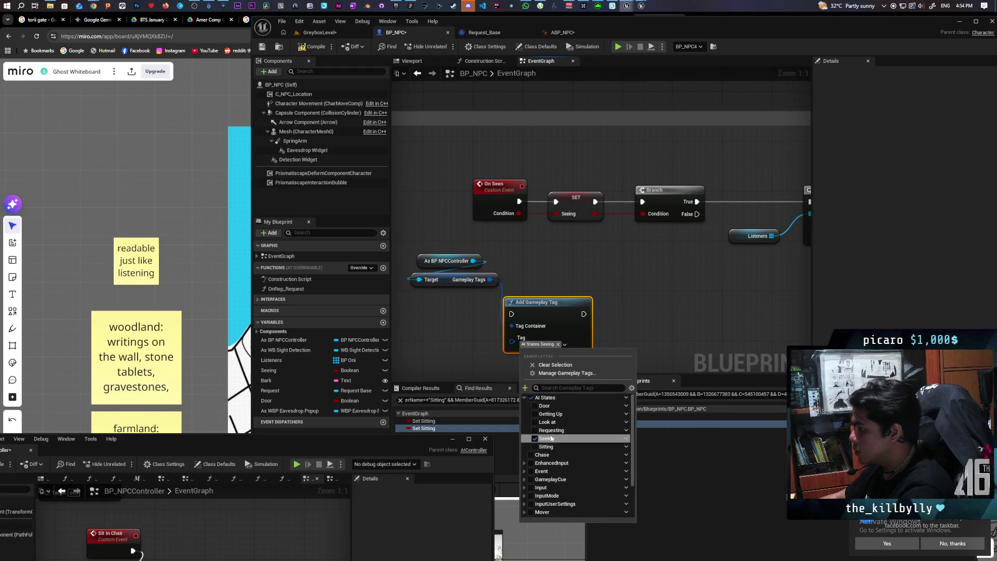
left_click(550, 305)
mouse_move(534, 319)
left_mouse_down()
mouse_move(596, 245)
mouse_move(565, 257)
left_mouse_up()
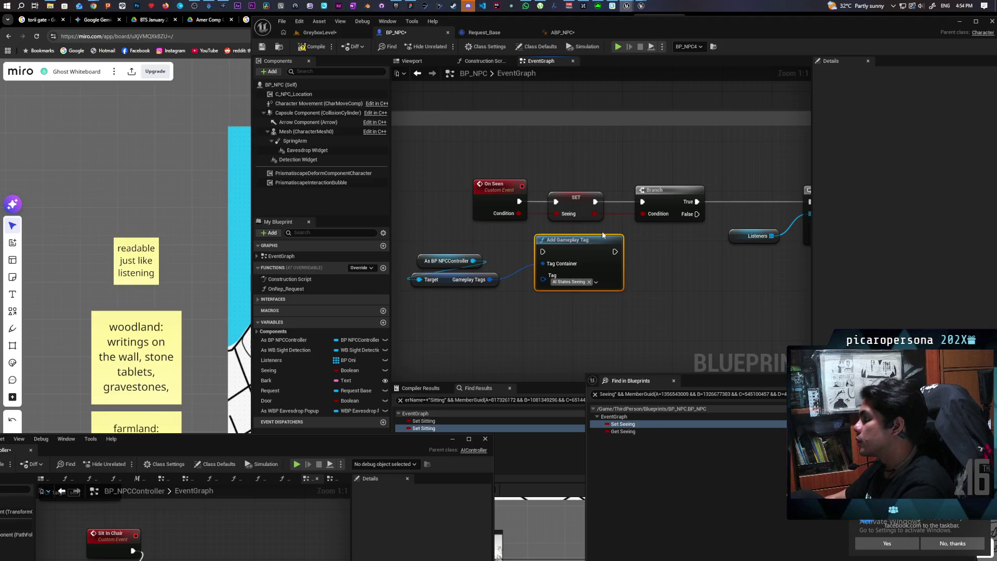
Reposition the controller and Gameplay Tags getters near the On Seen chain.
mouse_move(693, 284)
left_mouse_down()
mouse_move(605, 258)
mouse_move(605, 271)
mouse_move(625, 272)
mouse_move(621, 256)
mouse_move(629, 260)
left_mouse_up()
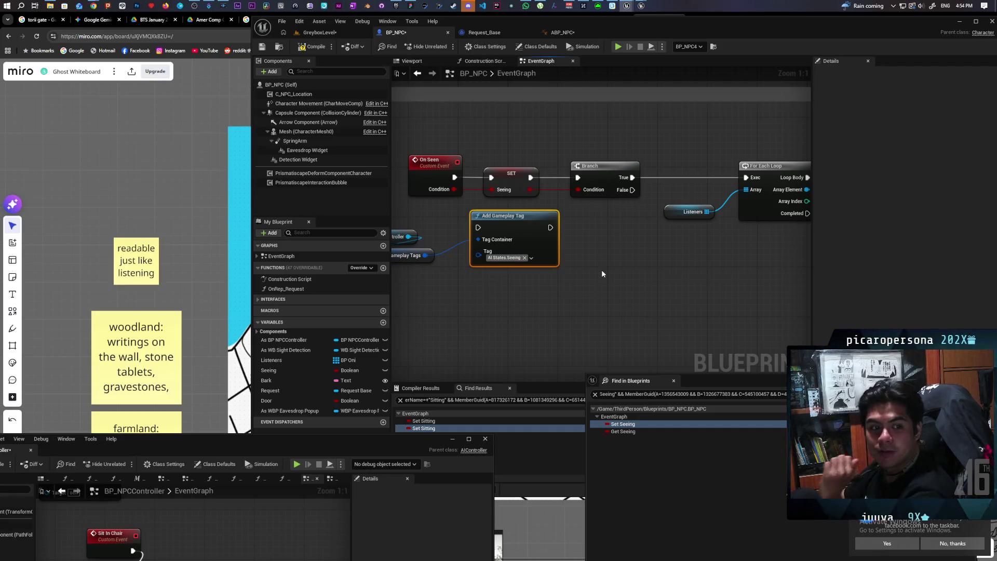
mouse_move(602, 273)
left_mouse_down()
mouse_move(558, 281)
mouse_move(633, 285)
left_mouse_up()
mouse_move(547, 250)
left_mouse_down()
mouse_move(653, 261)
mouse_move(536, 258)
mouse_move(515, 264)
mouse_move(550, 276)
mouse_move(579, 259)
mouse_move(525, 277)
left_mouse_up()
left_click(580, 256)
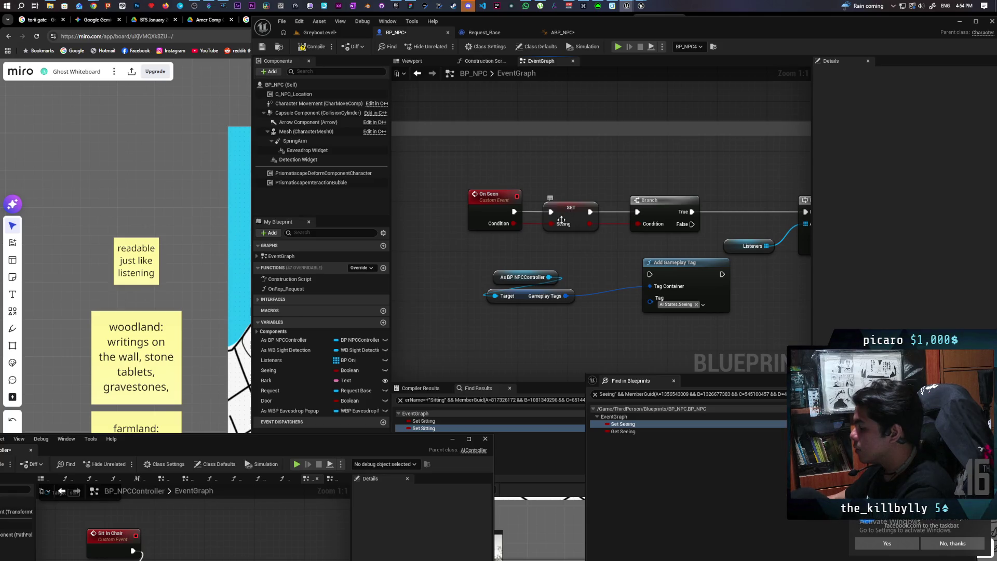
left_click_drag(623, 253, 590, 257)
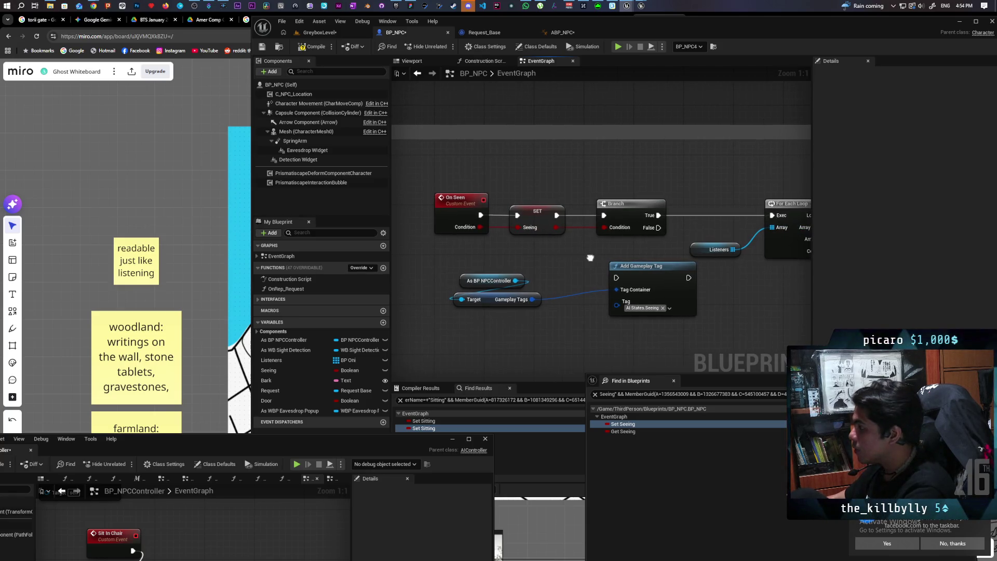
left_click_drag(506, 204, 633, 218)
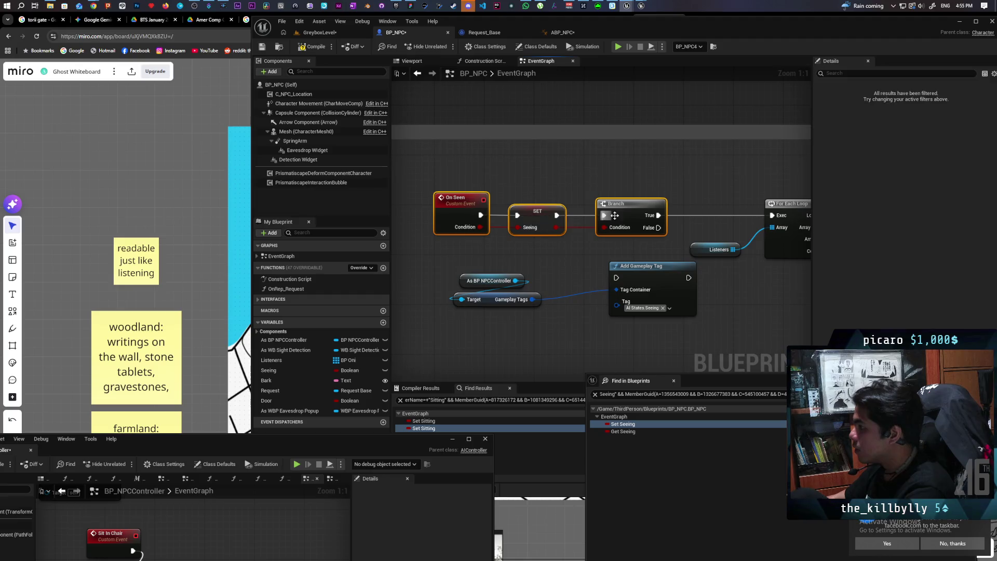
left_click(529, 194)
Delete the SET Seeing node and wire On Seen's execution and Condition straight into the Branch.
left_click(532, 210)
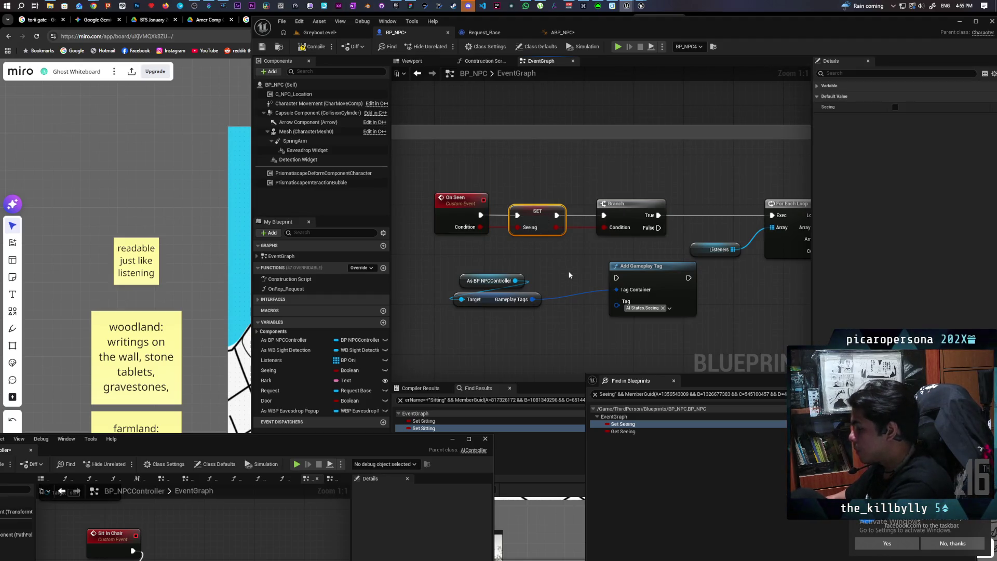
key("Delete")
left_click_drag(481, 227, 603, 229)
mouse_move(480, 215)
left_mouse_down()
mouse_move(603, 215)
mouse_move(546, 207)
left_mouse_up()
Run Branch True through Add Gameplay Tag into the Listeners For Each Loop.
mouse_move(644, 273)
left_mouse_down()
mouse_move(636, 204)
mouse_move(649, 211)
left_mouse_up()
left_click_drag(583, 215, 621, 214)
left_click_drag(695, 214, 777, 218)
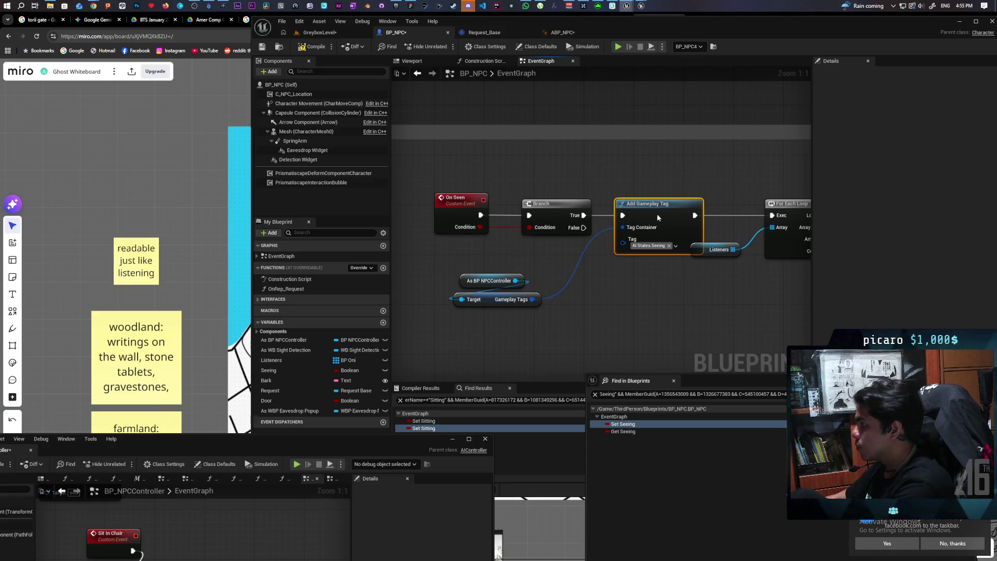
left_click_drag(656, 214, 649, 214)
left_click(627, 286)
mouse_move(531, 300)
left_mouse_down()
mouse_move(552, 323)
mouse_move(543, 322)
left_mouse_up()
Add a Remove Gameplay Tag node for AI States.Seeing on the False path, then save all.
type("remove")
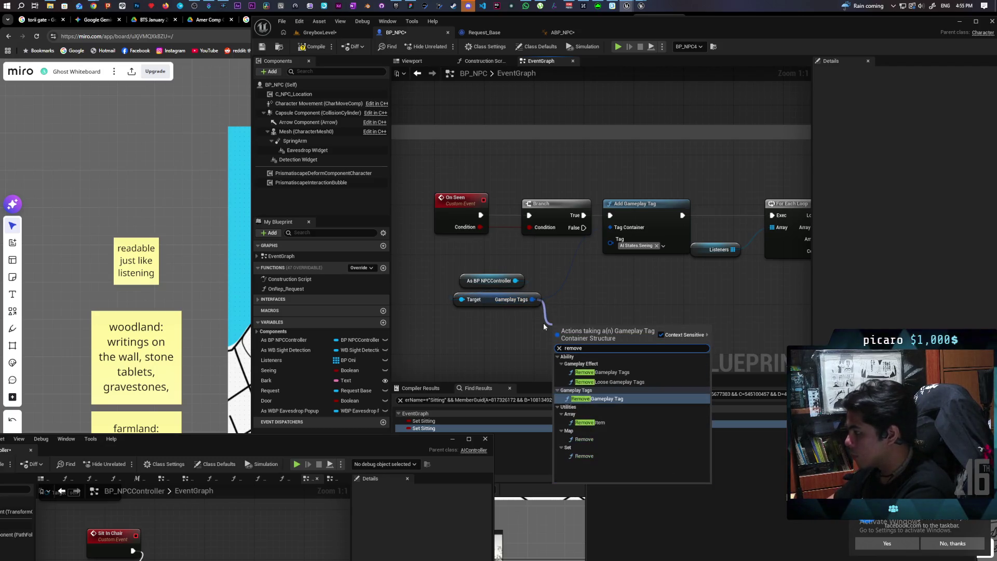
left_click(597, 398)
left_click_drag(595, 330, 652, 287)
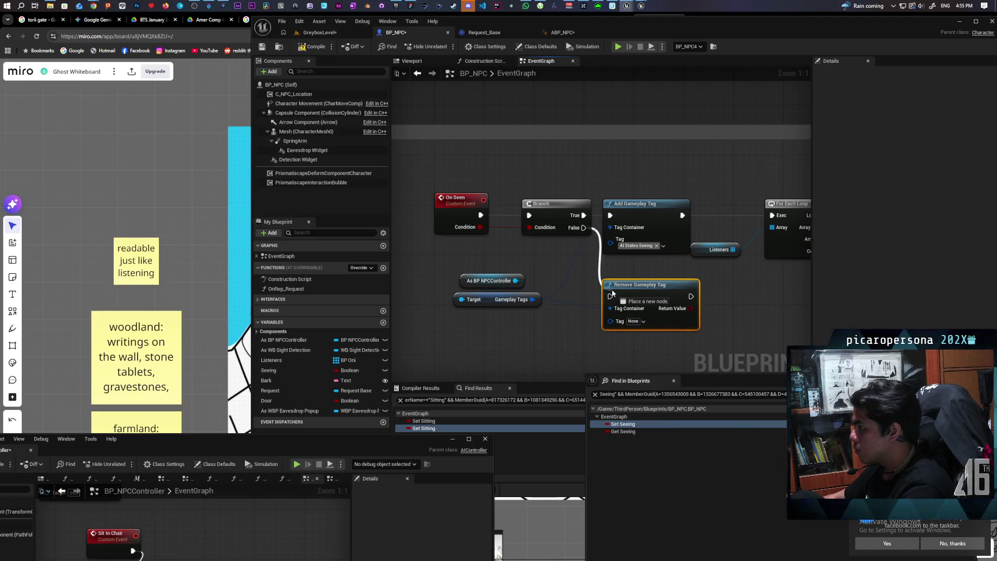
left_click(643, 323)
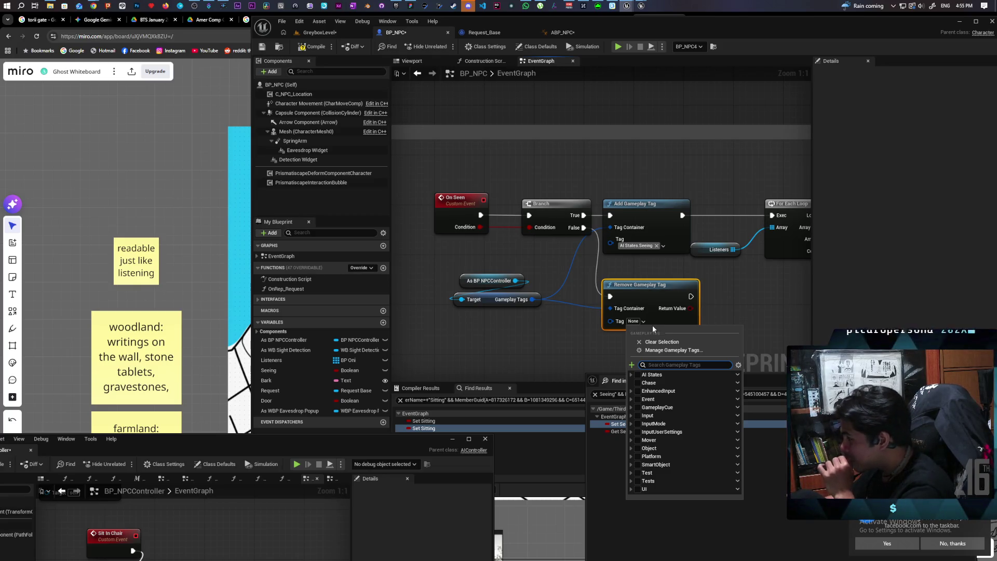
left_click(631, 374)
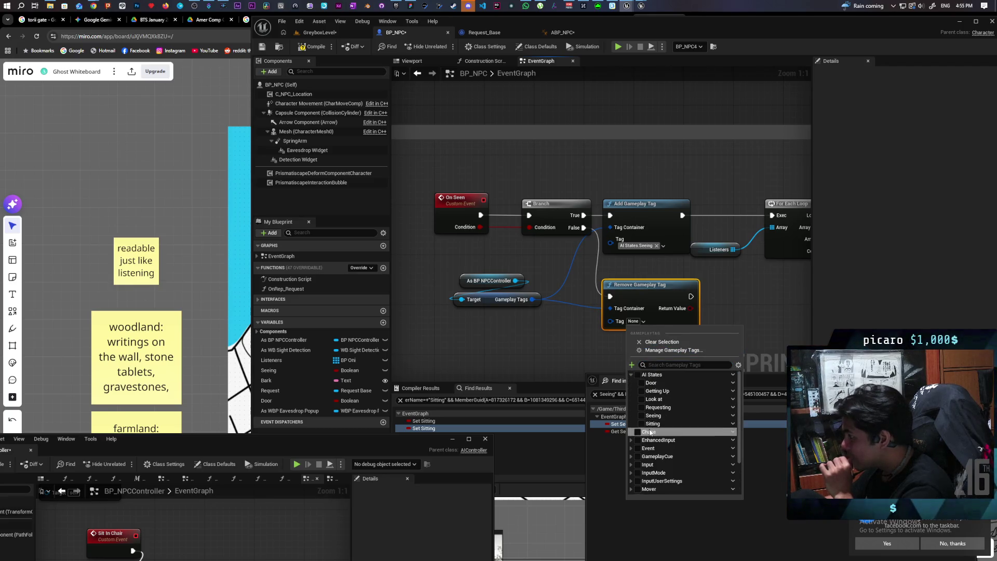
left_click(638, 415)
left_click(769, 329)
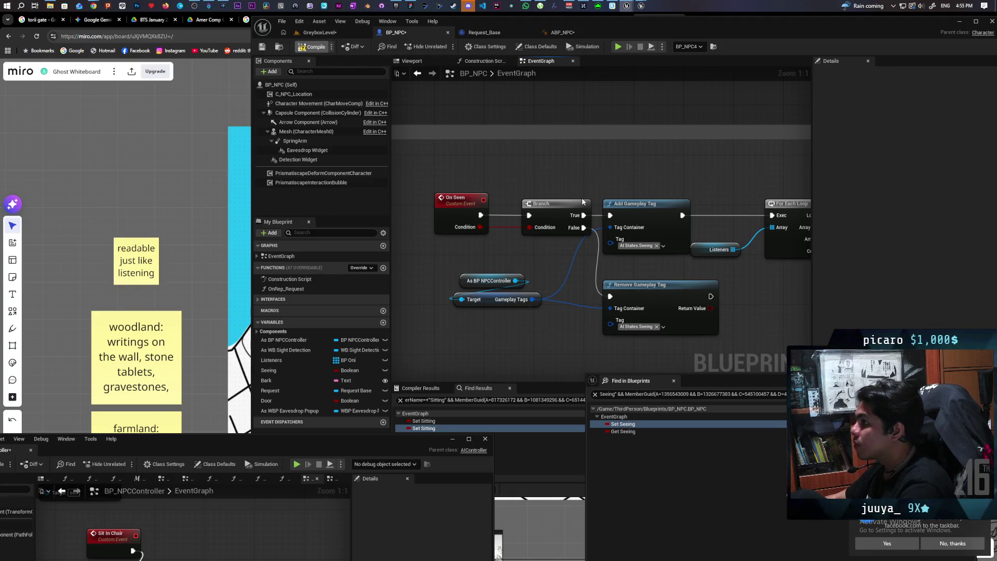
key("ctrl+shift+s")
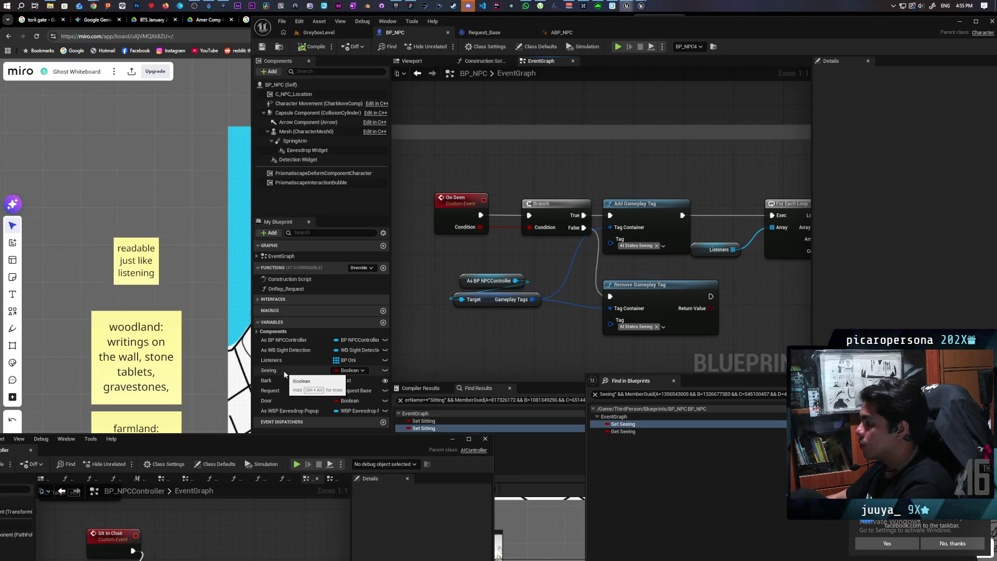
At the Seeing getter, add an As BP NPCController getter and its Gameplay Tags.
left_click(623, 431)
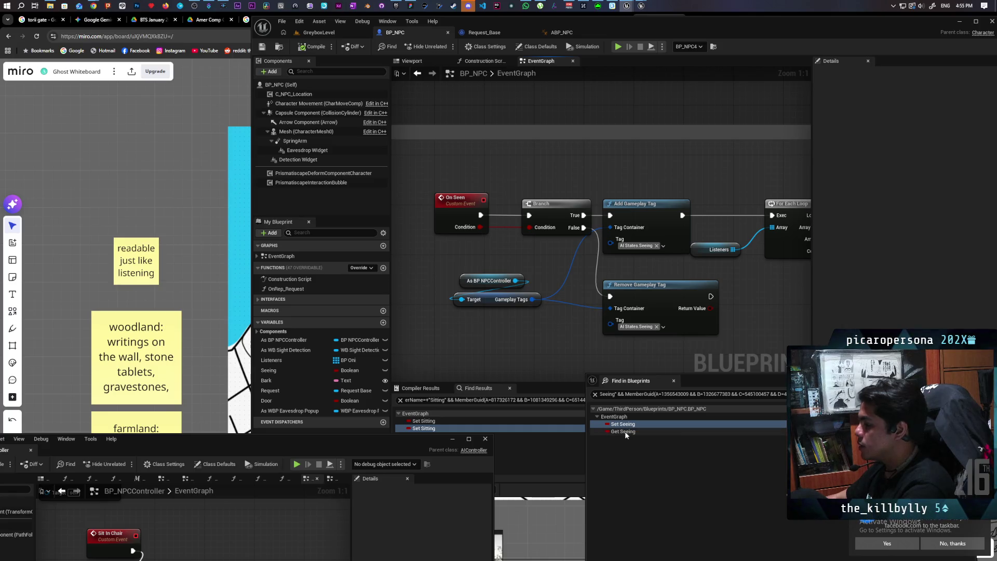
double_click(624, 431)
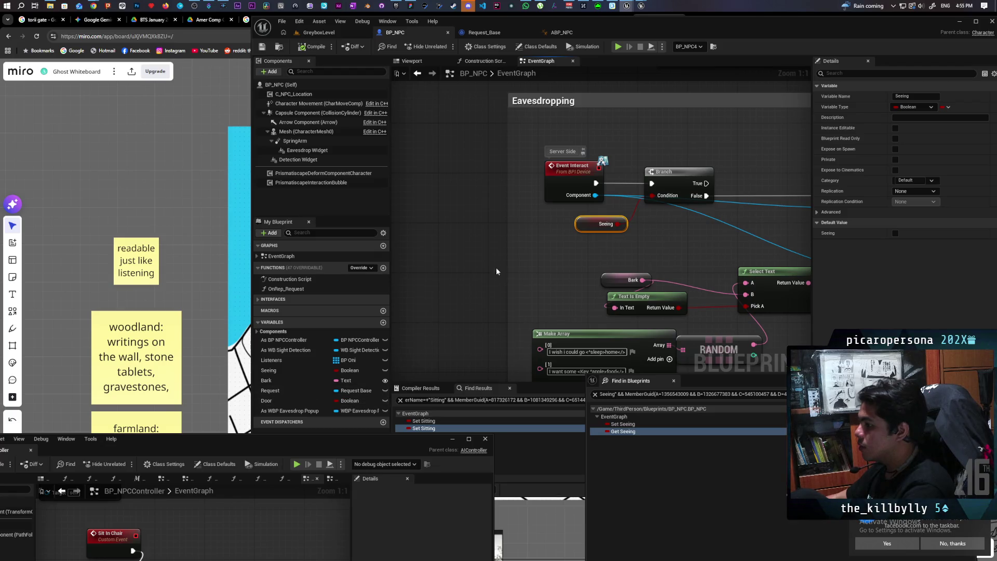
mouse_move(284, 342)
left_mouse_down()
mouse_move(515, 248)
mouse_move(451, 226)
mouse_move(471, 269)
left_mouse_up()
left_click(496, 247)
type("gameplay tags")
key("Return")
Add a Has Tag check for AI States.Seeing and feed it into the Branch Condition.
mouse_move(501, 271)
left_mouse_down()
mouse_move(476, 246)
mouse_move(532, 272)
mouse_move(470, 272)
left_mouse_up()
type("has tag")
key("Return")
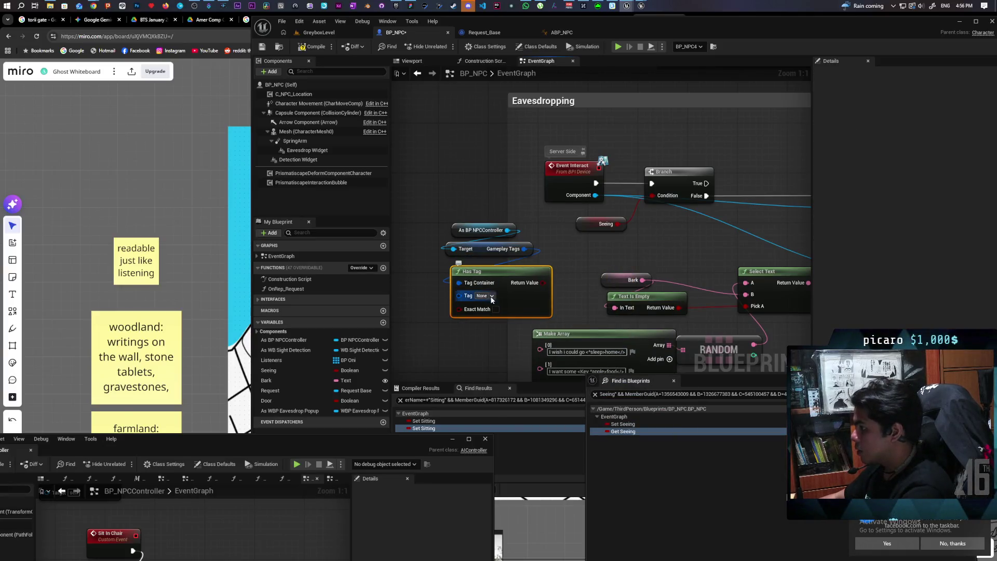
left_click(491, 296)
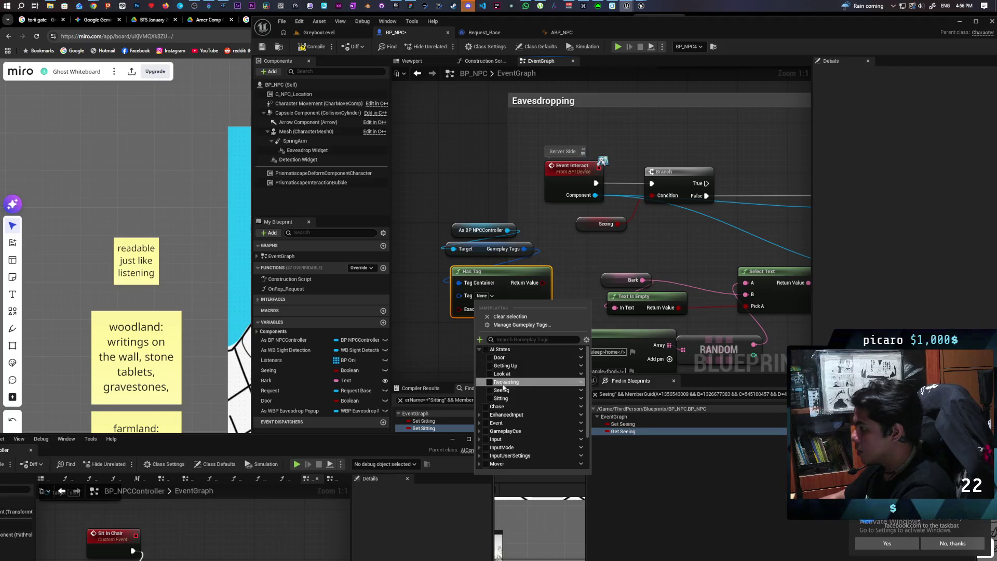
left_click(501, 390)
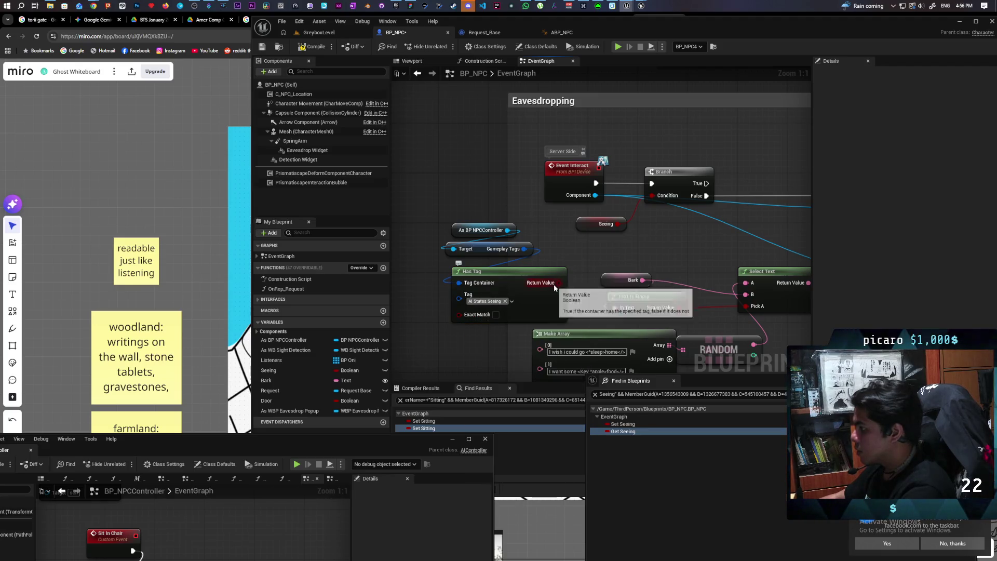
mouse_move(555, 282)
left_mouse_down()
mouse_move(648, 216)
mouse_move(651, 196)
left_mouse_up()
Delete the old Seeing getter node and the Seeing boolean variable.
left_click_drag(652, 218, 608, 251)
key("Delete")
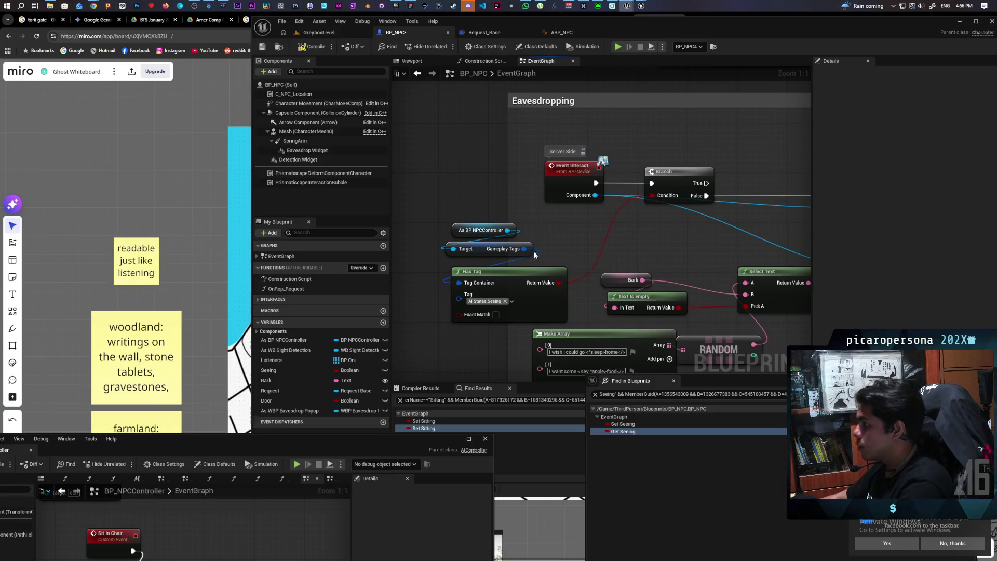
left_click_drag(535, 255, 446, 283)
left_click_drag(516, 282, 521, 250)
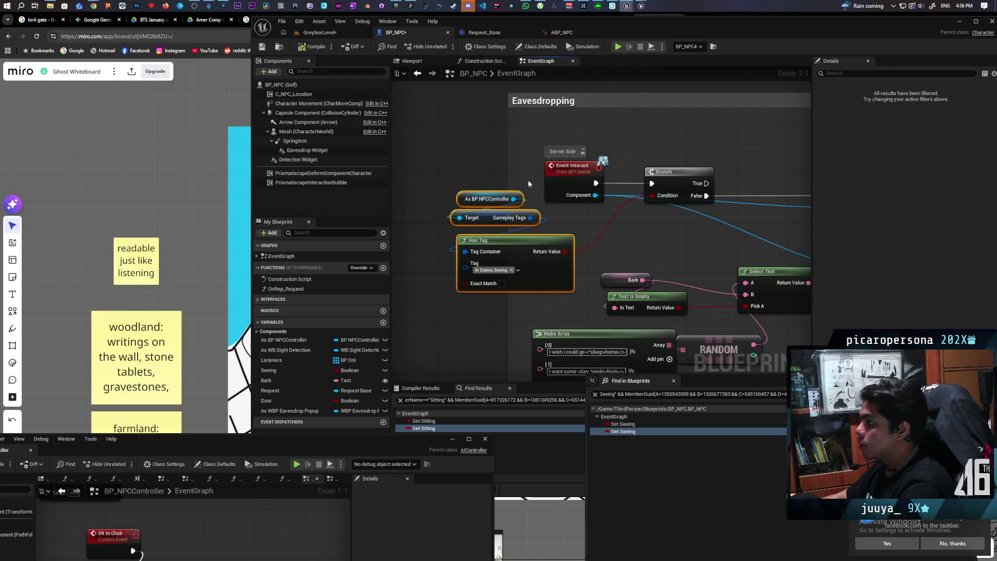
left_click(298, 370)
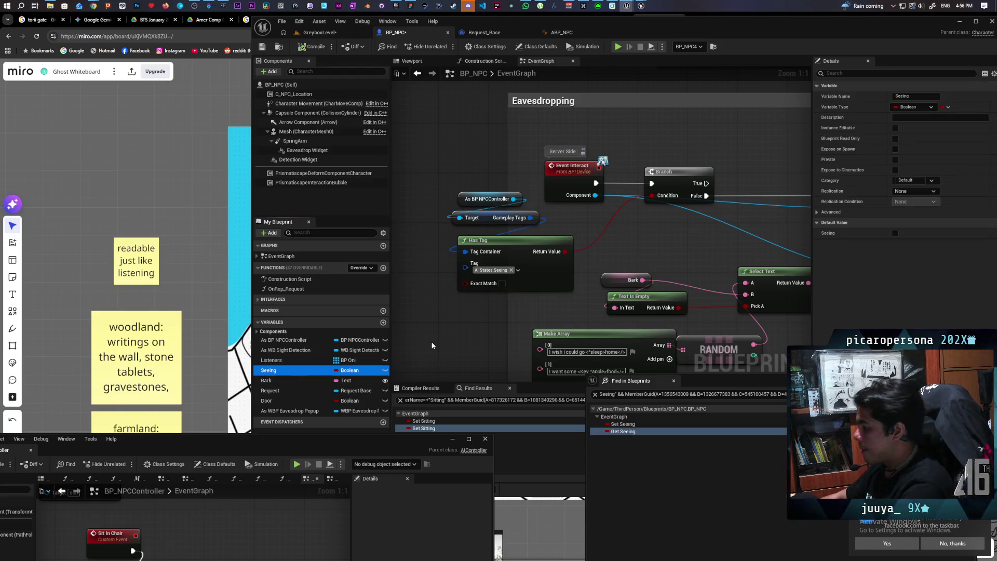
key("Delete")
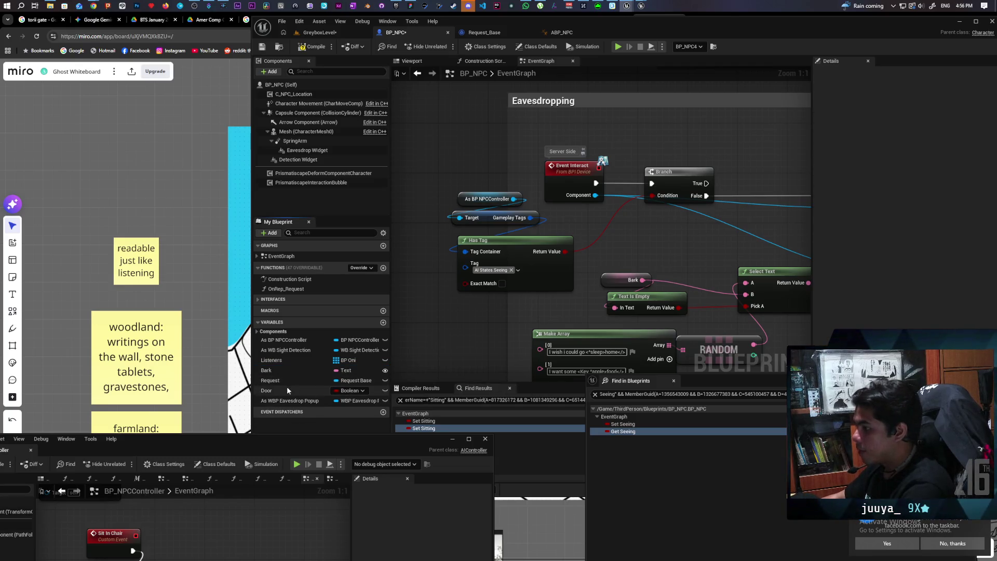
right_click(287, 389)
Find Door's class-member references and open the Get Door usage in BP_NPCController's Perception graph.
mouse_move(335, 416)
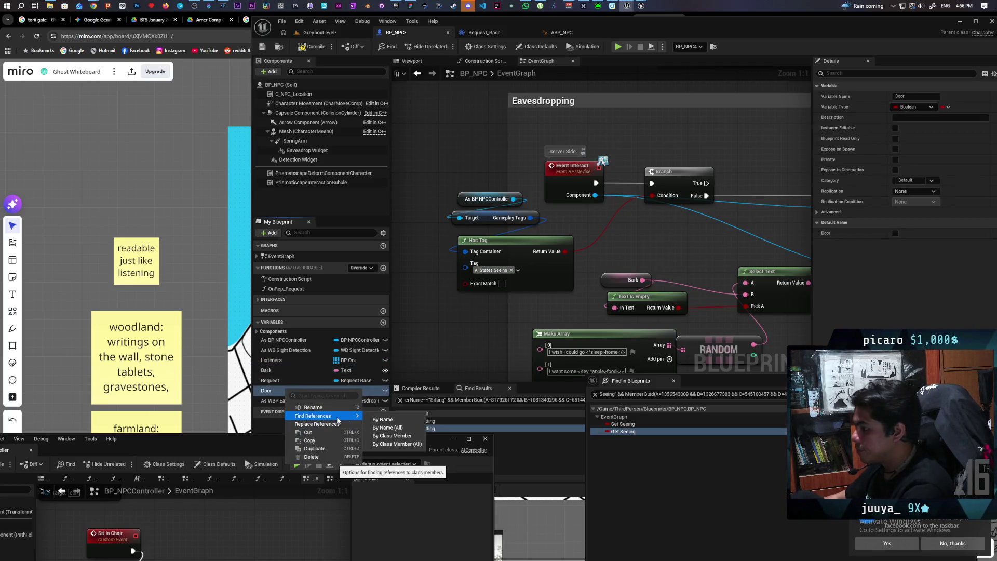
left_click(398, 436)
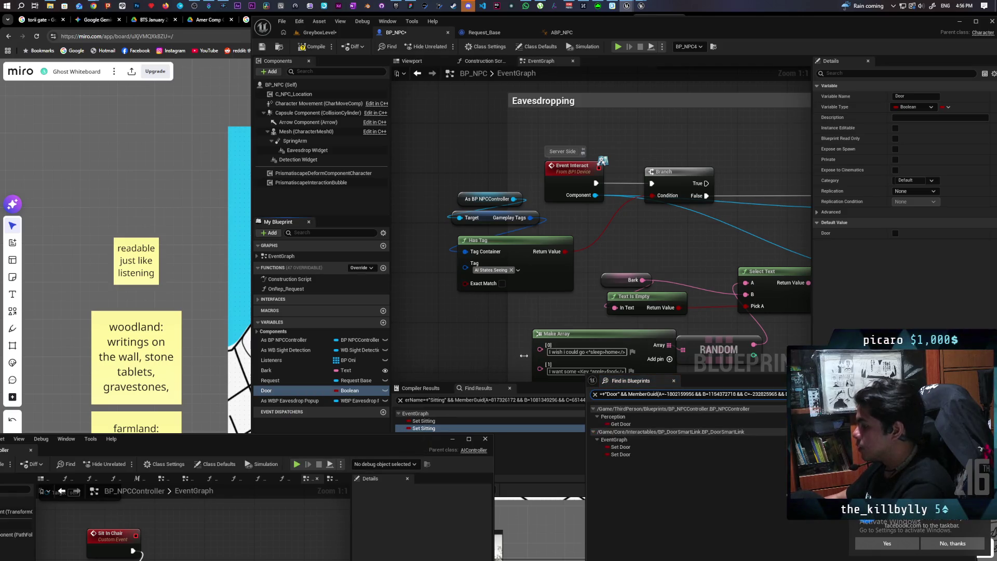
double_click(622, 424)
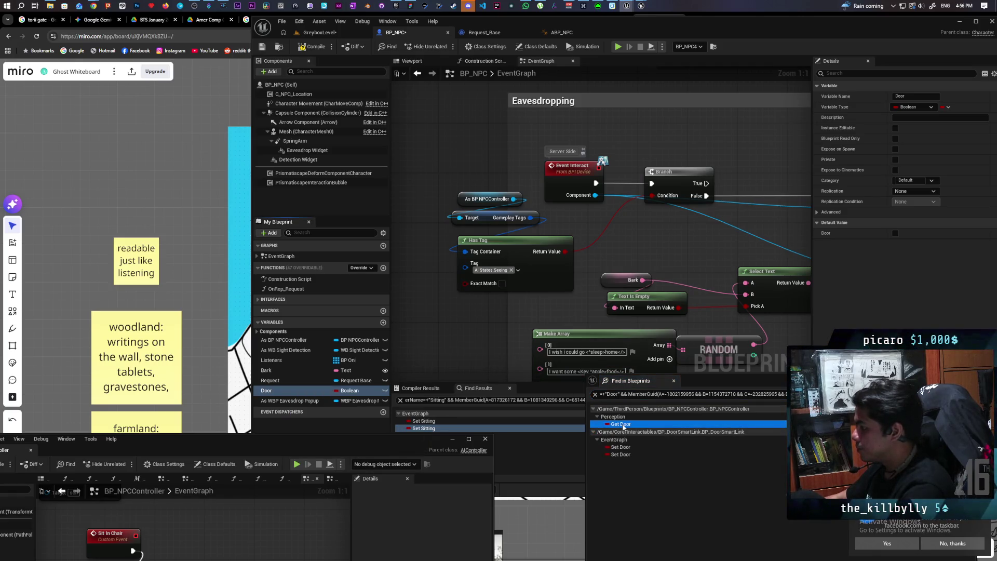
mouse_move(421, 248)
left_mouse_down()
mouse_move(502, 124)
mouse_move(518, 117)
left_mouse_up()
left_click_drag(373, 321, 253, 366)
scroll(295, 349, "down", 5)
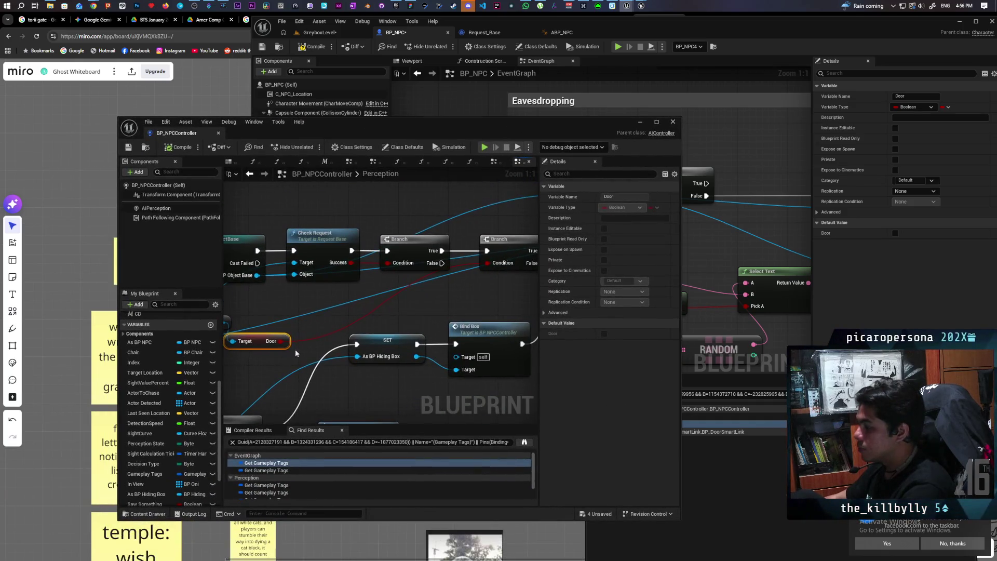
scroll(412, 277, "up", 3)
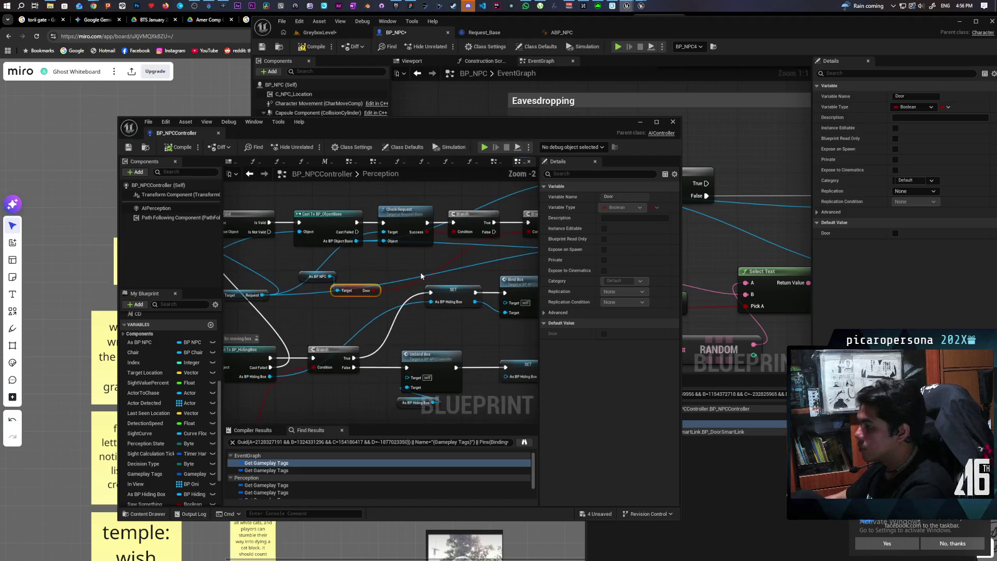
mouse_move(398, 276)
left_mouse_down()
mouse_move(366, 284)
mouse_move(462, 270)
left_mouse_up()
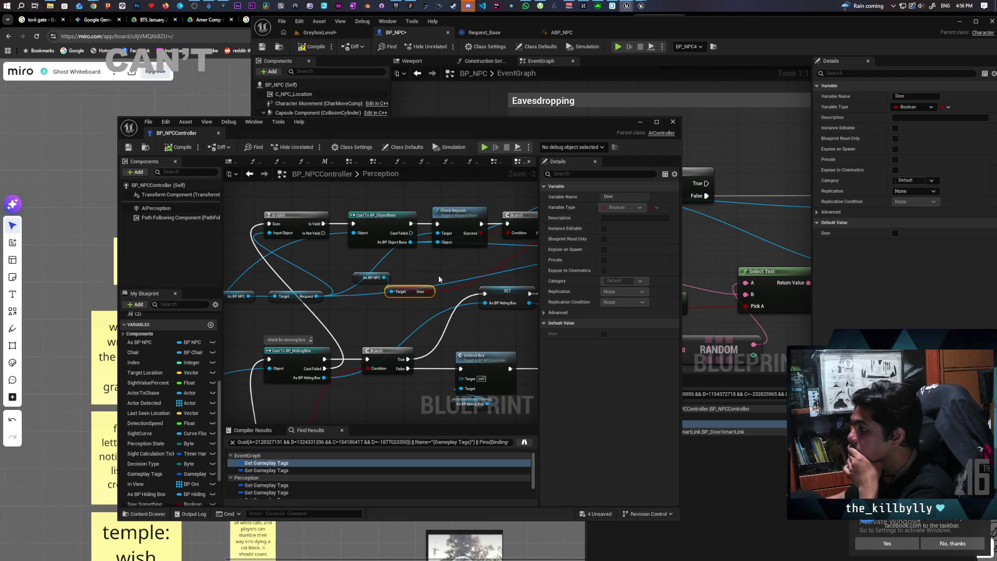
left_click_drag(440, 276, 338, 294)
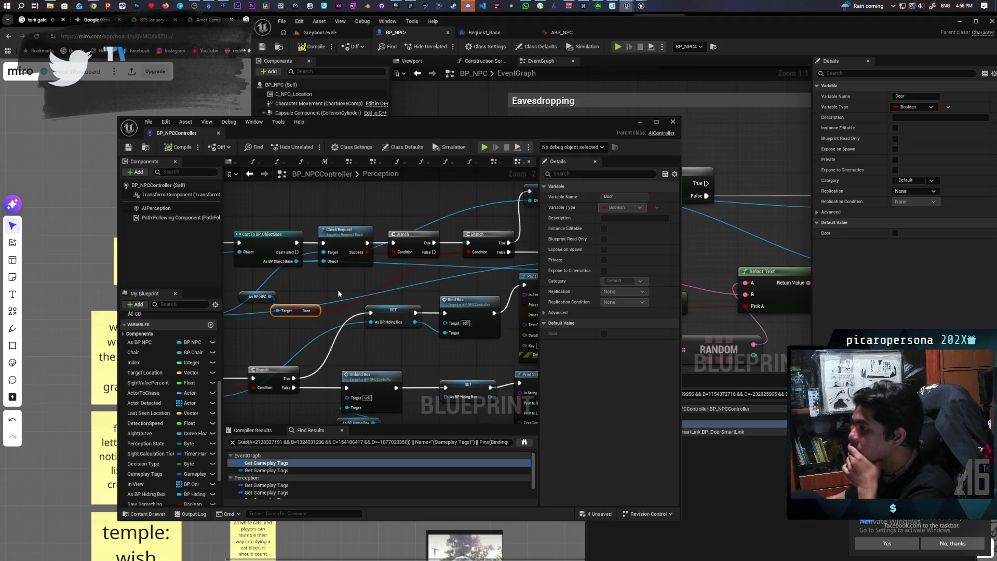
scroll(357, 239, "up", 2)
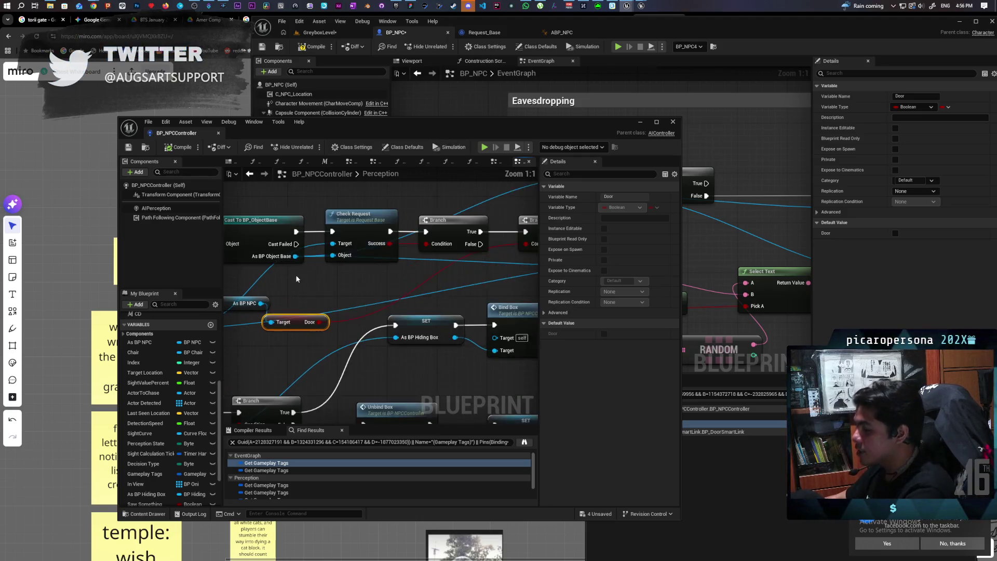
left_click_drag(353, 261, 326, 308)
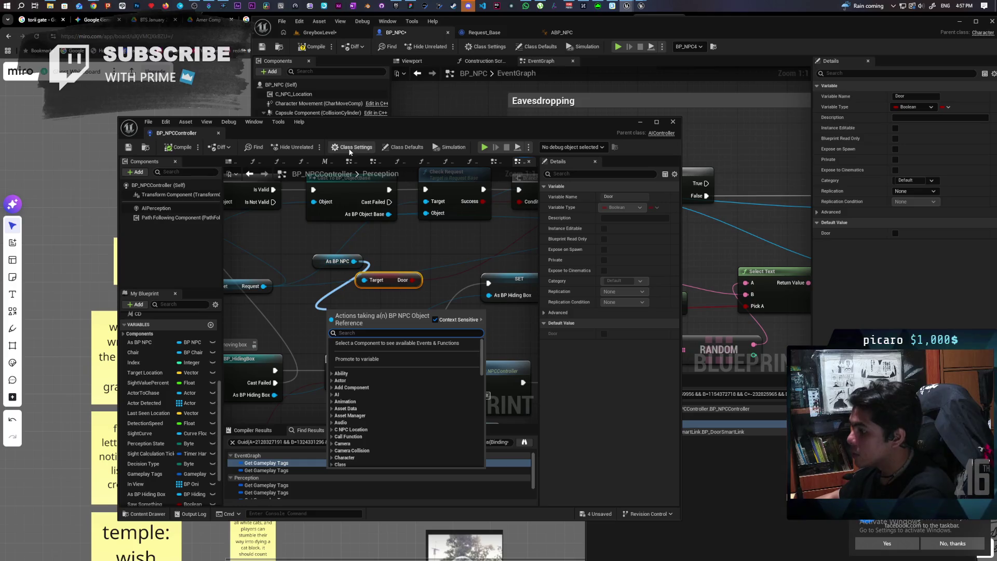
Place a Gameplay Tags getter with a Has Any Tags node beside it.
left_click(313, 258)
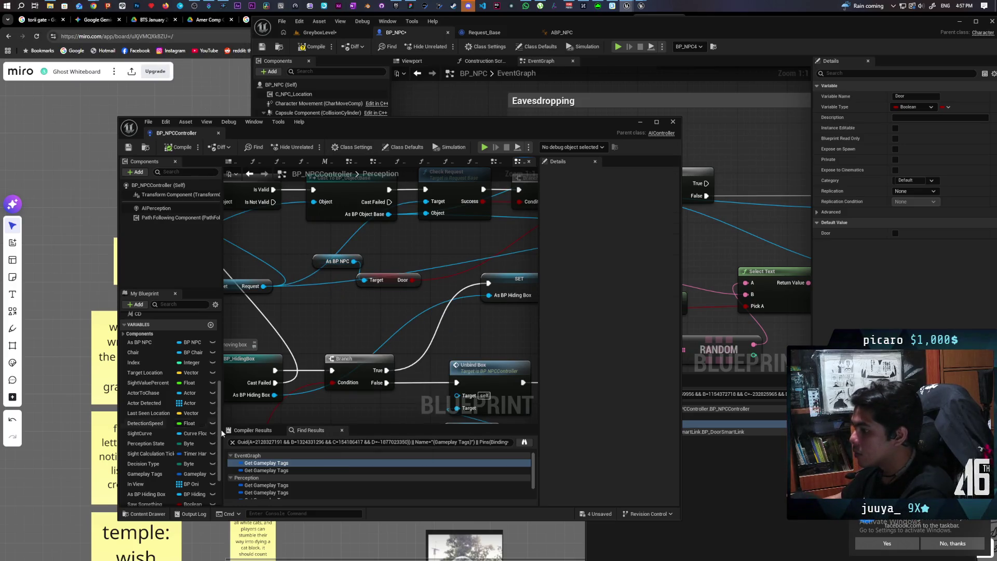
mouse_move(145, 474)
left_mouse_down()
mouse_move(282, 298)
mouse_move(344, 328)
left_mouse_up()
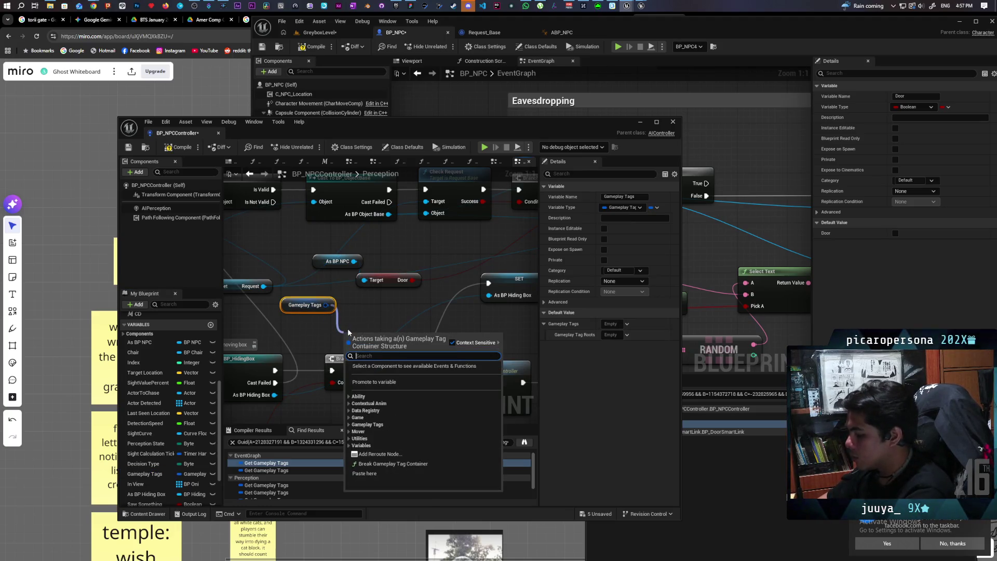
type("has")
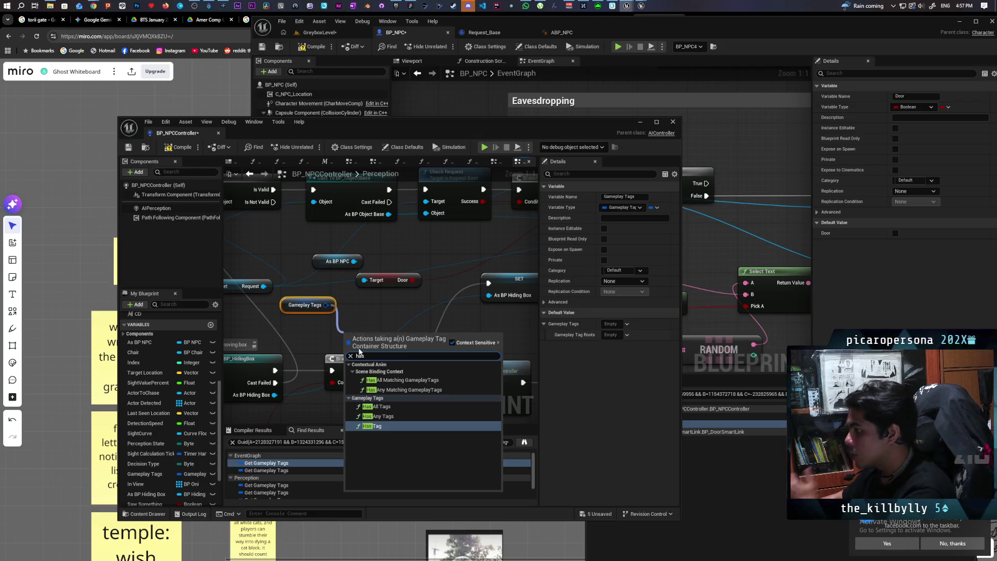
left_click(394, 415)
mouse_move(388, 341)
left_mouse_down()
mouse_move(388, 301)
mouse_move(402, 307)
left_mouse_up()
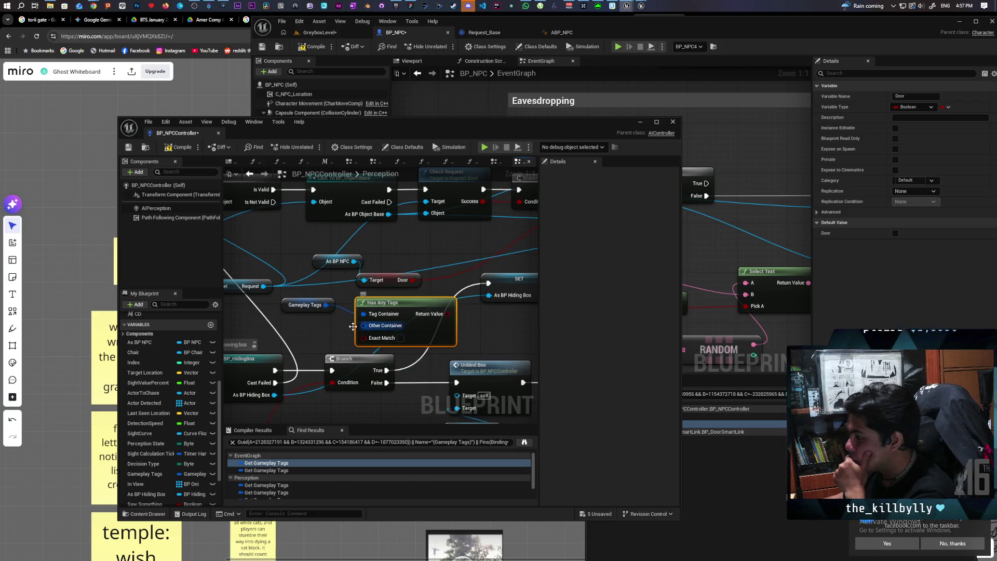
Feed a Make Literal Gameplay Tag Container into Has Any Tags' Other Container.
left_click_drag(363, 326, 332, 338)
type("make")
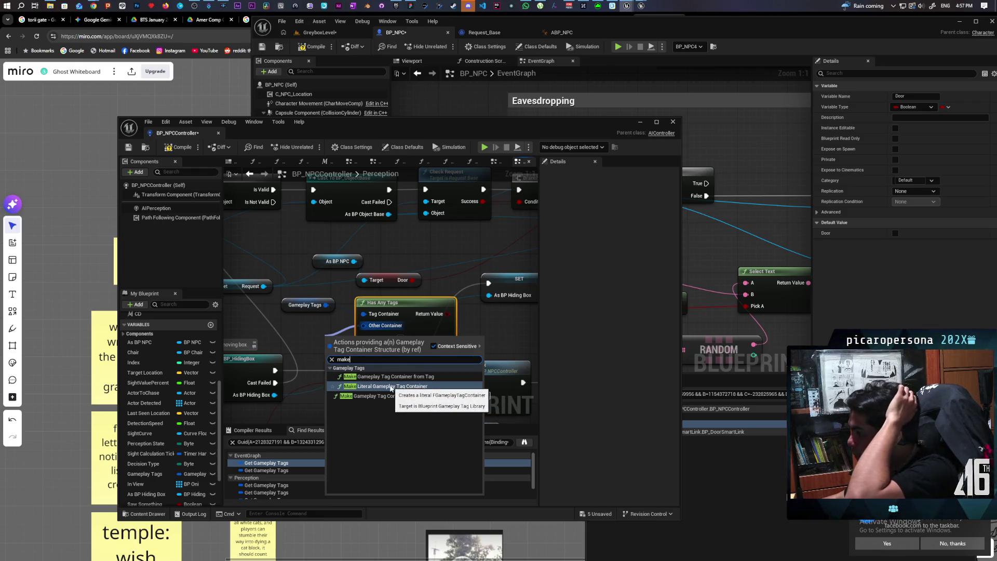
left_click(421, 387)
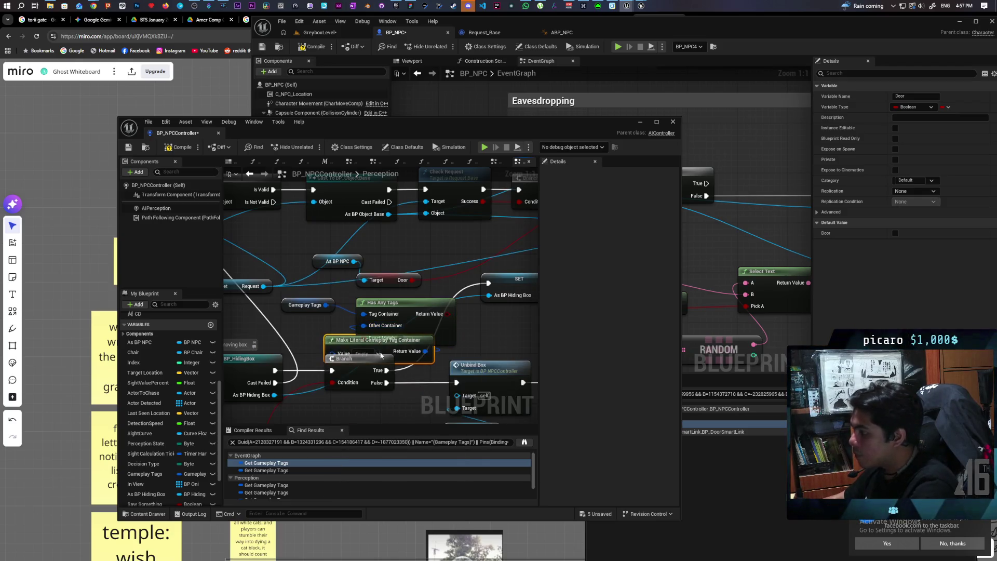
mouse_move(345, 347)
left_mouse_down()
mouse_move(282, 335)
mouse_move(312, 310)
mouse_move(281, 275)
left_mouse_up()
left_click_drag(316, 318, 303, 312)
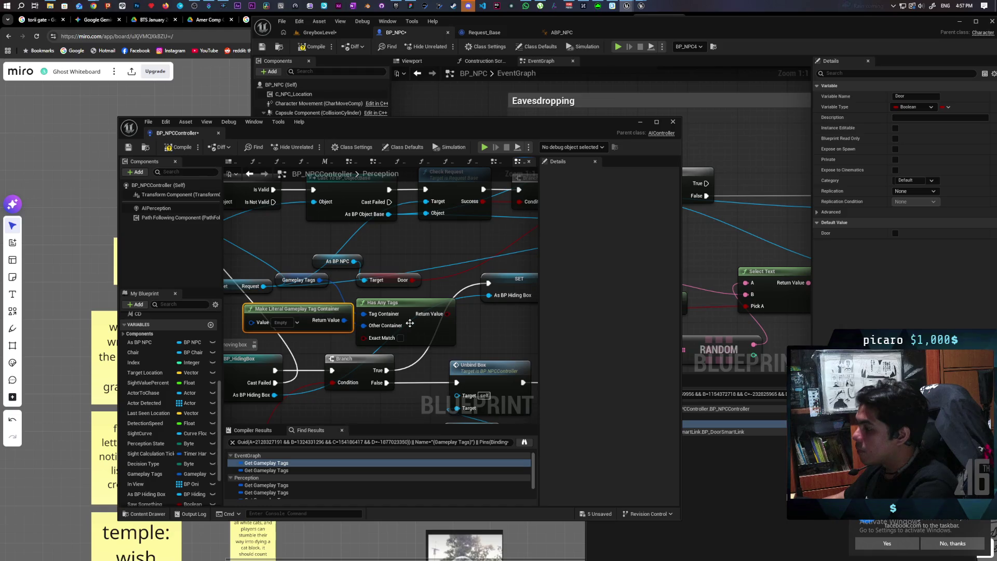
left_click_drag(409, 322, 492, 297)
Fill the tag container with AI States.Door, Getting Up and Sitting.
left_click(390, 304)
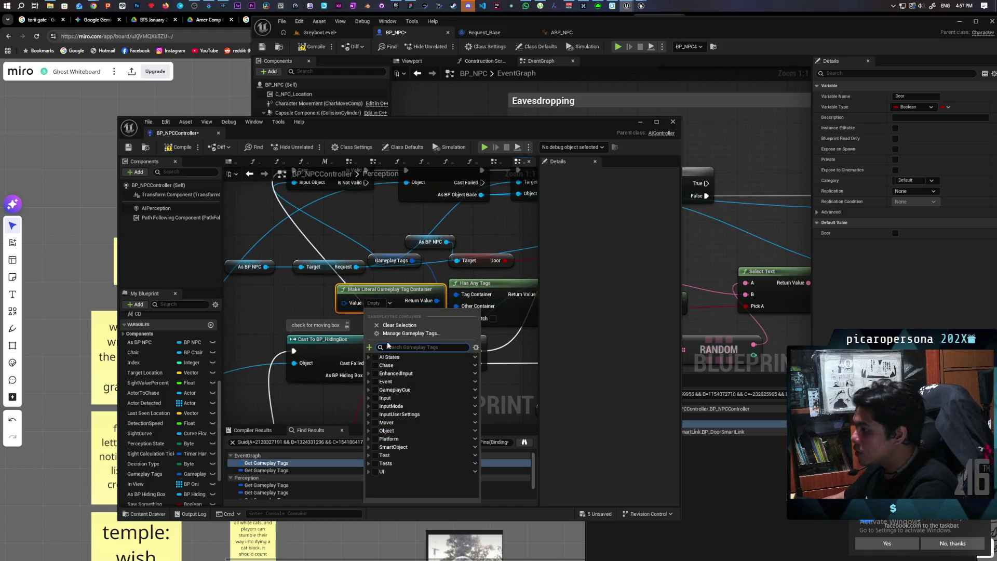
left_click(373, 358)
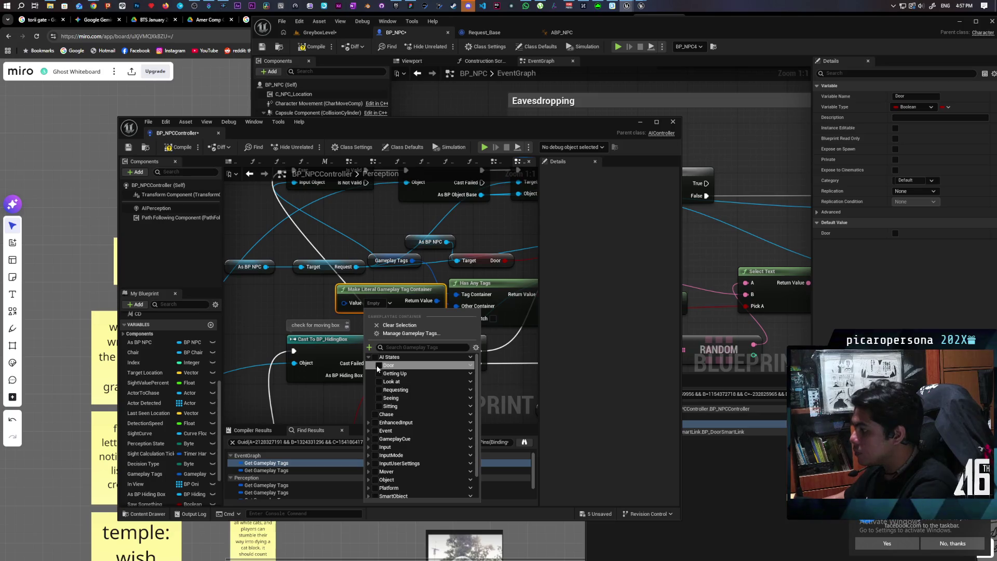
left_click(376, 365)
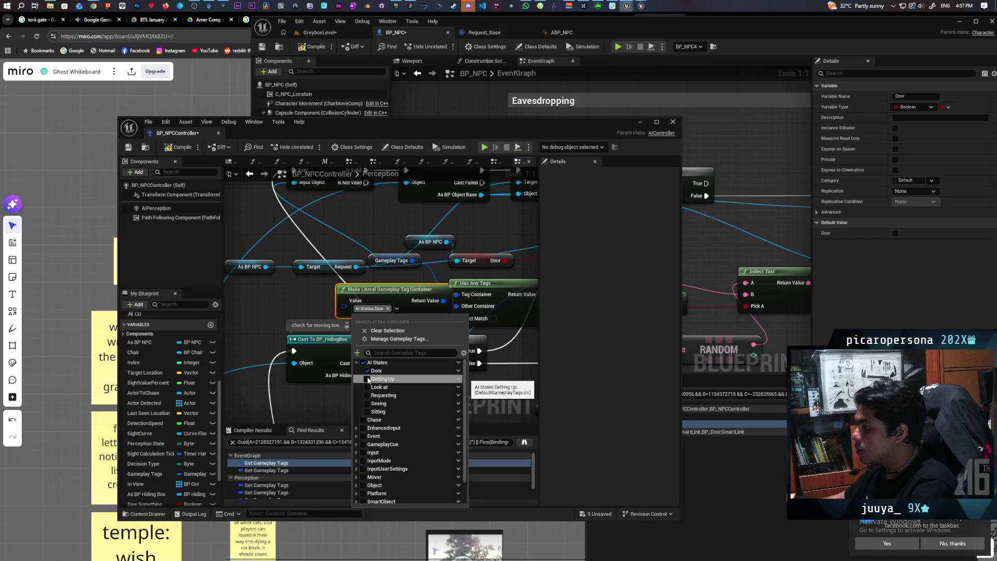
left_click(368, 379)
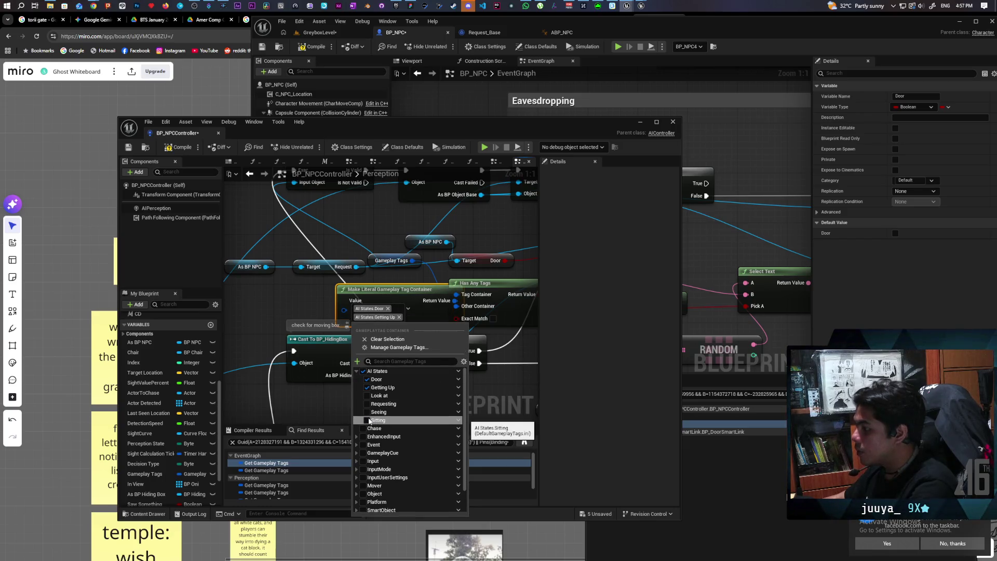
left_click(368, 421)
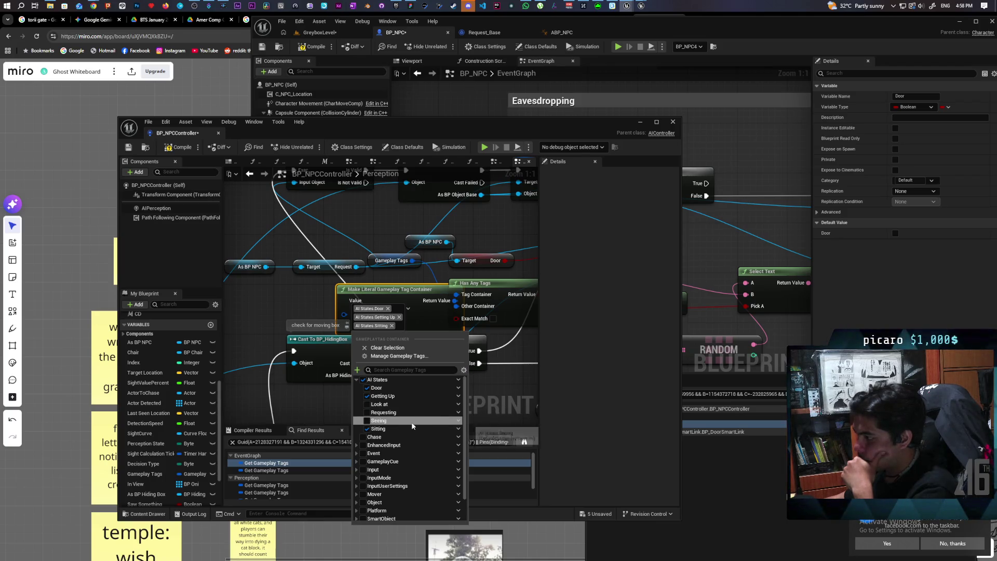
left_click(306, 298)
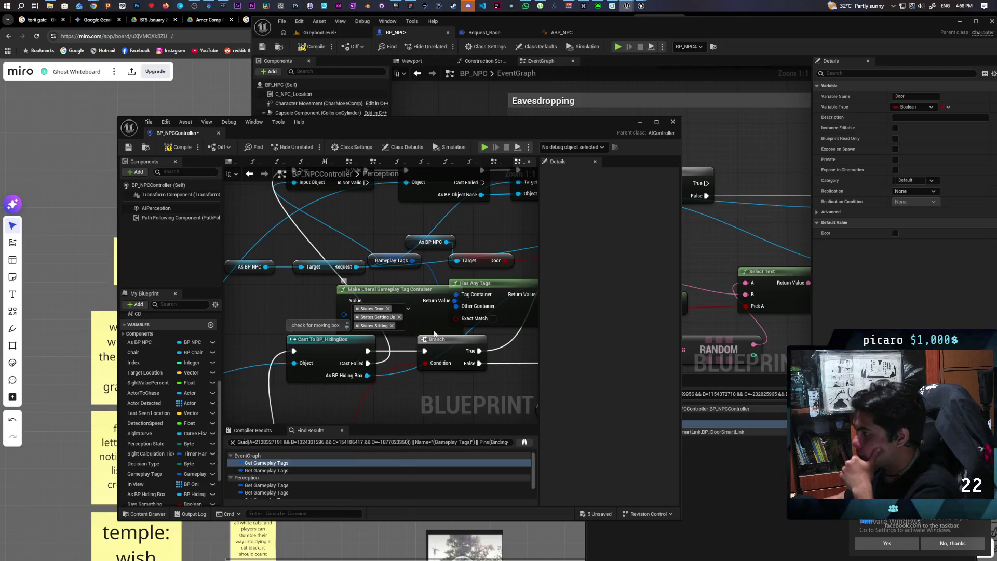
Delete the old As BP NPC and Door nodes from the Perception graph.
left_click_drag(435, 305, 234, 340)
mouse_move(340, 329)
left_mouse_down()
mouse_move(441, 259)
mouse_move(566, 257)
mouse_move(453, 223)
left_mouse_up()
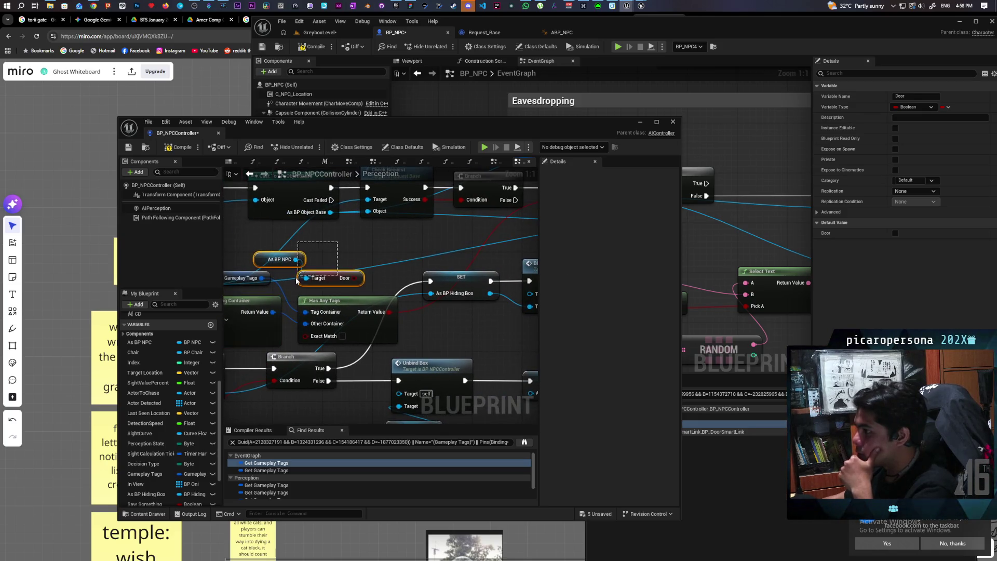
key("Delete")
left_click_drag(344, 256, 402, 255)
Open BP_DoorSmartLink's event graph at the Set Door node from the search results.
left_click(715, 381)
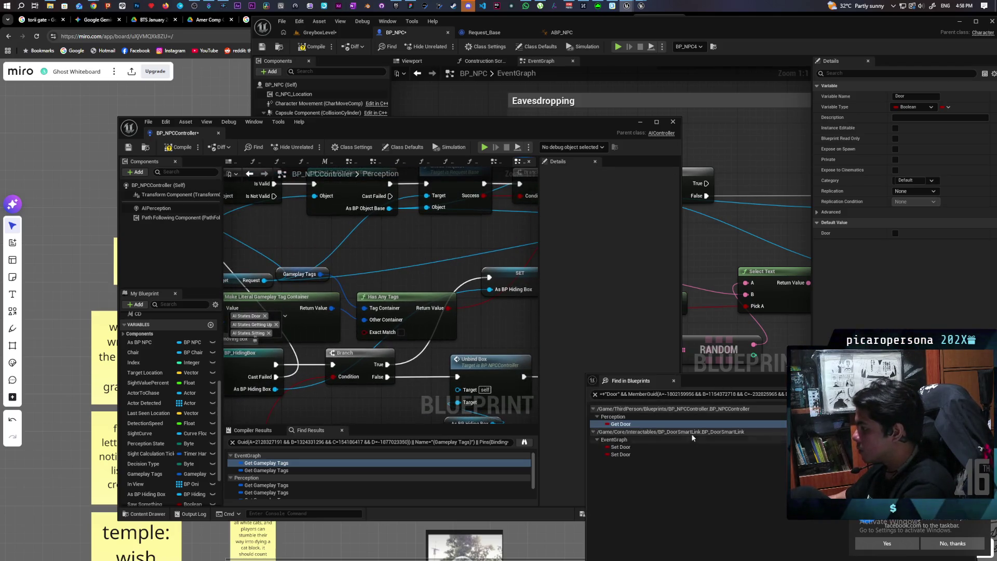
double_click(628, 447)
left_click_drag(563, 131, 485, 330)
mouse_move(699, 328)
left_mouse_down()
mouse_move(674, 231)
mouse_move(691, 248)
left_mouse_up()
mouse_move(425, 329)
left_mouse_down()
mouse_move(425, 410)
mouse_move(408, 188)
left_mouse_up()
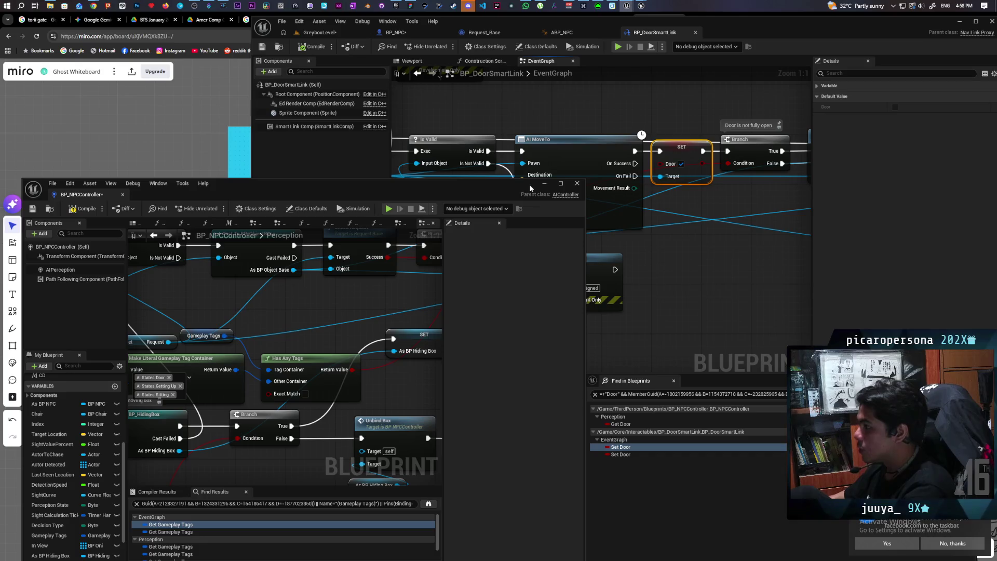
Minimize the NPC controller editor and bring SET Door, AI MoveTo and Branch into view.
left_click(544, 183)
left_click_drag(718, 256, 685, 303)
left_click_drag(640, 195, 640, 109)
left_click_drag(654, 272, 780, 261)
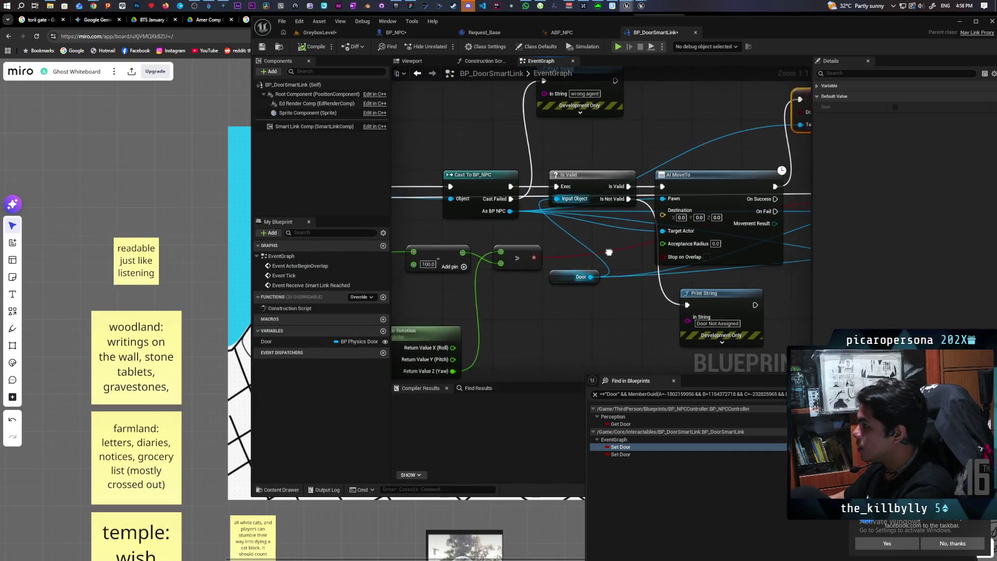
scroll(528, 269, "down", 2)
mouse_move(440, 244)
left_mouse_down()
mouse_move(687, 294)
mouse_move(684, 320)
left_mouse_up()
left_click(521, 337)
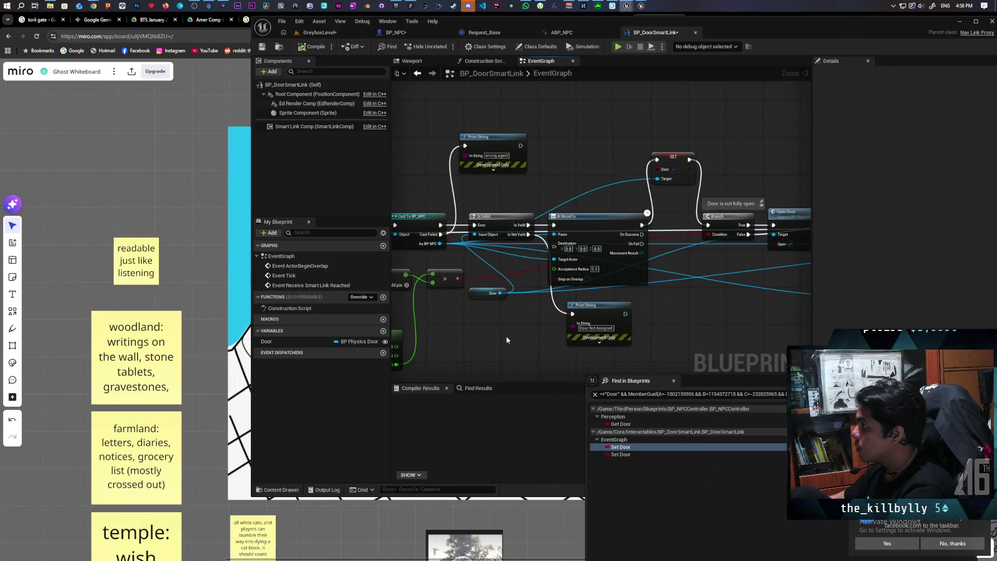
scroll(505, 335, "down", 1)
mouse_move(566, 308)
left_mouse_down()
mouse_move(537, 289)
mouse_move(546, 221)
left_mouse_up()
mouse_move(658, 231)
left_mouse_down()
mouse_move(457, 230)
mouse_move(693, 271)
mouse_move(670, 287)
left_mouse_up()
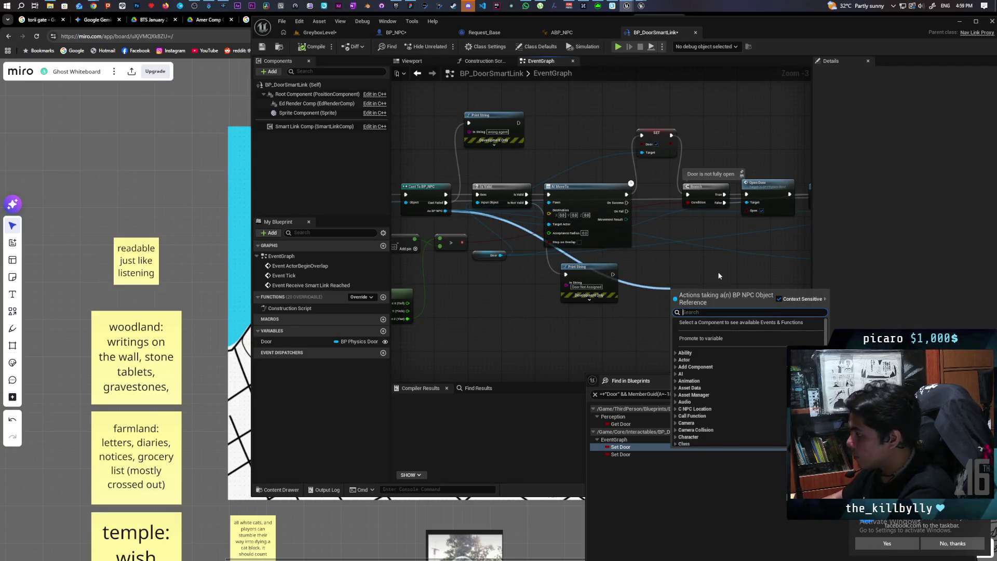
Add an As BP NPCController getter and its Gameplay Tags getter.
type("get")
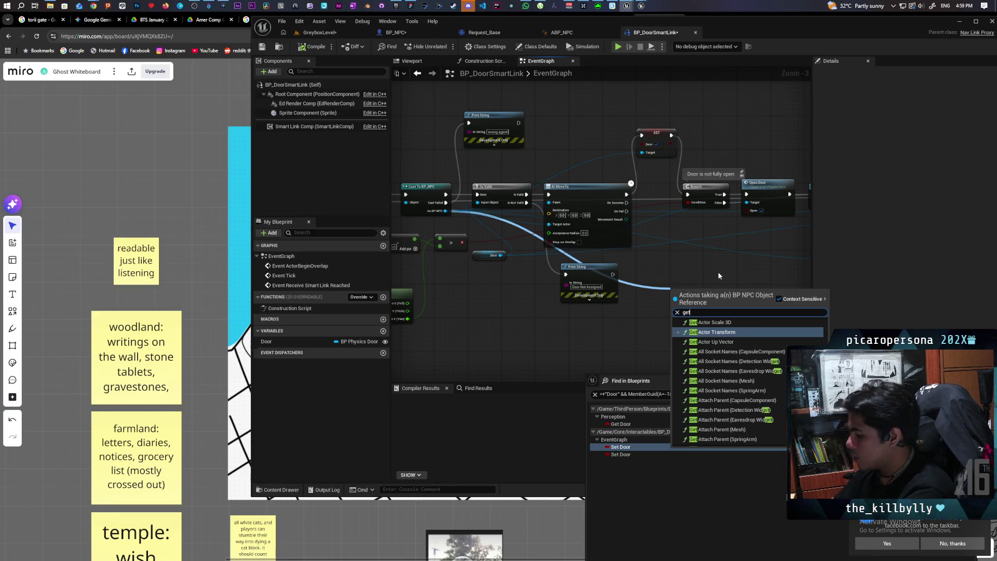
key("BackSpace")
key("BackSpace")
key("BackSpace")
type("npc con")
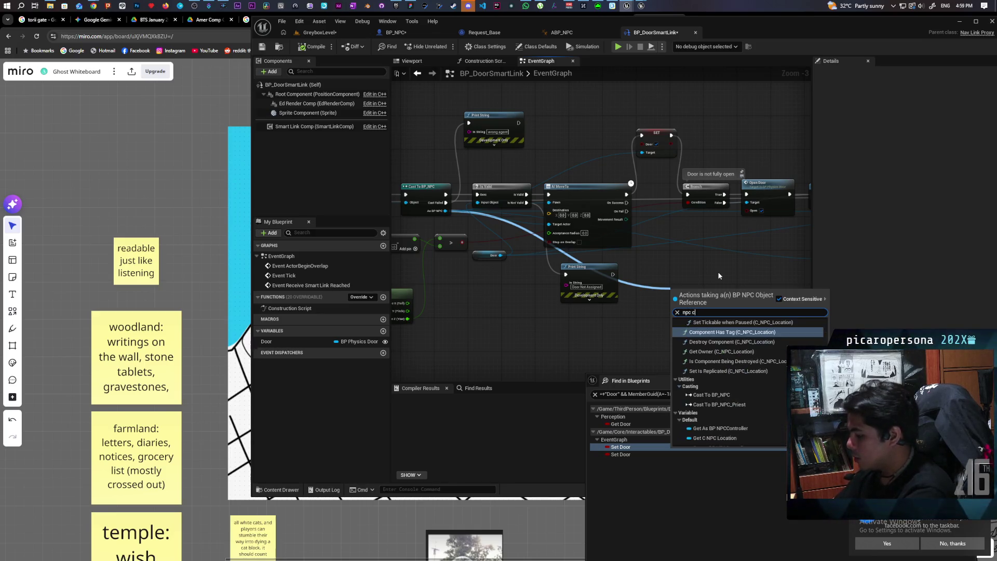
key("Return")
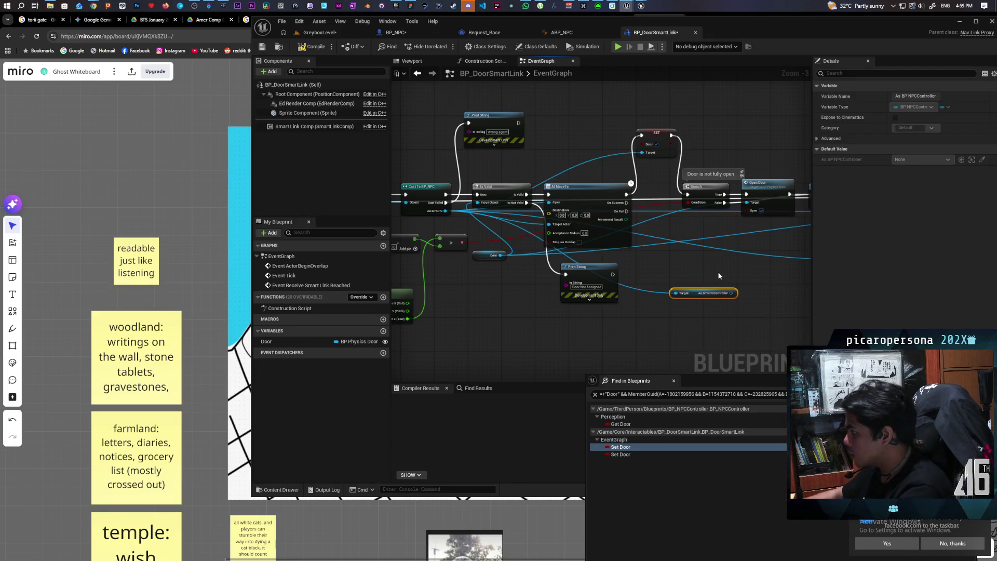
scroll(719, 275, "up", 2)
mouse_move(689, 302)
left_mouse_down()
mouse_move(645, 270)
mouse_move(670, 310)
left_mouse_up()
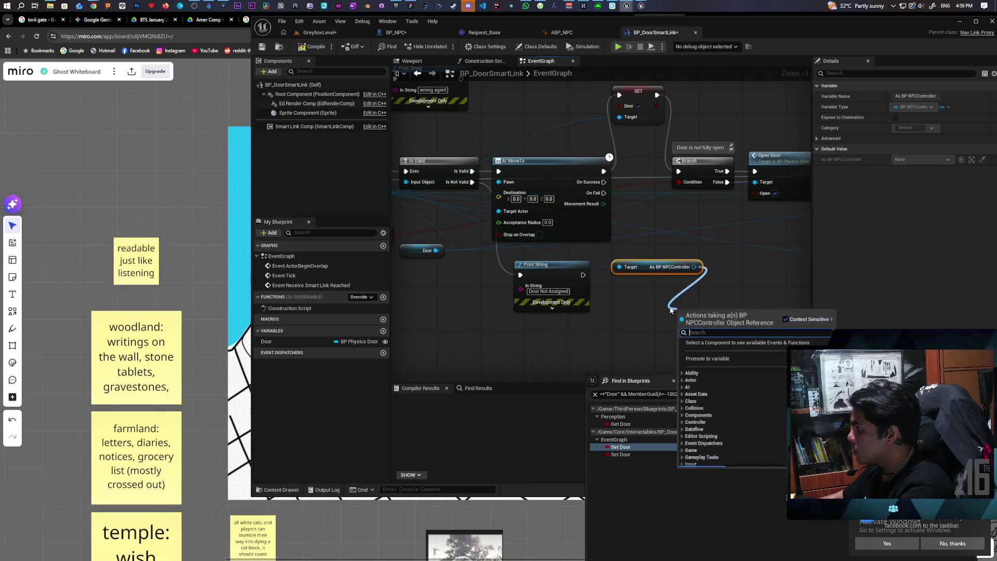
type("gameplay tag")
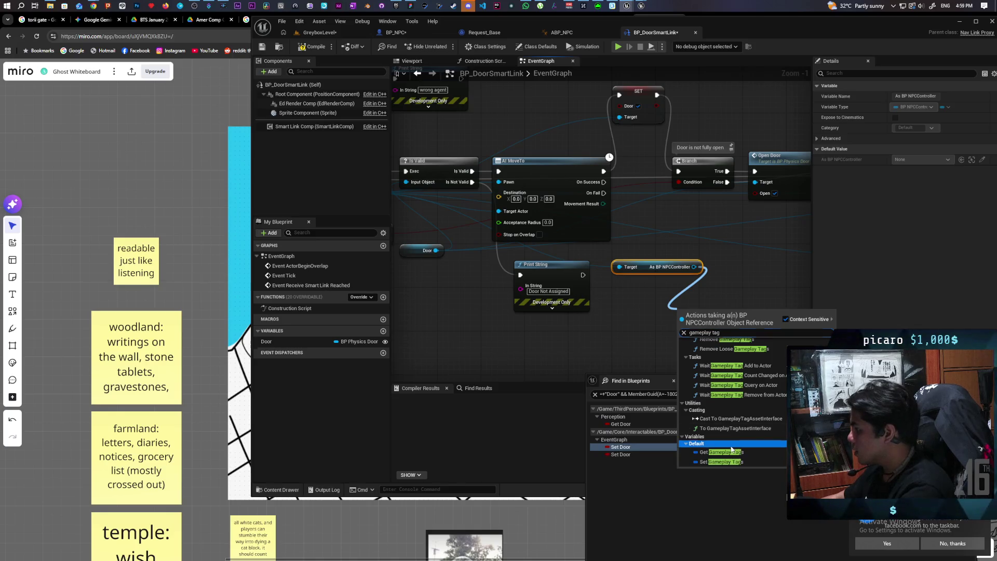
left_click(726, 452)
mouse_move(731, 315)
left_mouse_down()
mouse_move(677, 294)
mouse_move(718, 286)
left_mouse_up()
Add Gameplay Tag AI States.Door to the controller's tags, executed after AI MoveTo.
type("a")
left_click(747, 374)
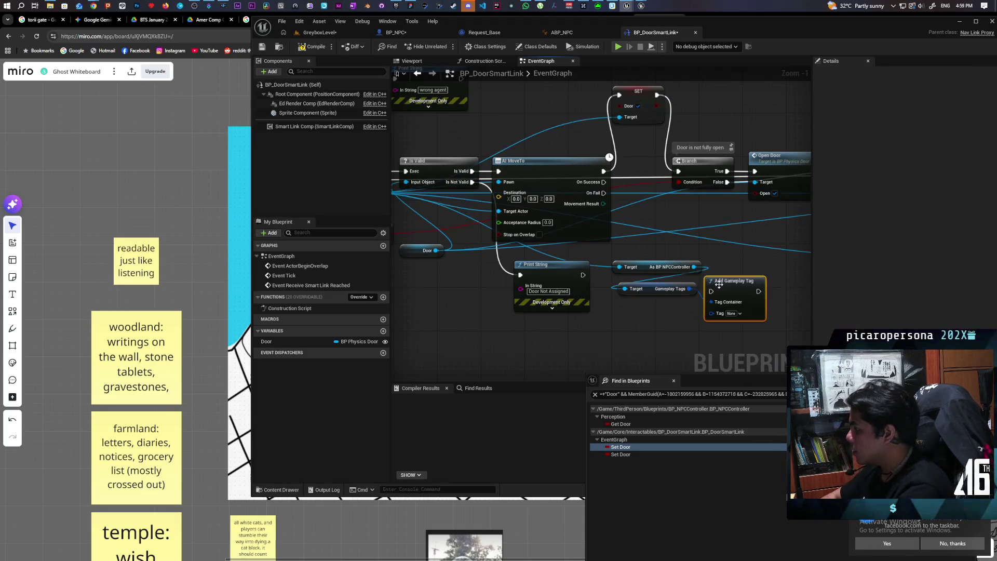
left_click(739, 313)
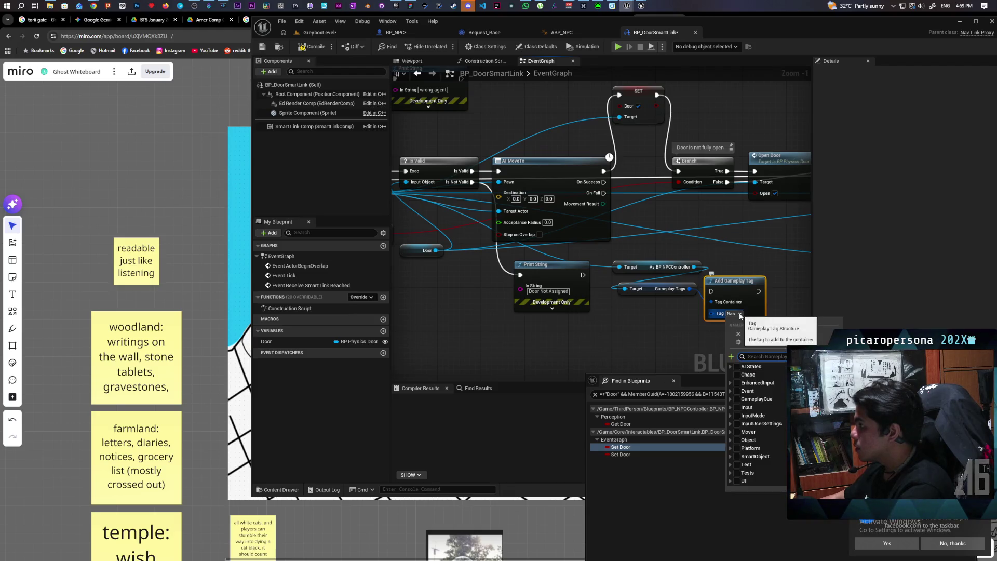
left_click(740, 374)
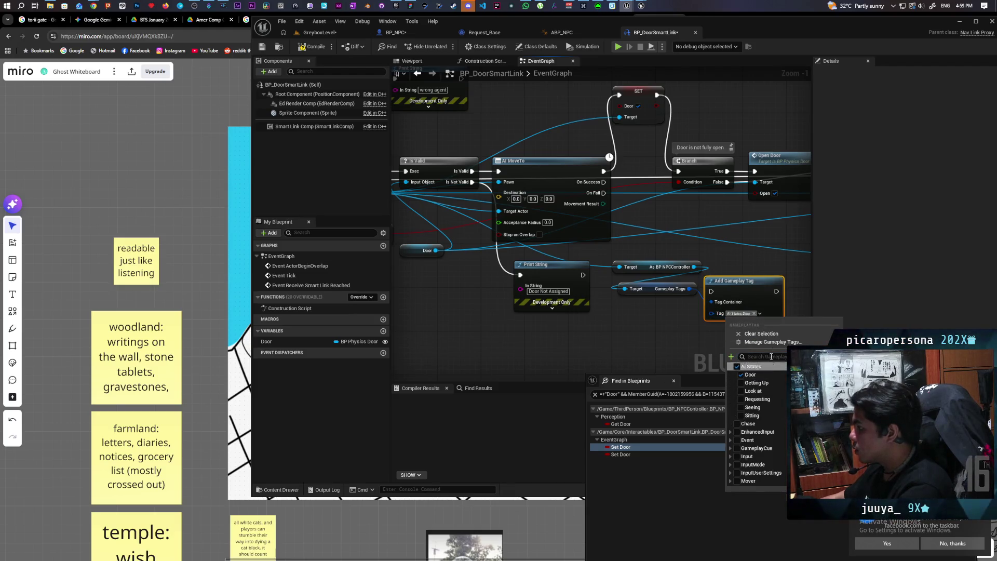
left_click(805, 302)
left_click_drag(754, 286, 709, 82)
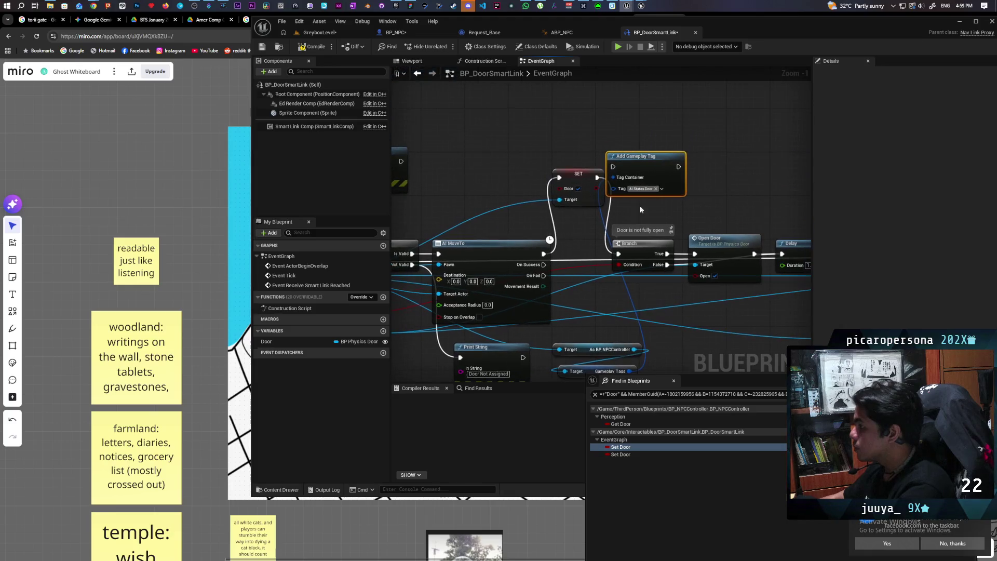
mouse_move(558, 178)
left_mouse_down()
mouse_move(612, 167)
mouse_move(545, 140)
mouse_move(581, 161)
mouse_move(678, 166)
mouse_move(565, 220)
left_mouse_up()
Tidy the Add Gameplay Tag node and compile BP_DoorSmartLink.
mouse_move(680, 137)
left_mouse_down()
mouse_move(625, 172)
mouse_move(591, 62)
left_mouse_up()
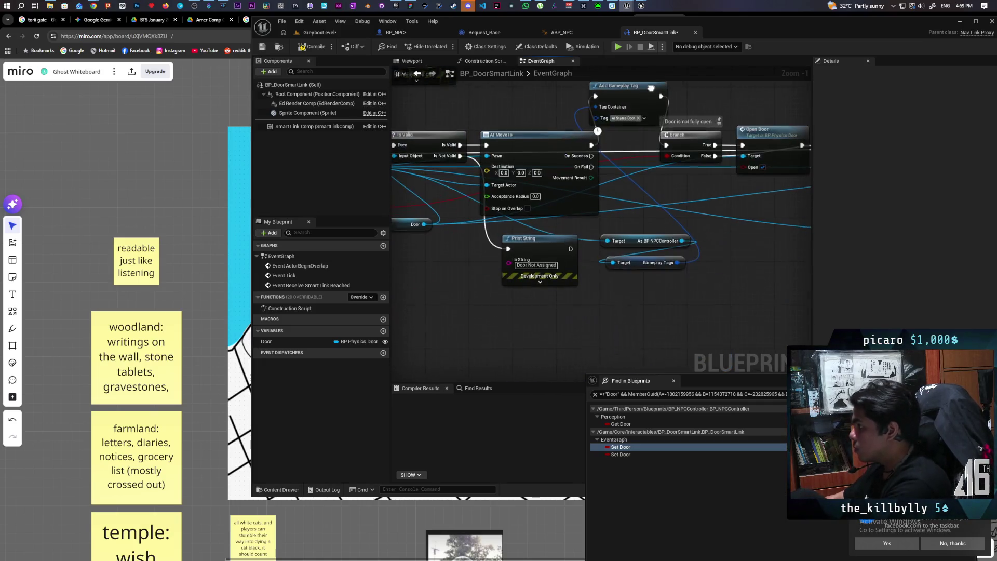
left_click_drag(692, 287, 799, 286)
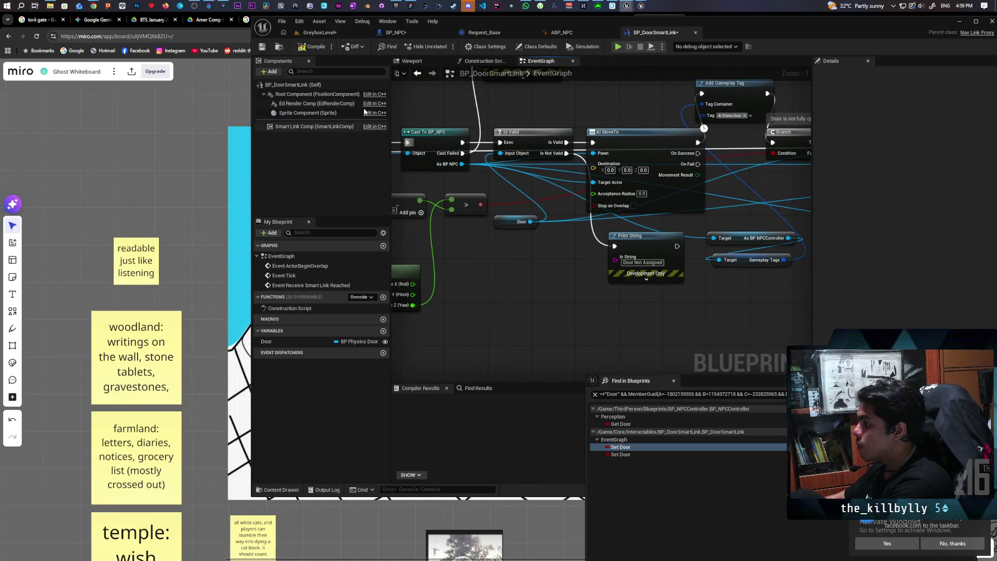
left_click(315, 47)
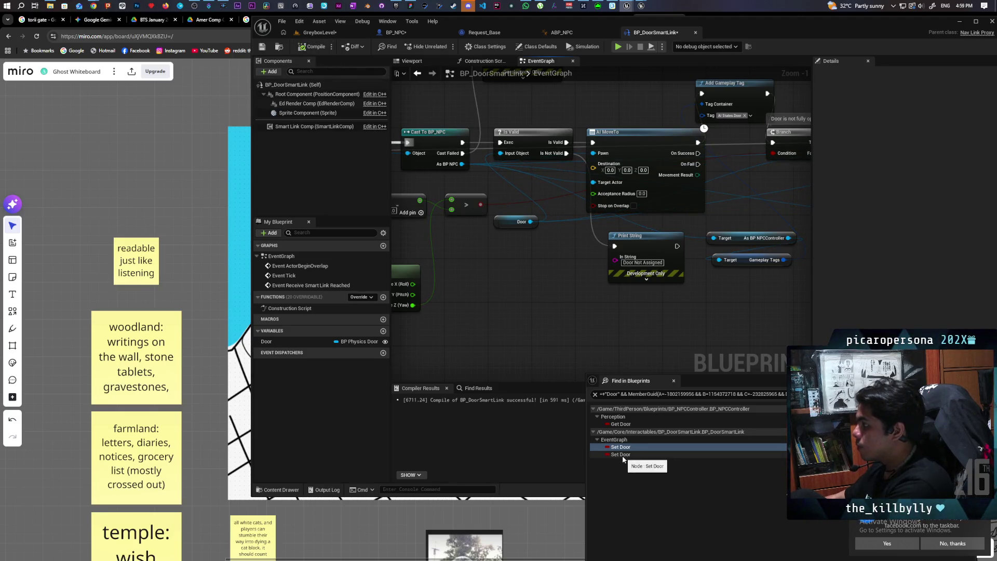
Jump to the second Set Door node in the door smart link graph.
double_click(620, 454)
scroll(575, 309, "down", 3)
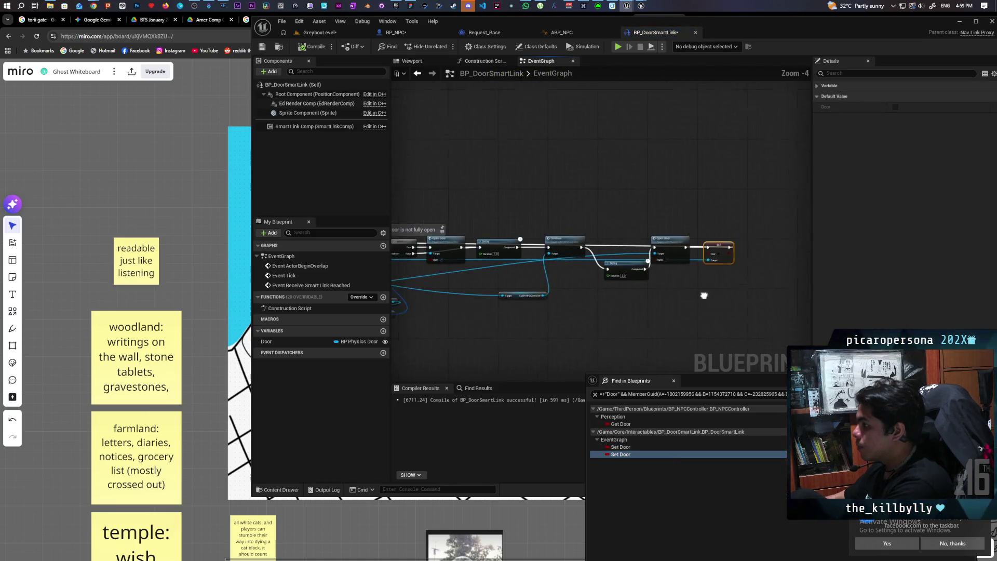
mouse_move(680, 260)
left_mouse_down()
mouse_move(690, 264)
mouse_move(645, 267)
mouse_move(516, 183)
left_mouse_up()
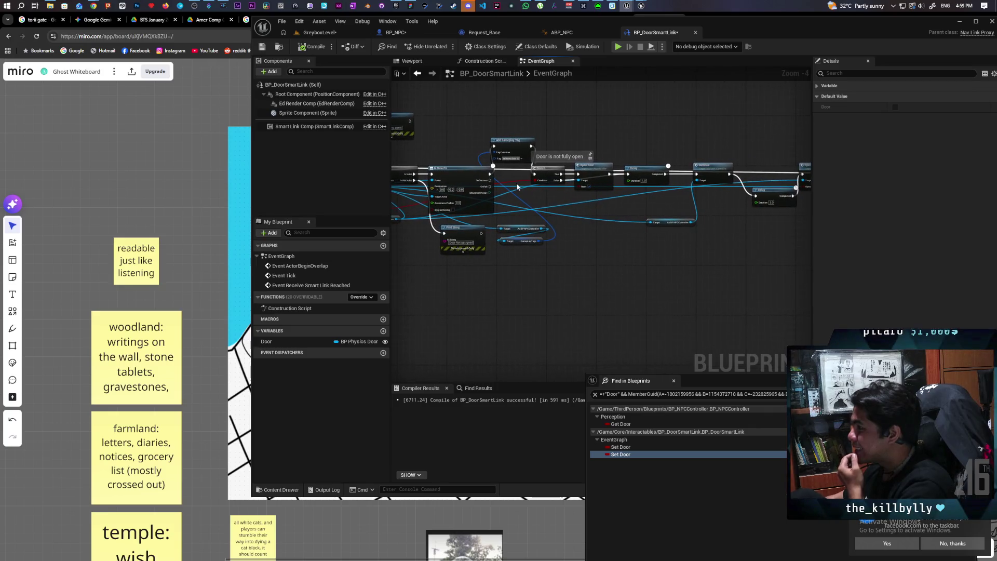
left_click(513, 146)
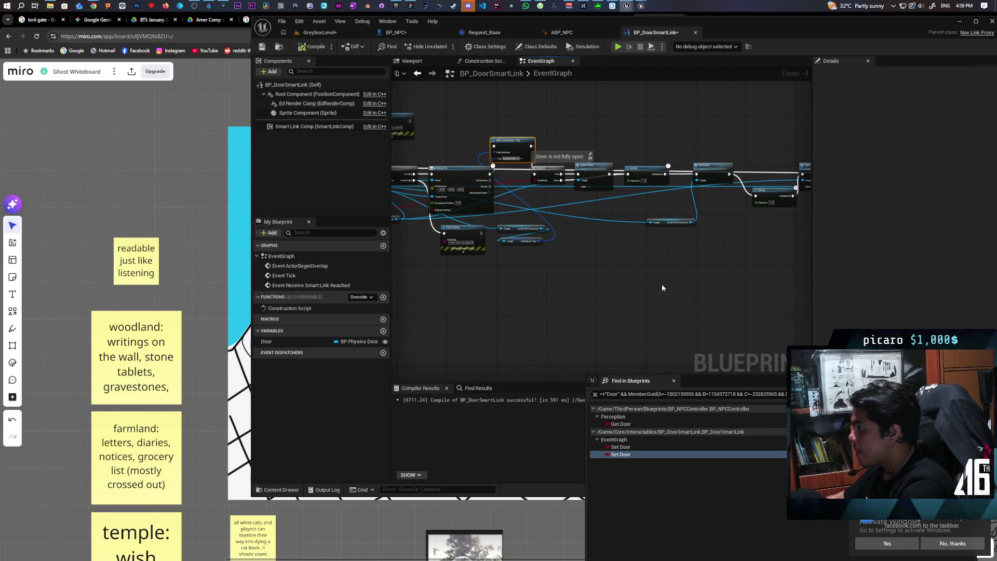
scroll(662, 284, "up", 1)
scroll(549, 273, "down", 1)
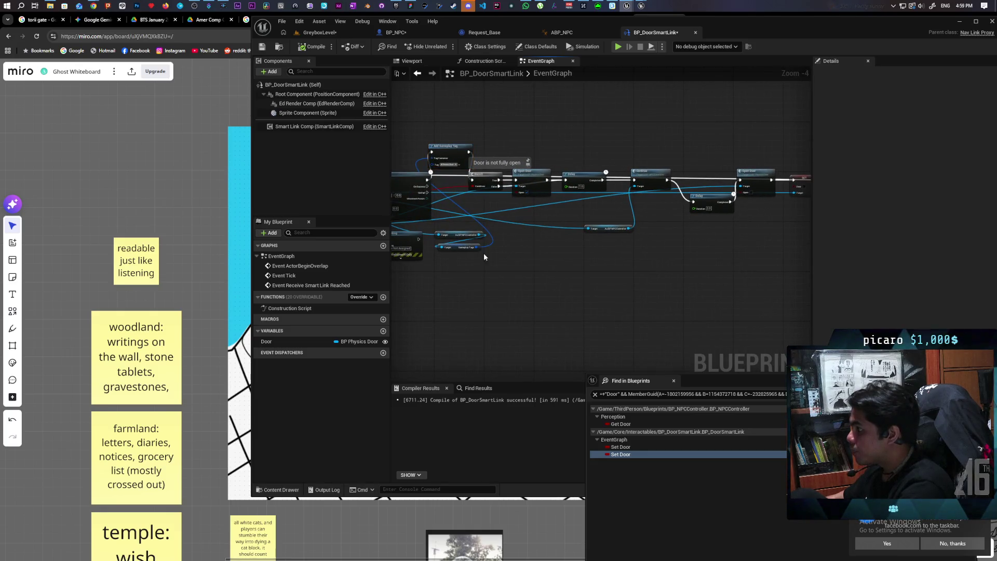
Add a Remove Gameplay Tag node on Gameplay Tags with tag AI States.Door.
left_click_drag(476, 247, 578, 260)
type("remove")
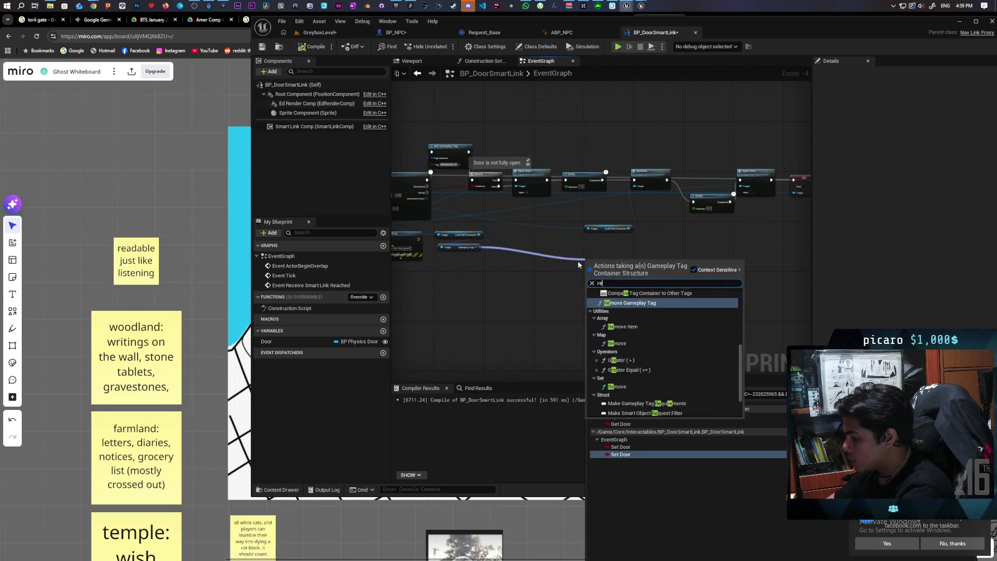
key("Return")
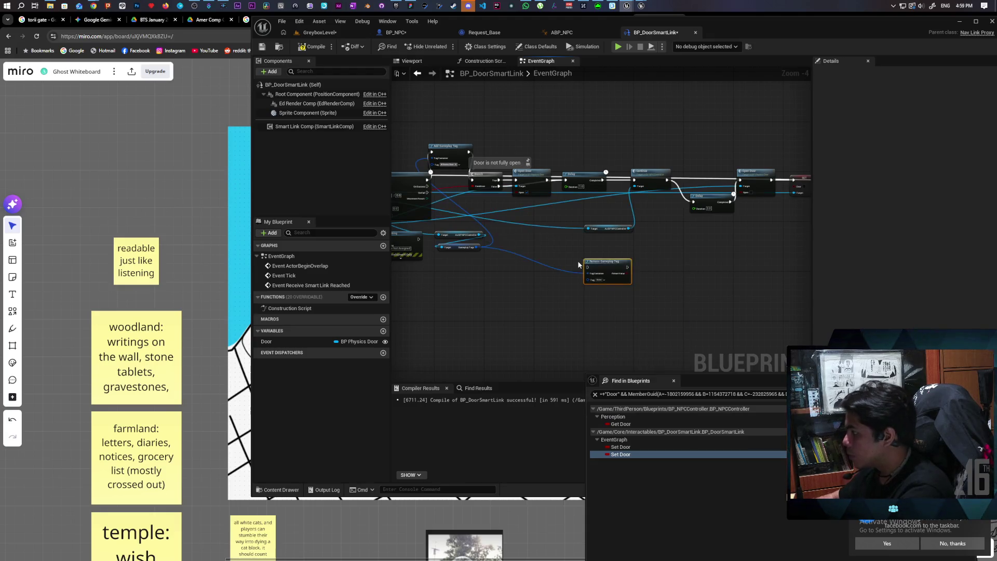
scroll(581, 275, "up", 2)
left_click(613, 276)
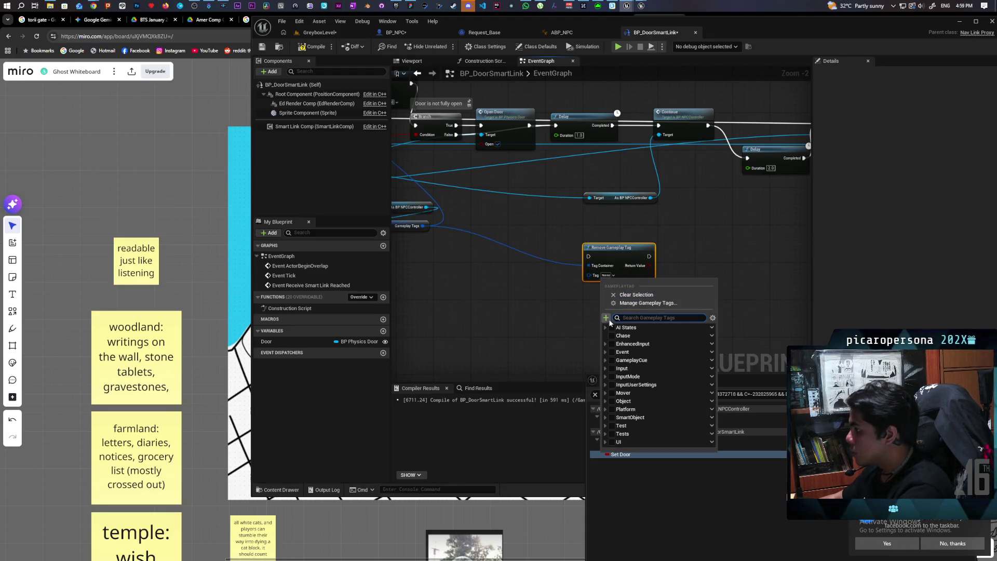
left_click(605, 327)
left_click(615, 335)
Route Open Door's output into Remove Gameplay Tag and delete the old SET Door node.
mouse_move(663, 300)
left_mouse_down()
mouse_move(599, 336)
mouse_move(736, 279)
mouse_move(708, 253)
left_mouse_up()
scroll(649, 181, "up", 2)
mouse_move(586, 238)
left_mouse_down()
mouse_move(602, 204)
mouse_move(611, 236)
mouse_move(565, 320)
mouse_move(579, 330)
left_mouse_up()
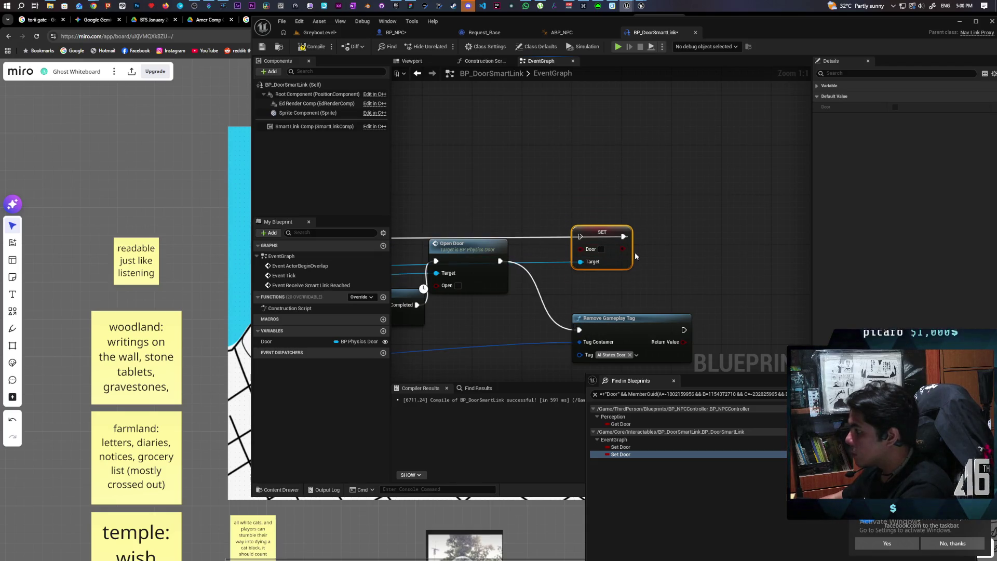
mouse_move(622, 236)
left_mouse_down()
mouse_move(669, 247)
mouse_move(670, 319)
mouse_move(579, 329)
left_mouse_up()
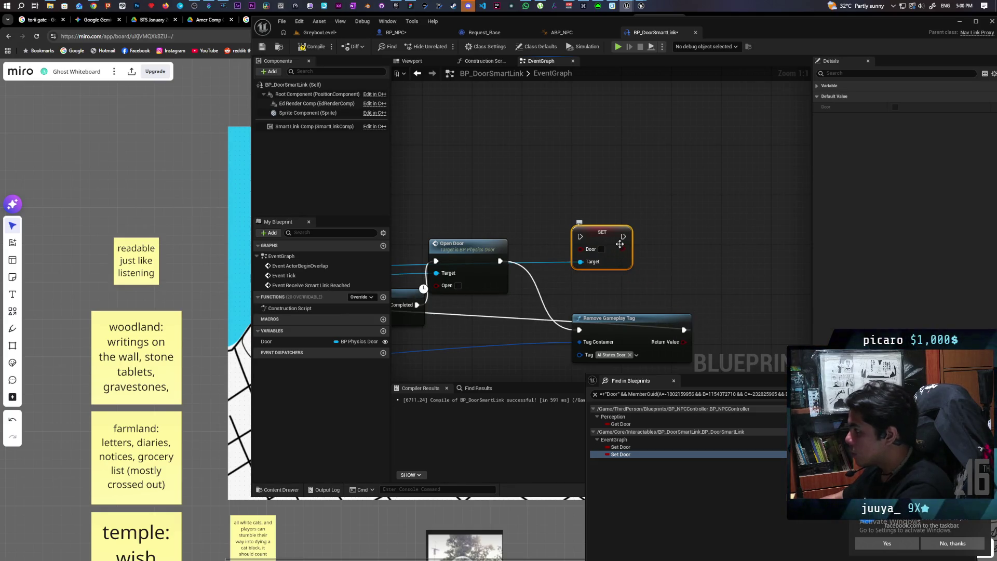
key("Delete")
left_click_drag(623, 318, 591, 262)
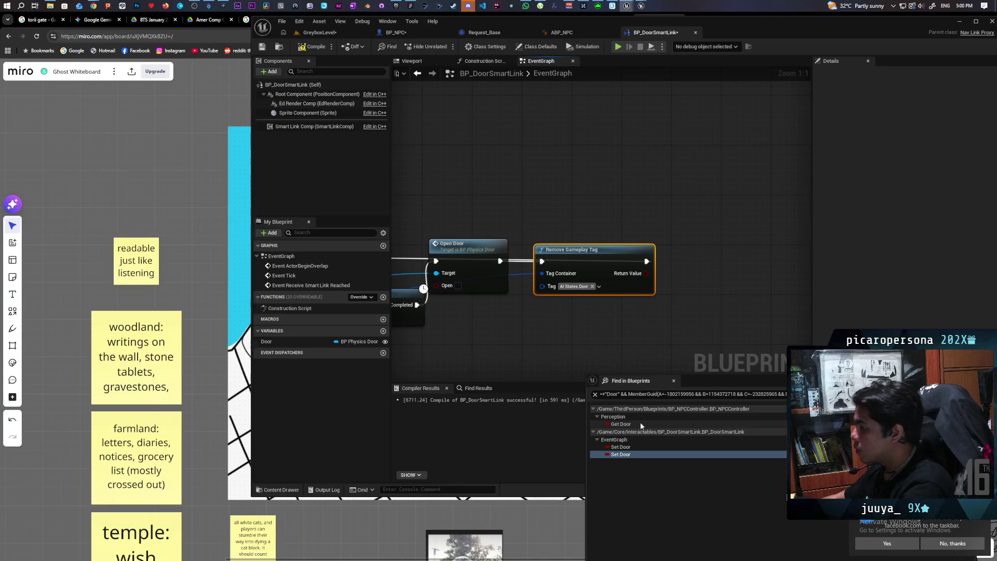
double_click(624, 425)
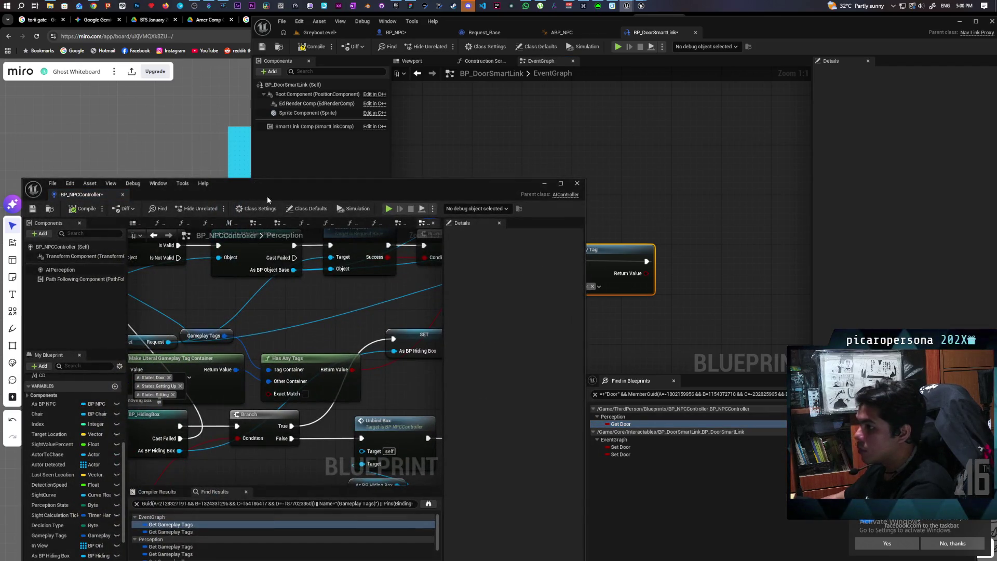
Compile the BP_DoorSmartLink blueprint.
left_click_drag(266, 195, 444, 127)
scroll(226, 448, "down", 3)
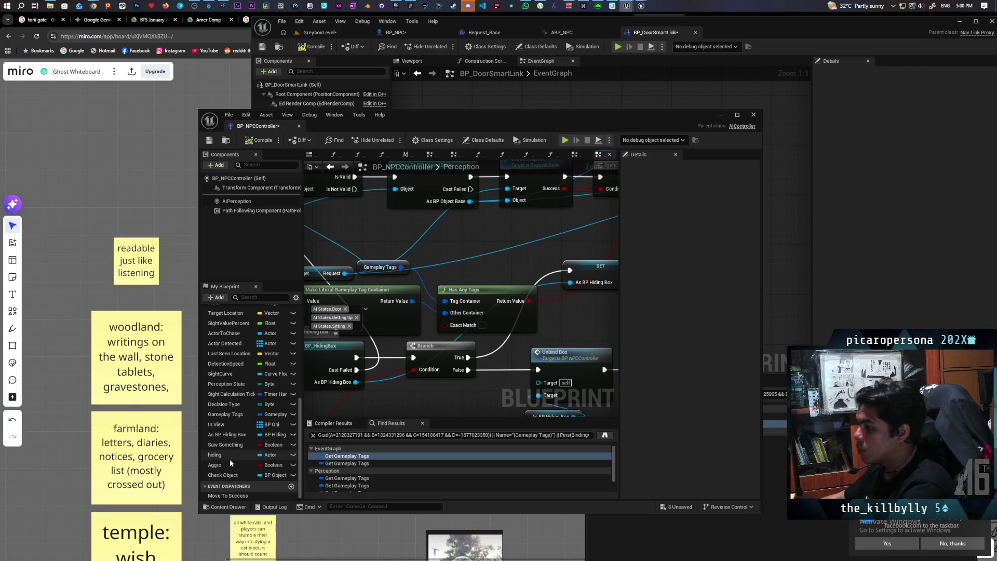
scroll(229, 450, "up", 5)
scroll(233, 449, "down", 4)
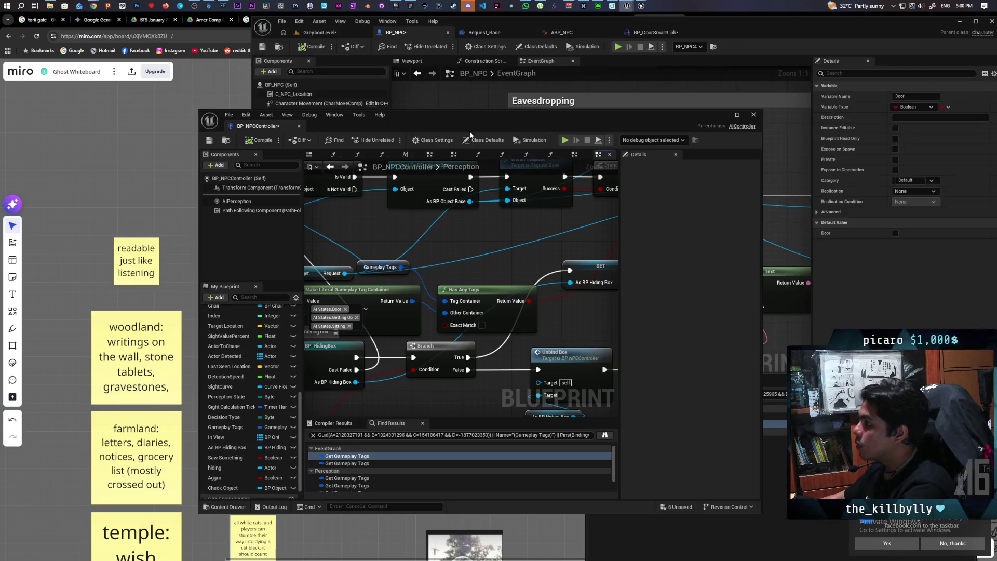
left_click_drag(457, 115, 320, 394)
left_click(653, 31)
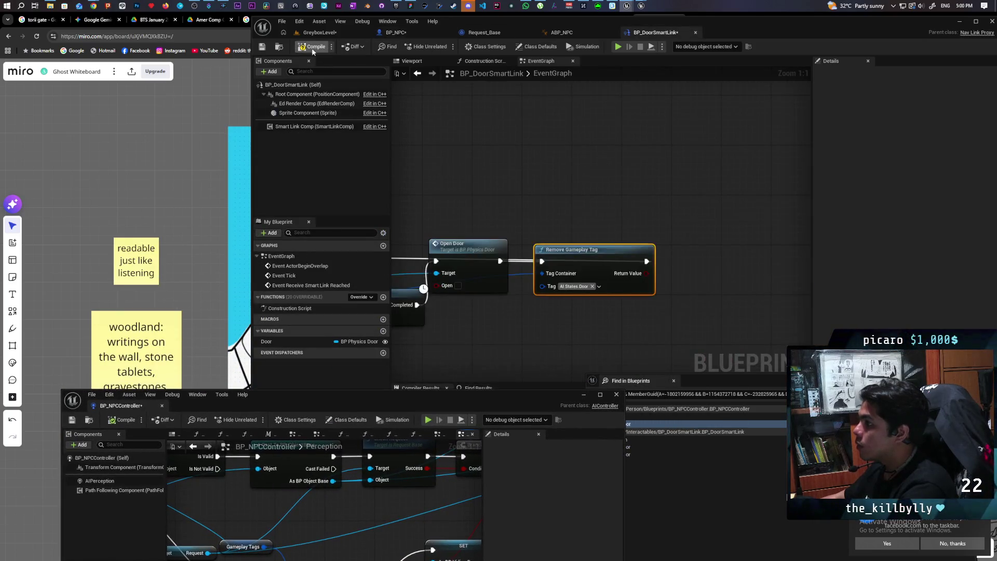
left_click(396, 32)
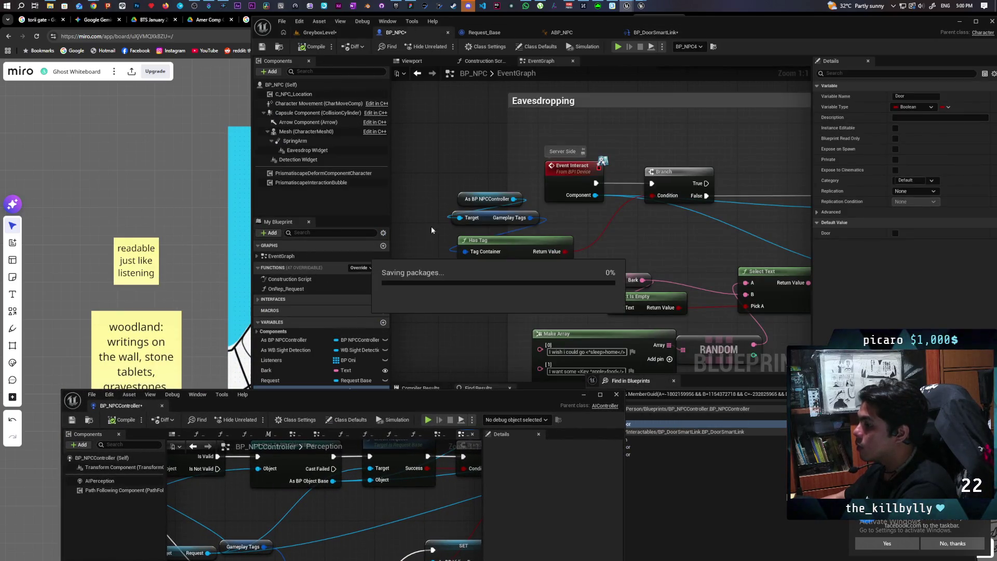
Delete BP_NPC's unused Door variable and save all modified assets.
left_click_drag(316, 391, 304, 427)
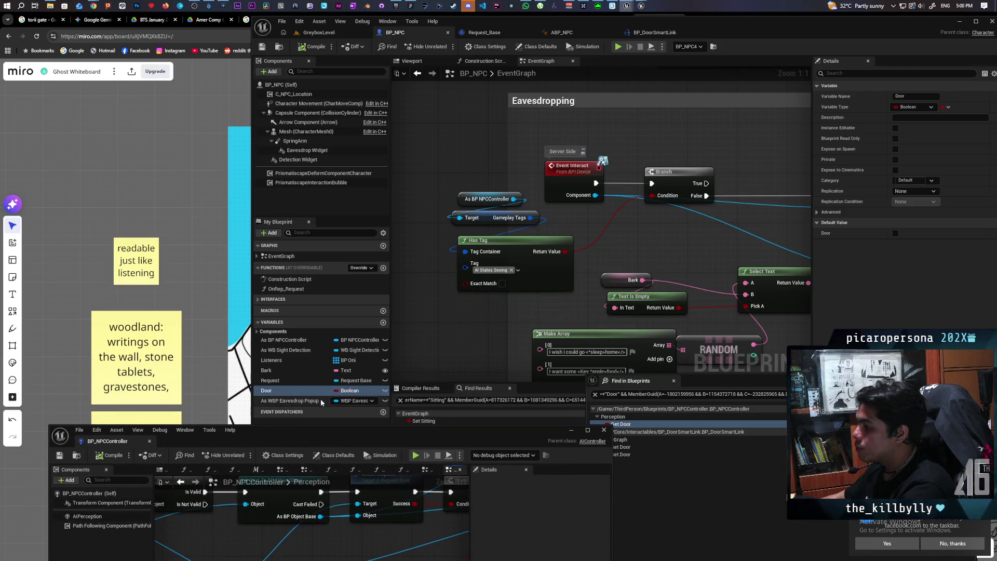
left_click(304, 391)
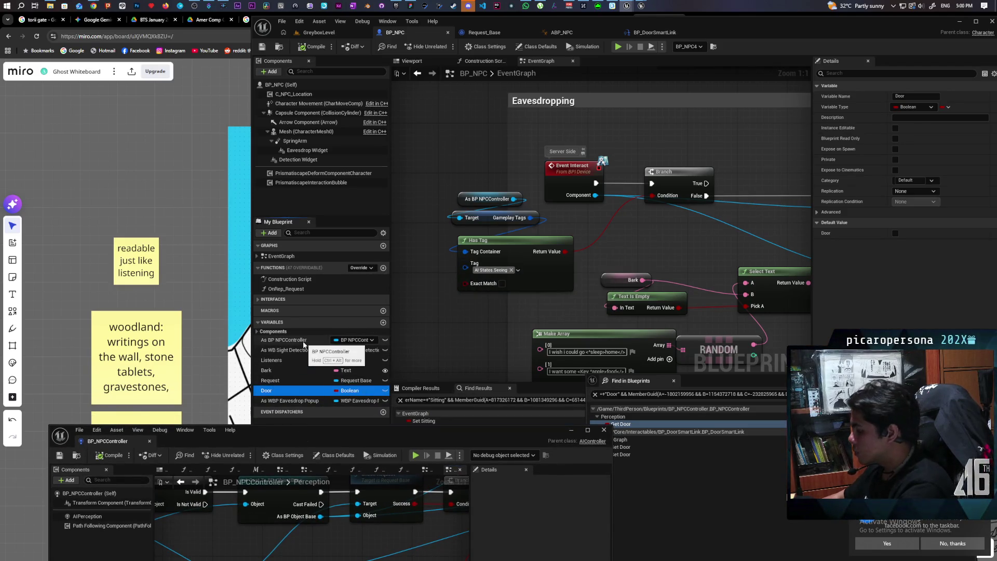
key("Delete")
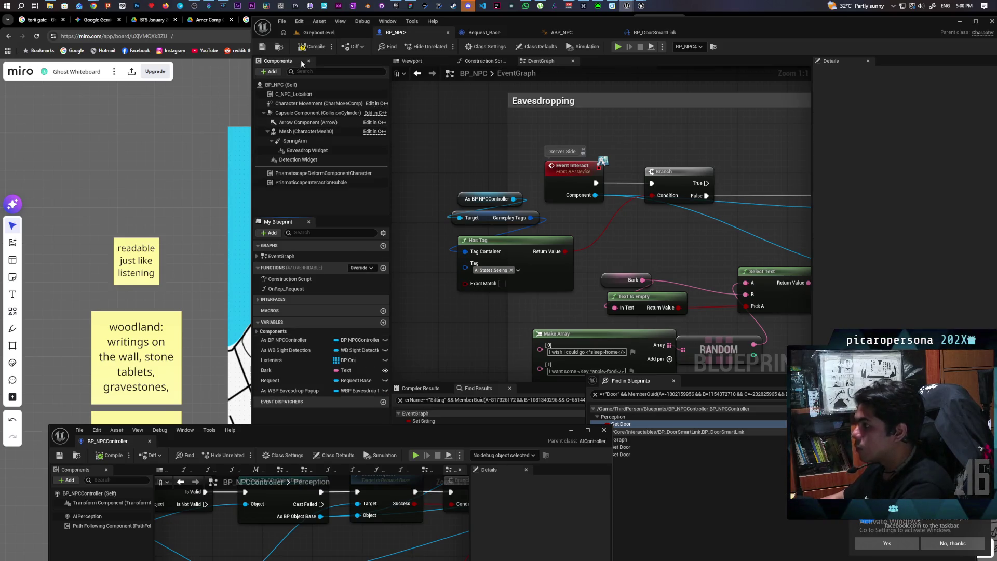
key("ctrl+shift+s")
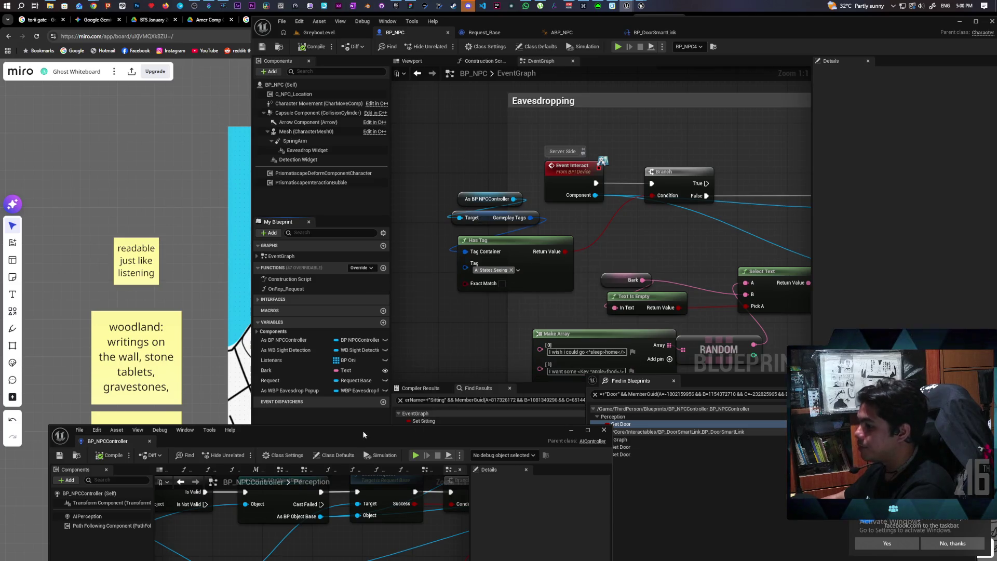
left_click(570, 431)
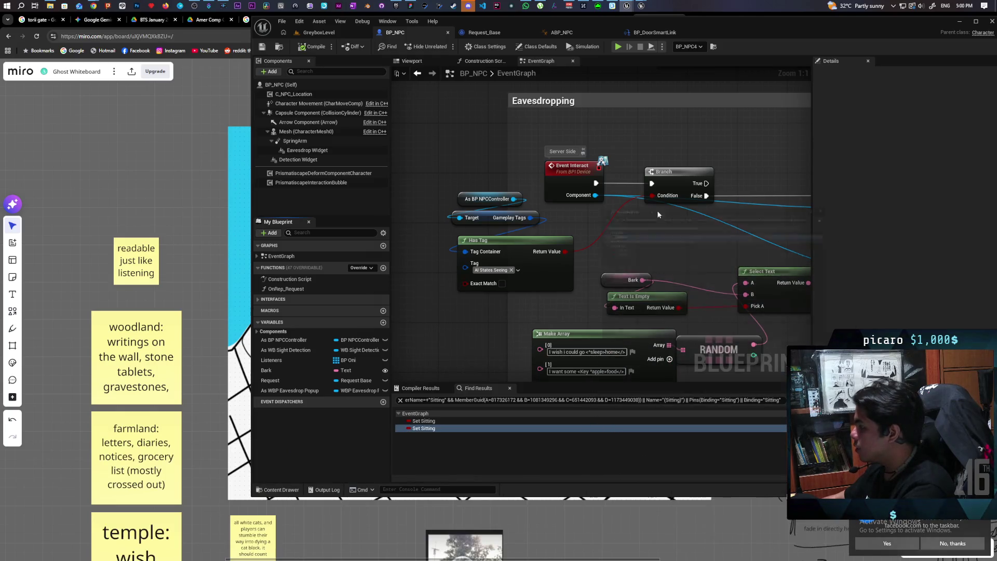
left_click(331, 30)
Play GreyboxLevel and walk the character through the grass up to the bench NPCs.
left_click(445, 46)
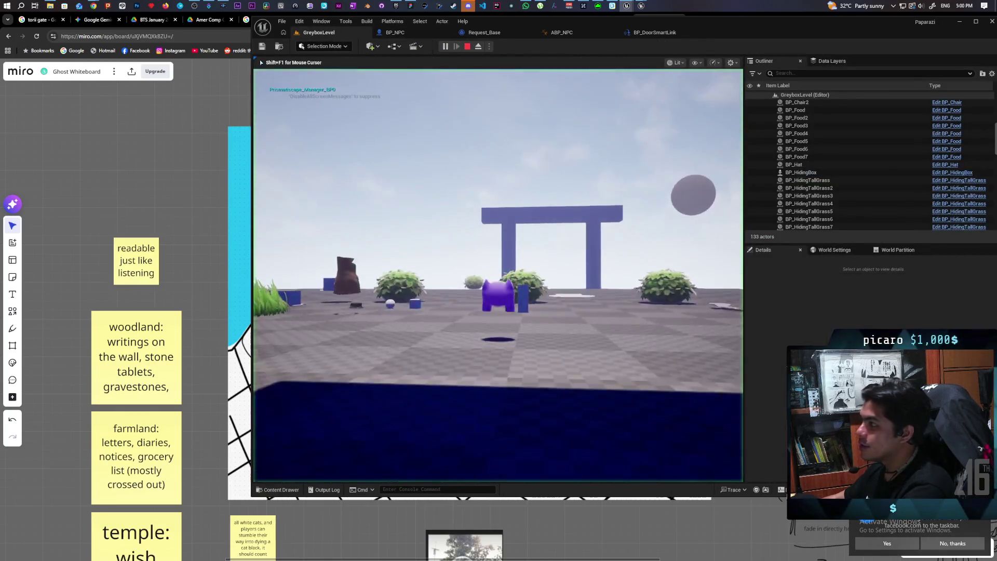
key("w")
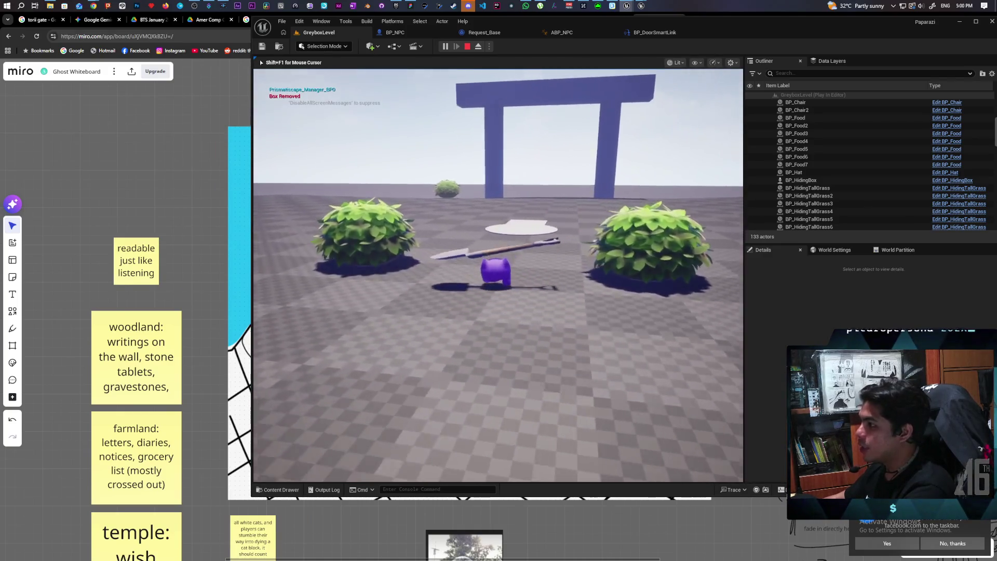
key("e")
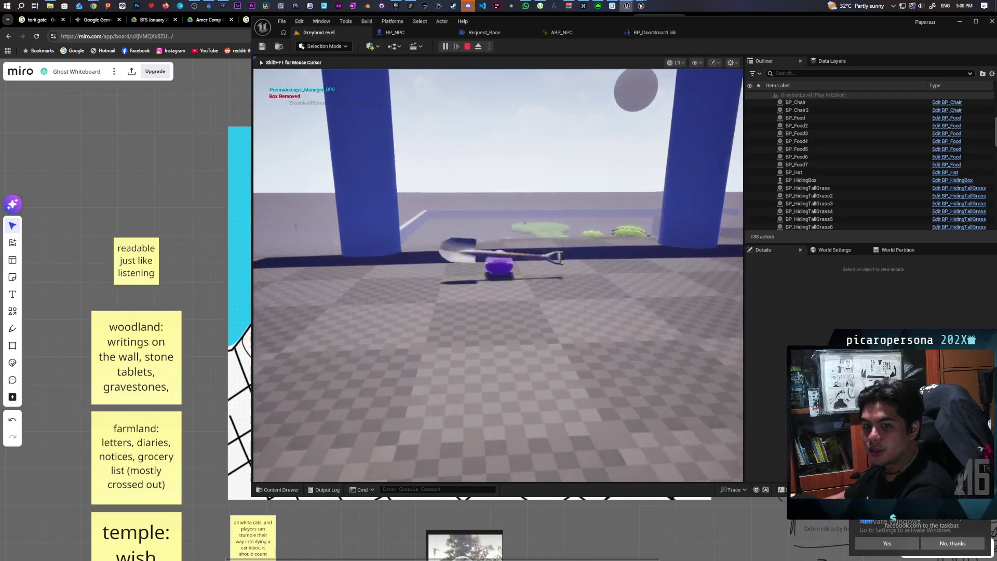
key("e")
key("e")
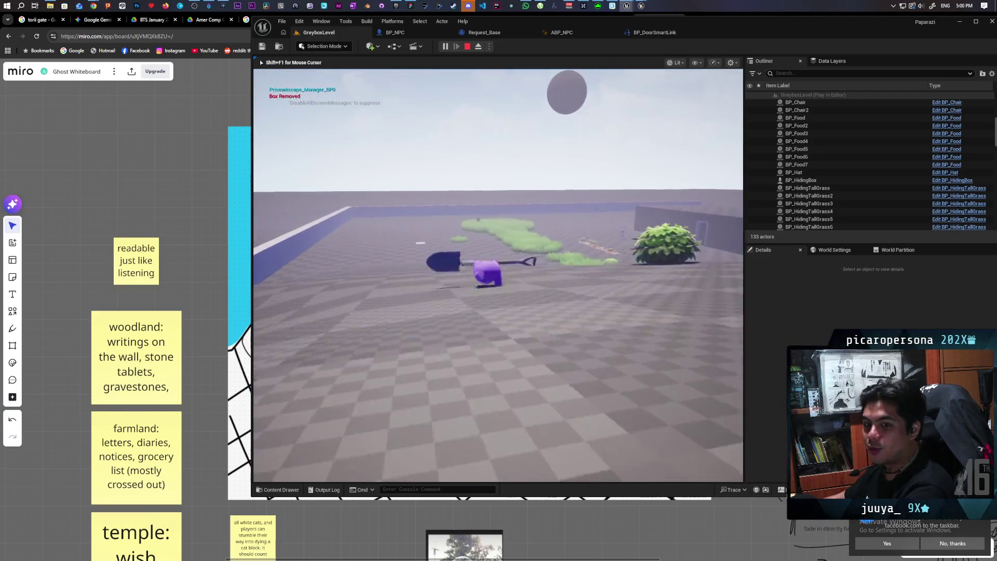
key("w")
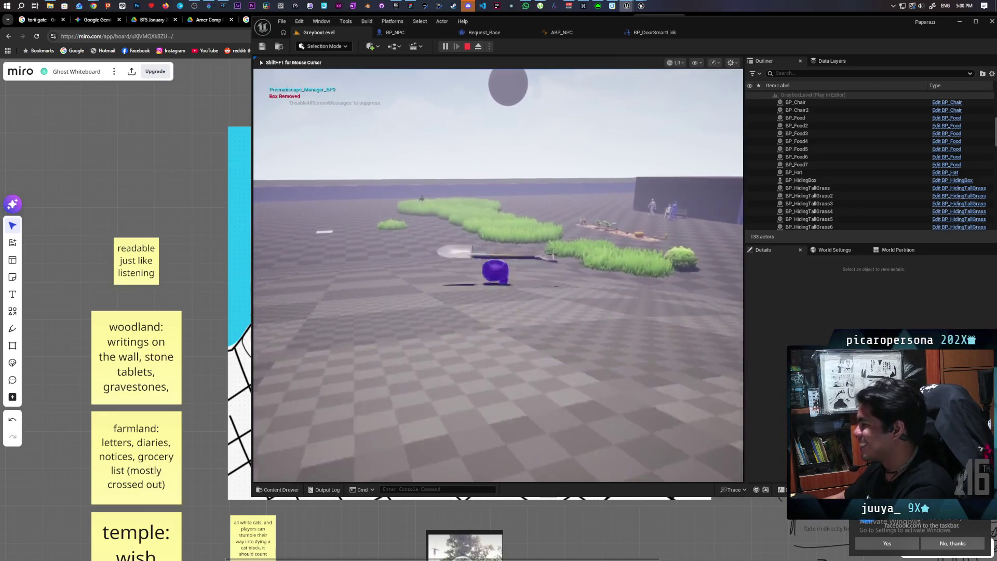
key("w")
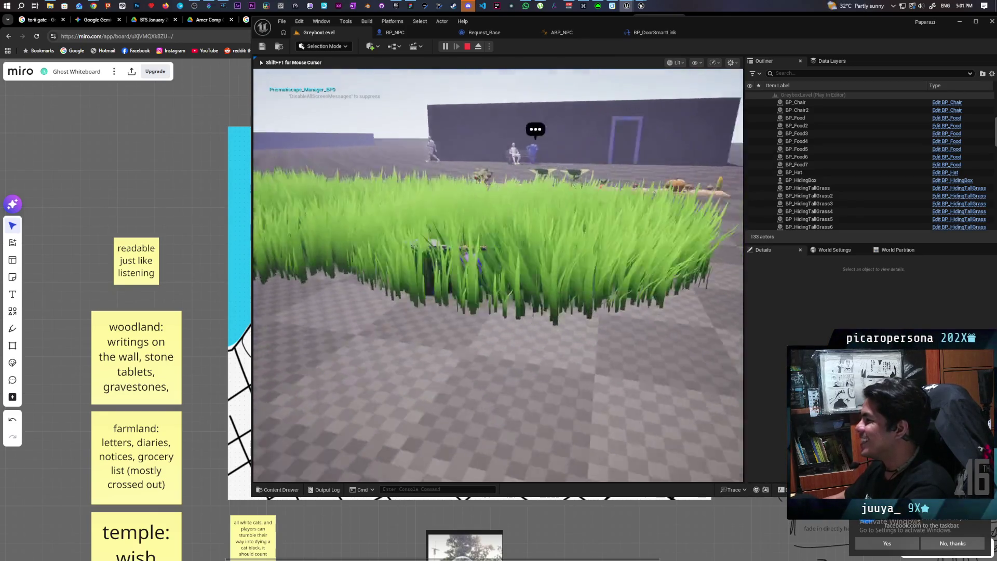
key("w")
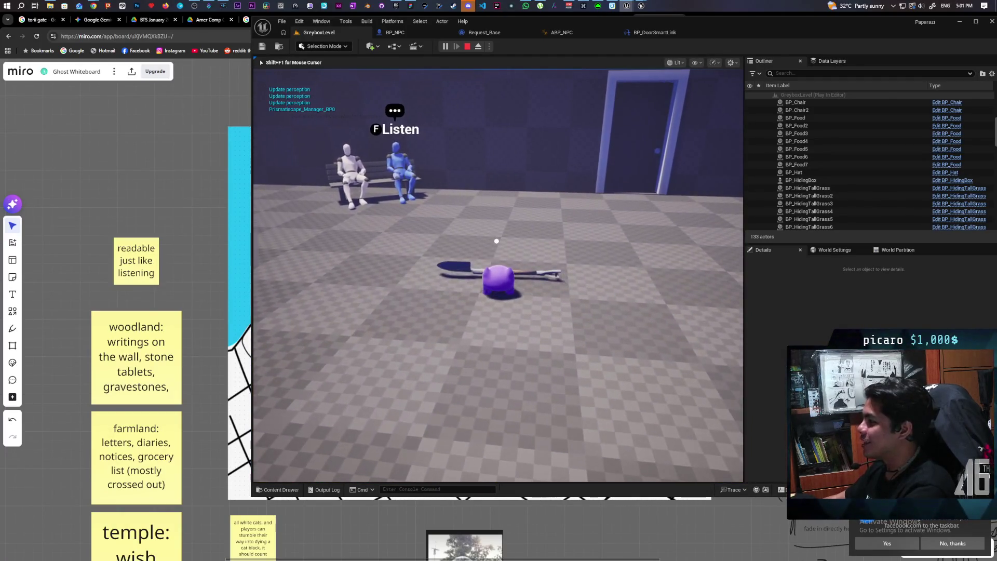
key("s")
key("s")
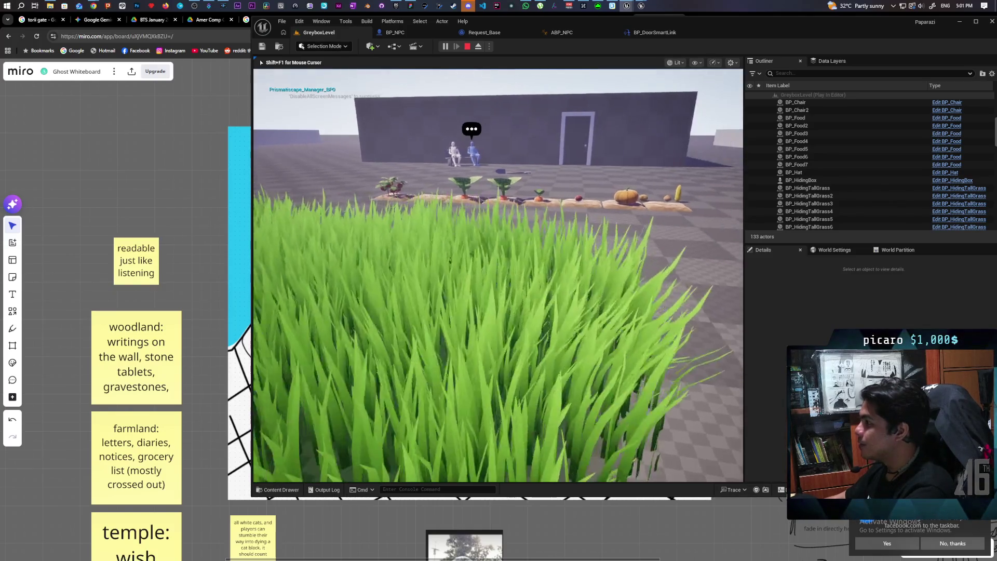
key("a")
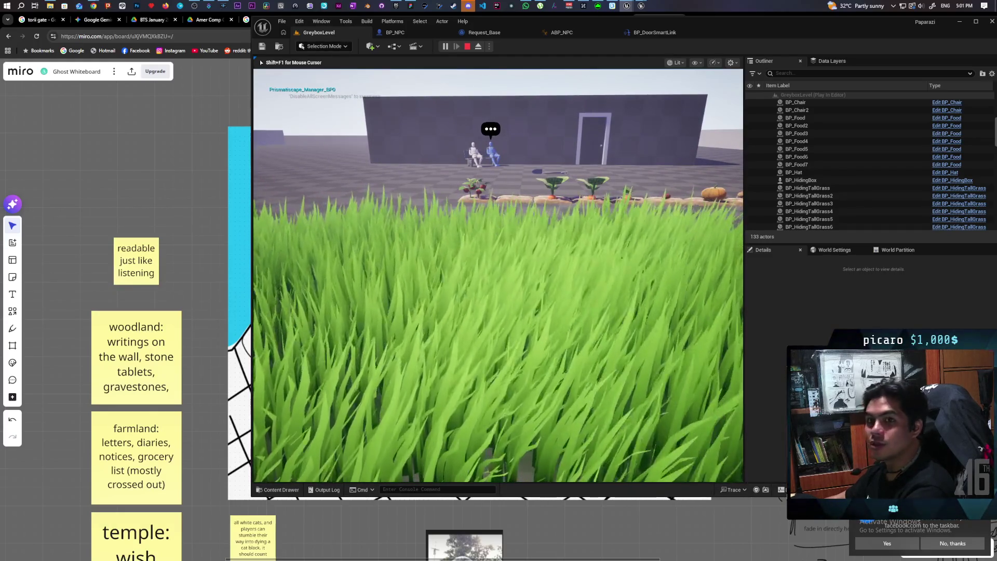
key("d")
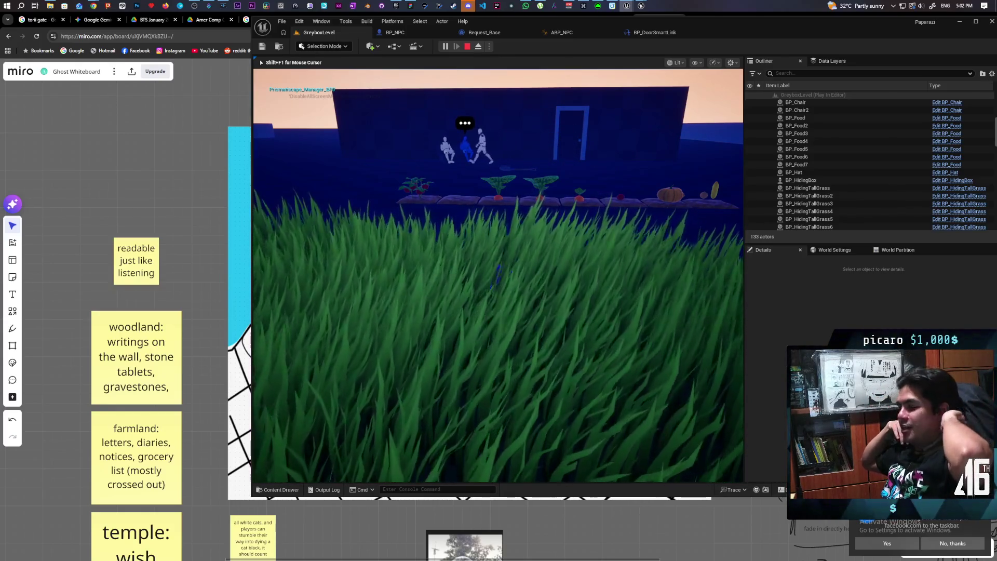
Approach the seated NPCs once more, then stop the play session and return to BP_NPC.
key("w")
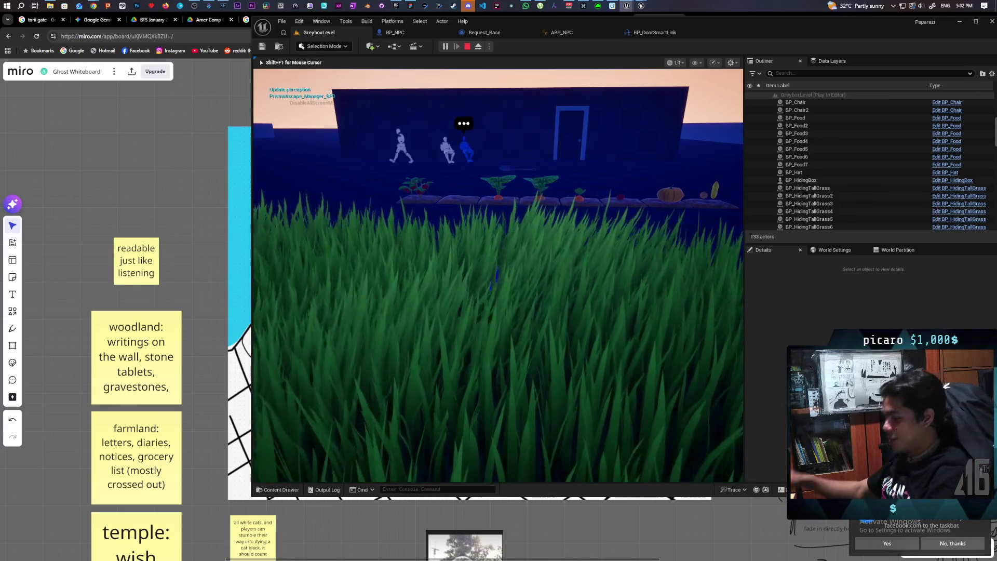
key("w")
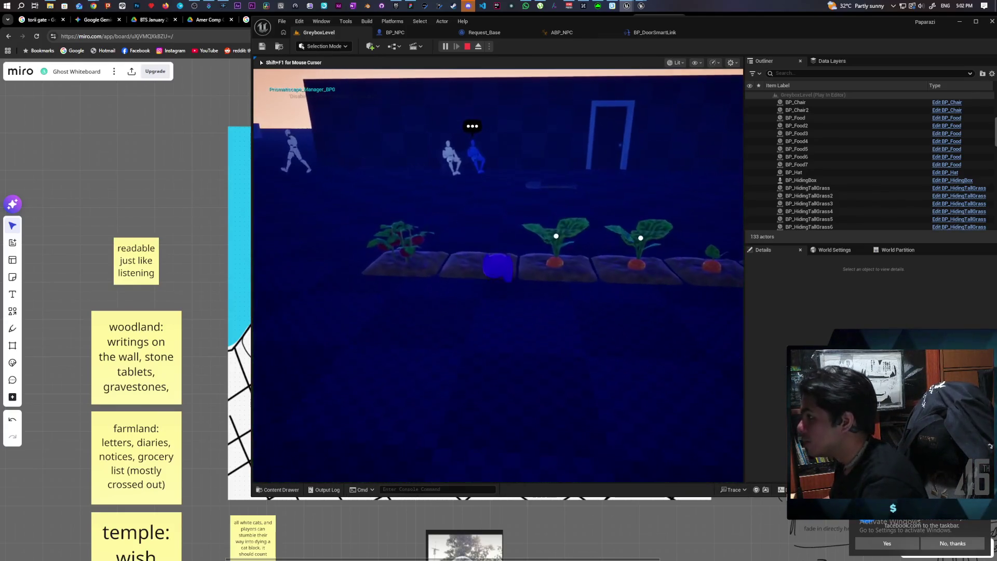
key("s")
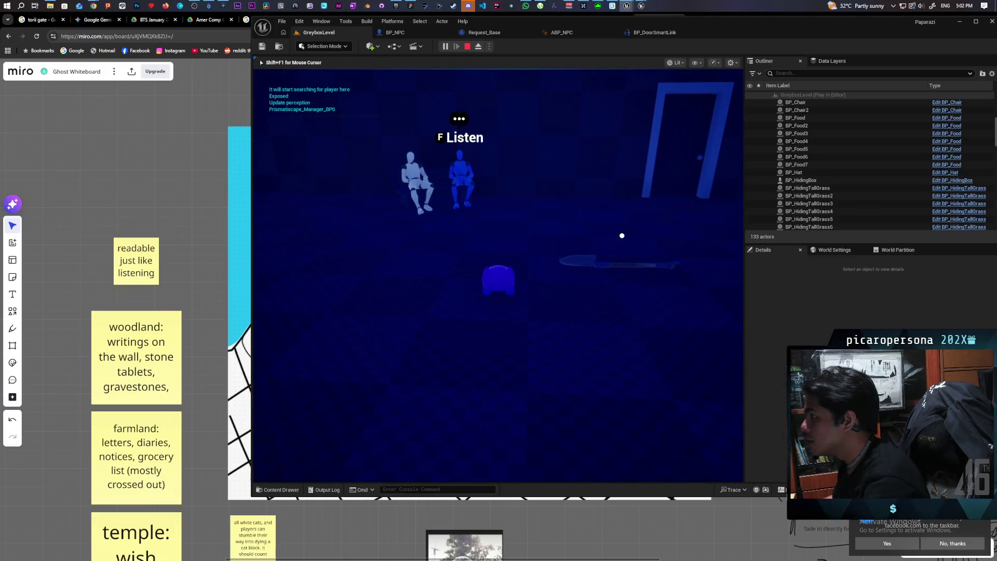
key("s")
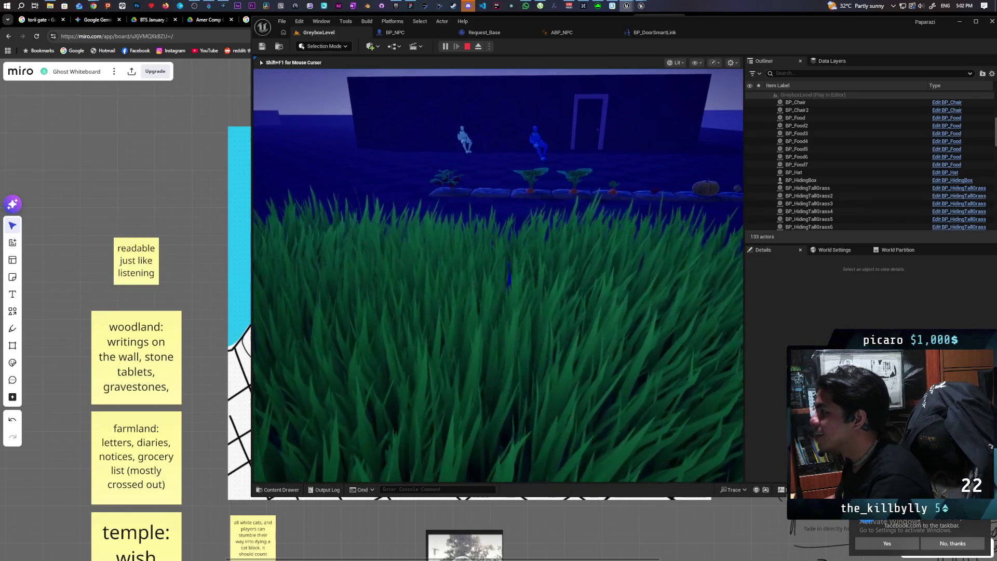
key("w")
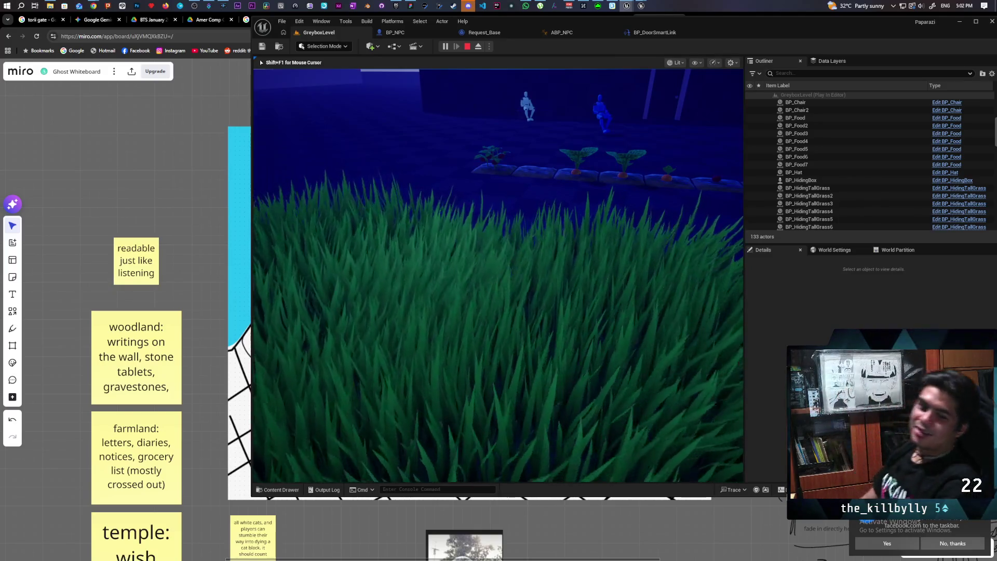
key("Escape")
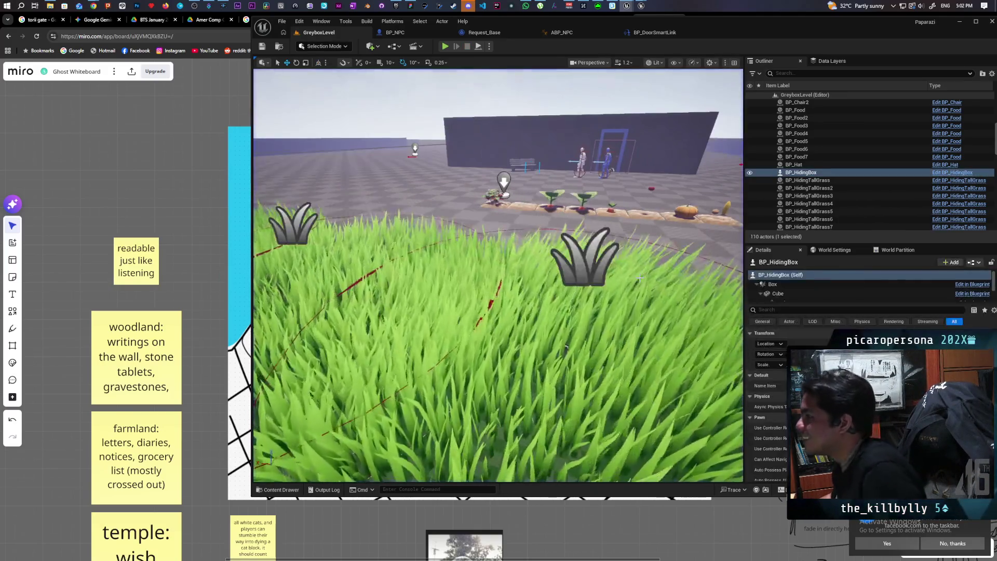
left_click(394, 32)
Nudge the second Remove Gameplay Tag node near the MC Get Up nodes slightly right.
scroll(544, 250, "down", 7)
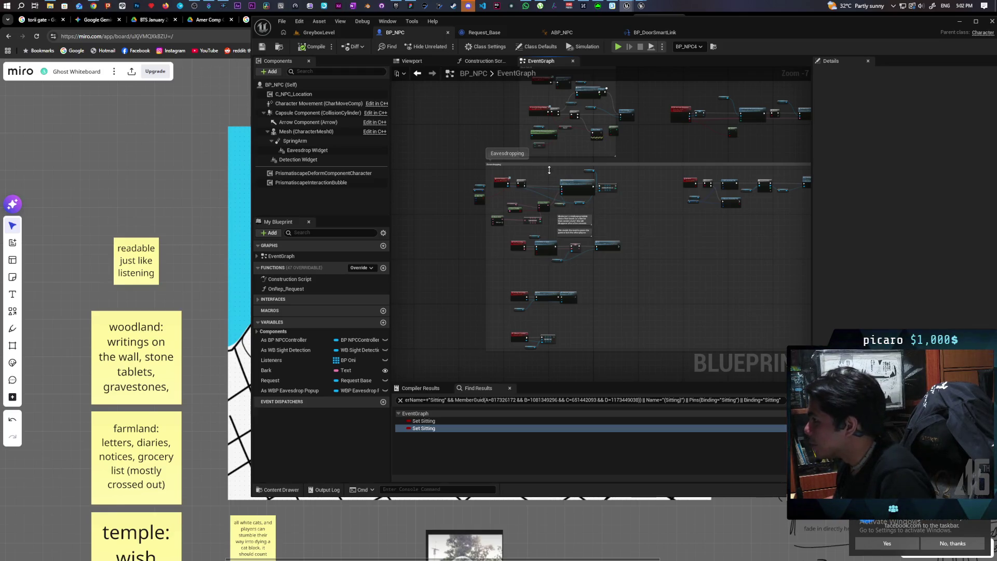
scroll(600, 279, "down", 5)
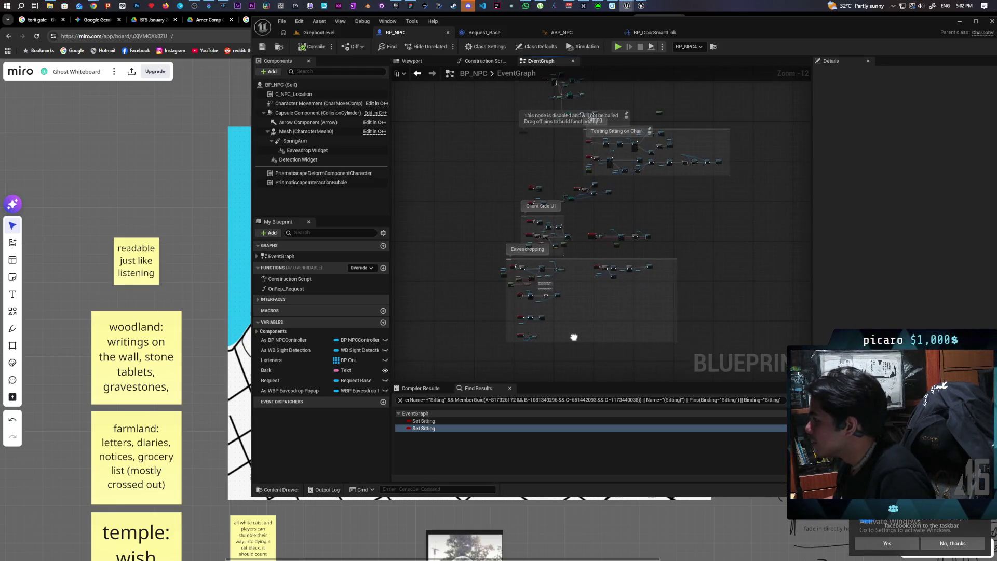
scroll(627, 150, "up", 8)
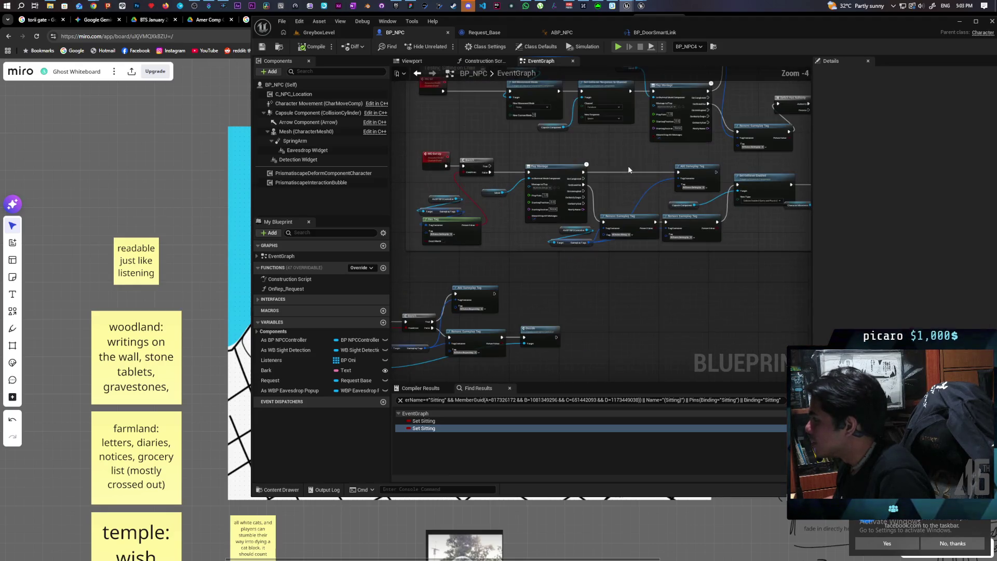
scroll(511, 231, "up", 4)
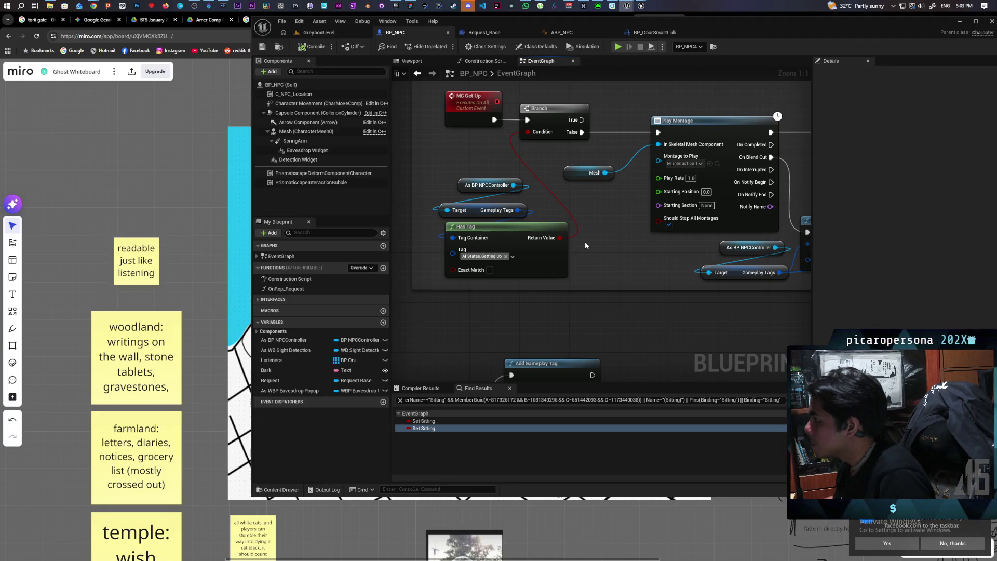
scroll(602, 235, "down", 4)
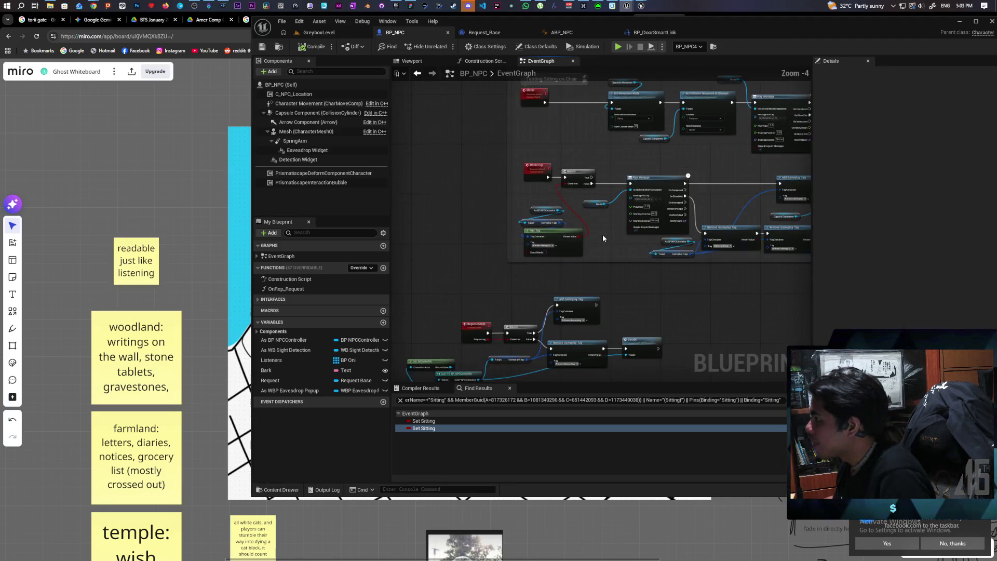
scroll(596, 230, "up", 1)
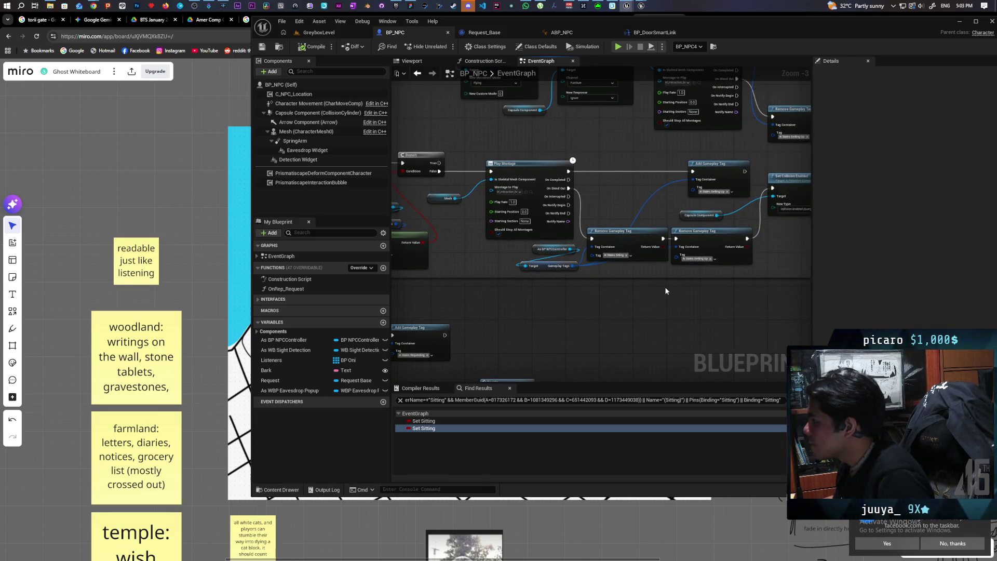
scroll(646, 290, "up", 2)
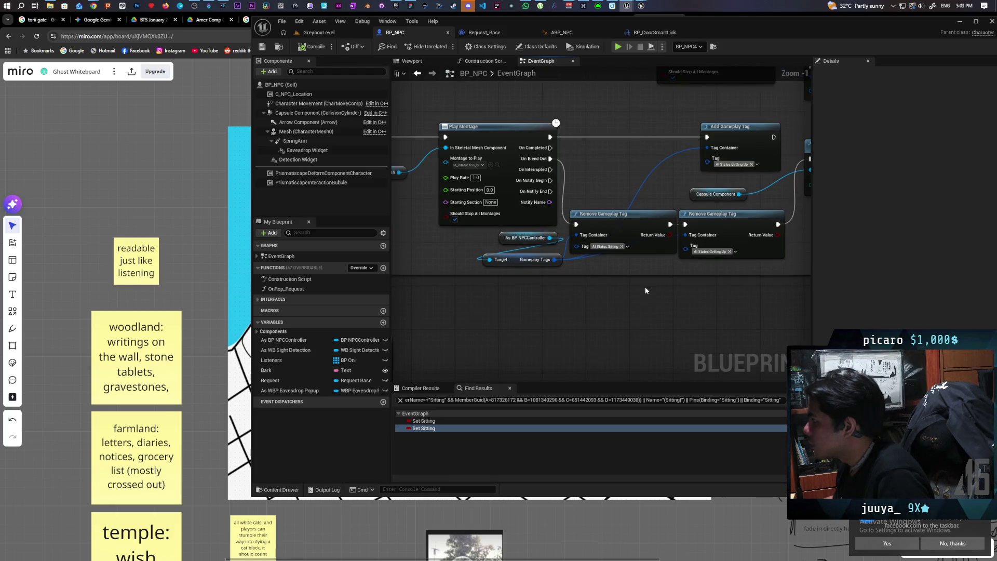
left_click_drag(645, 290, 600, 298)
left_click_drag(677, 236, 688, 236)
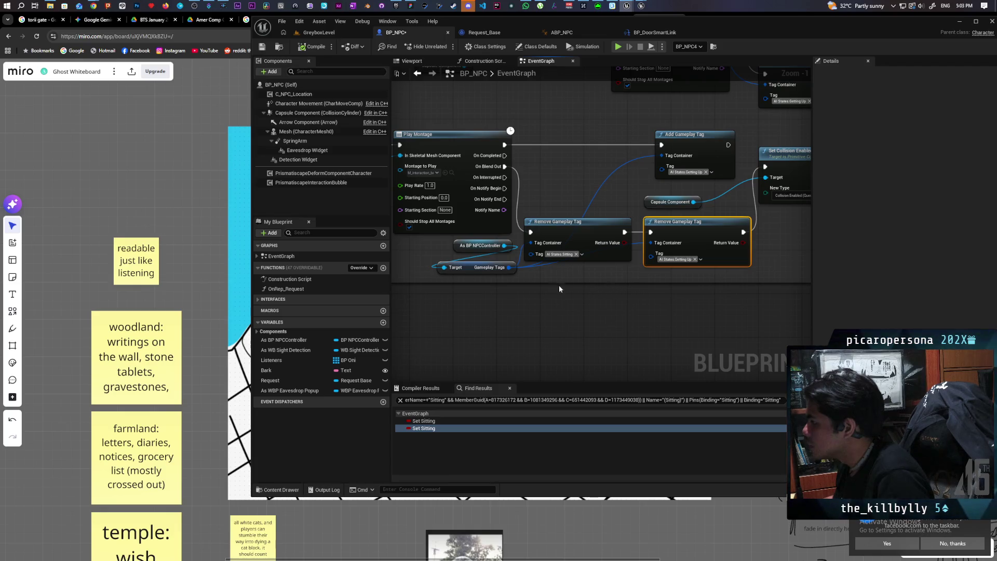
Drag a wire from Gameplay Tags, search 'remo', cancel without adding, then start a play test.
left_click_drag(509, 267, 526, 306)
type("remove")
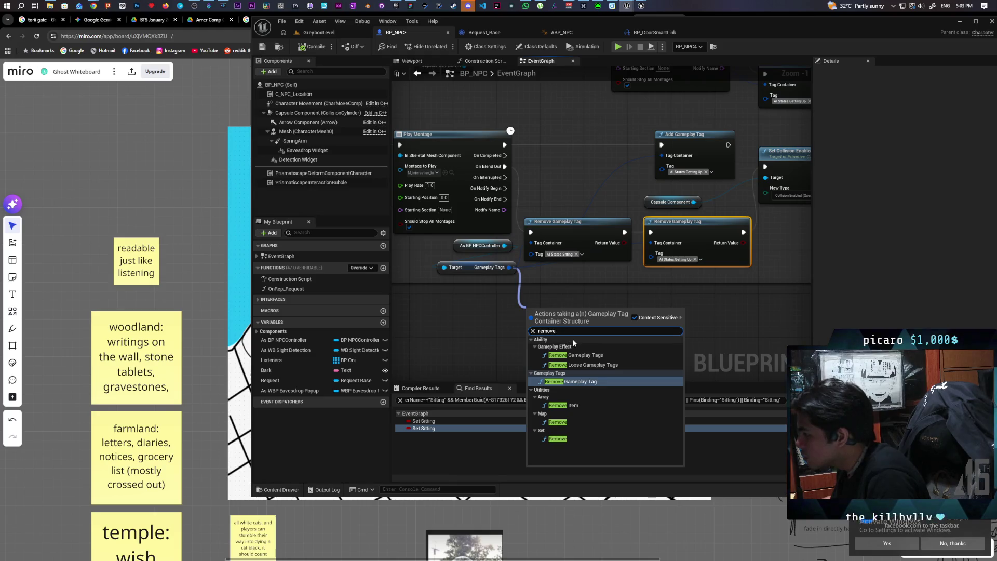
left_click(742, 328)
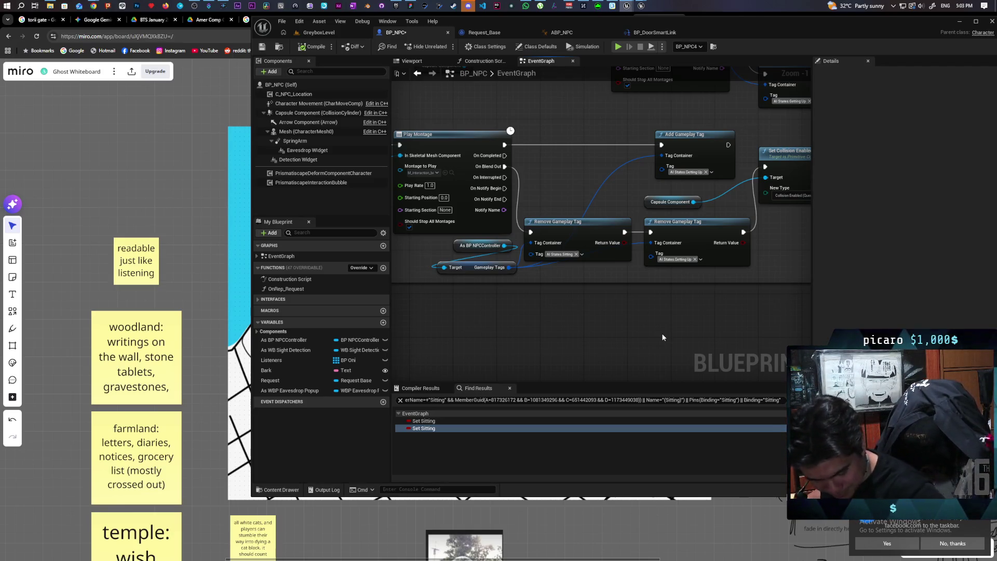
scroll(437, 322, "down", 6)
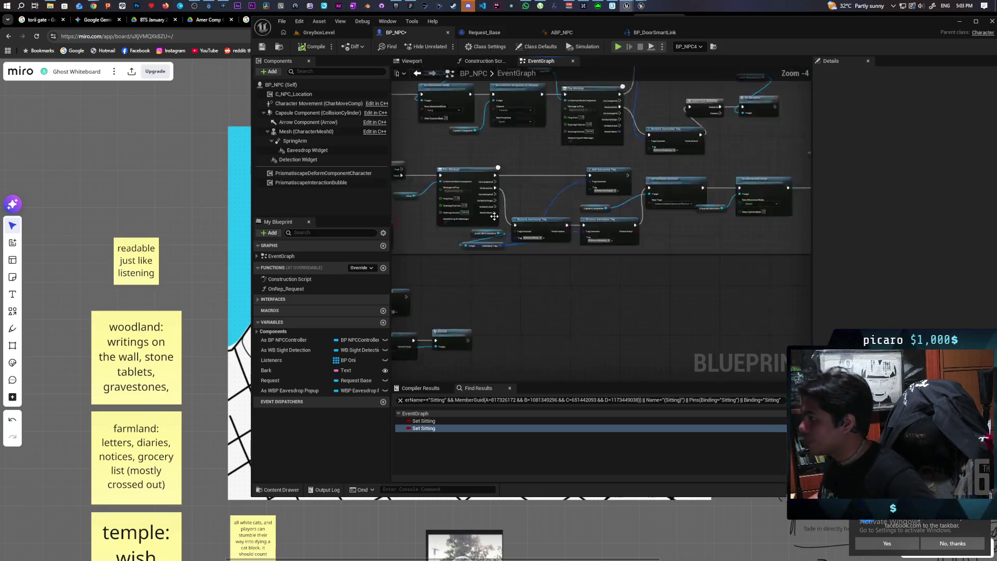
left_click_drag(519, 272, 579, 275)
scroll(576, 300, "up", 4)
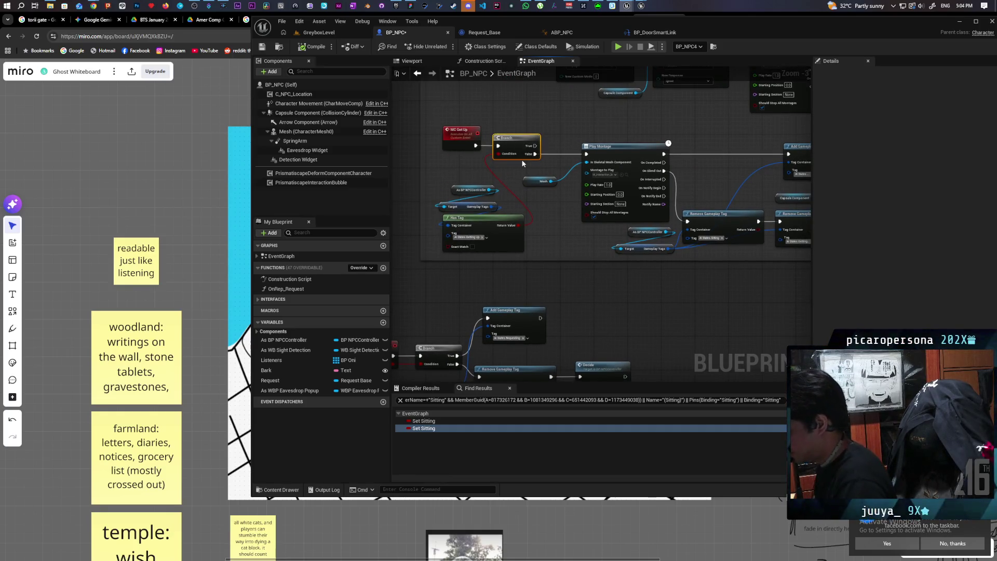
key("alt+p")
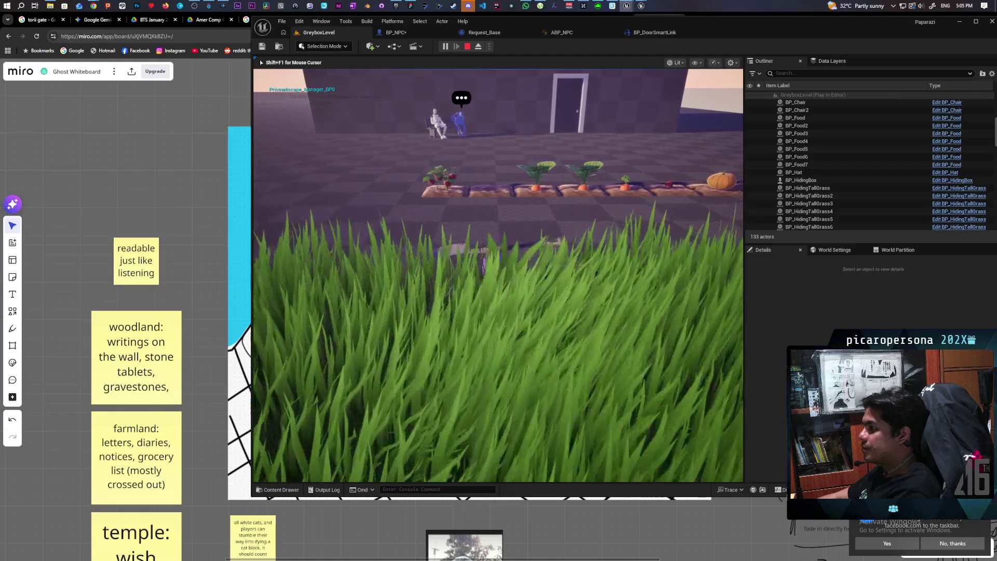
Walk the cat toward the garden beds, back past the bench NPCs into the tall grass, then stop.
key("w")
key("w")
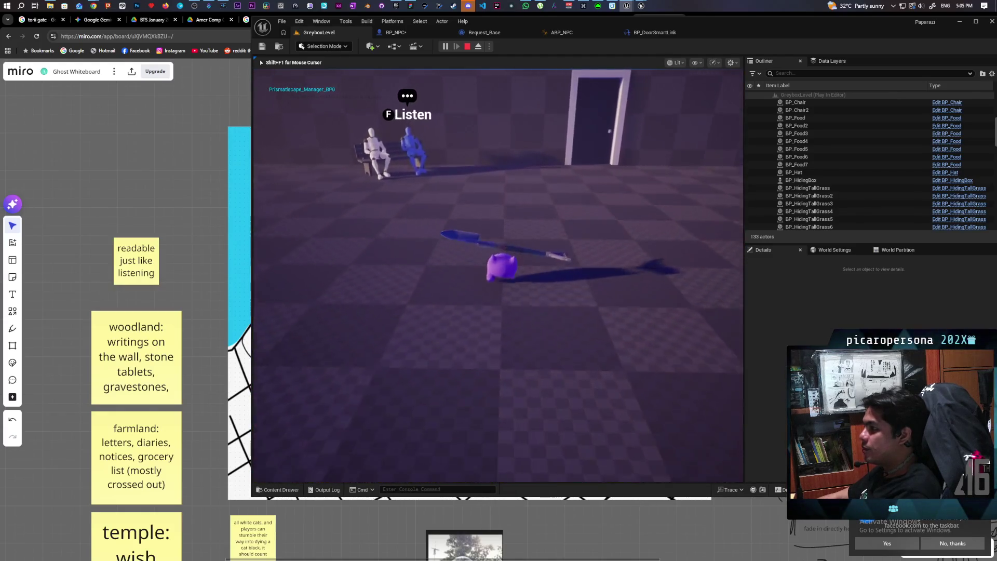
key("s")
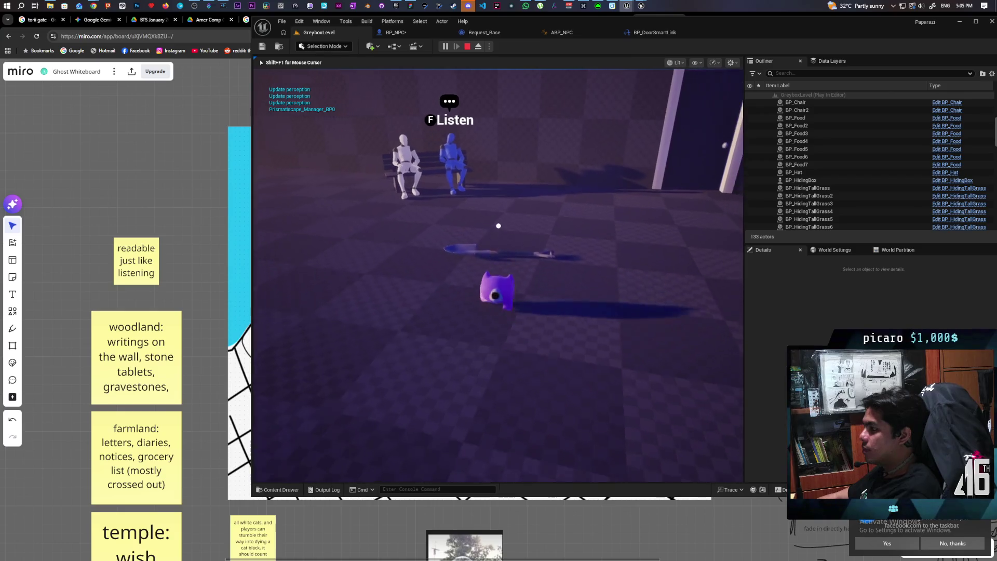
key("s")
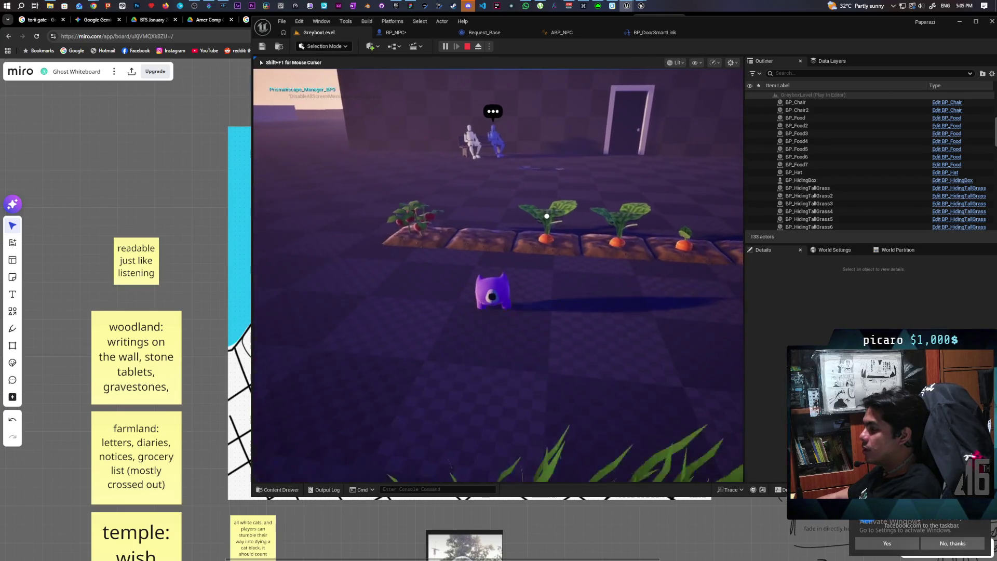
key("s")
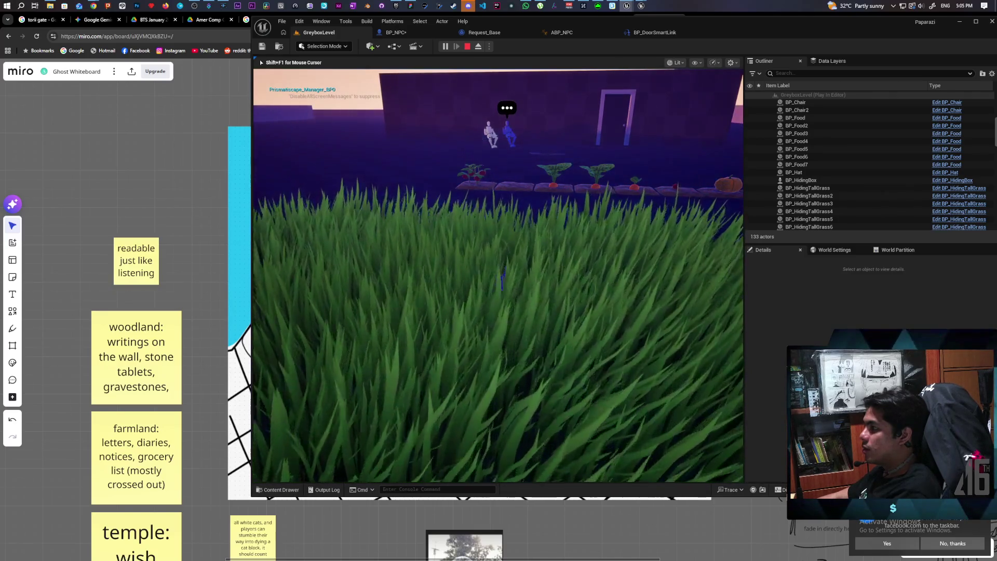
key("d")
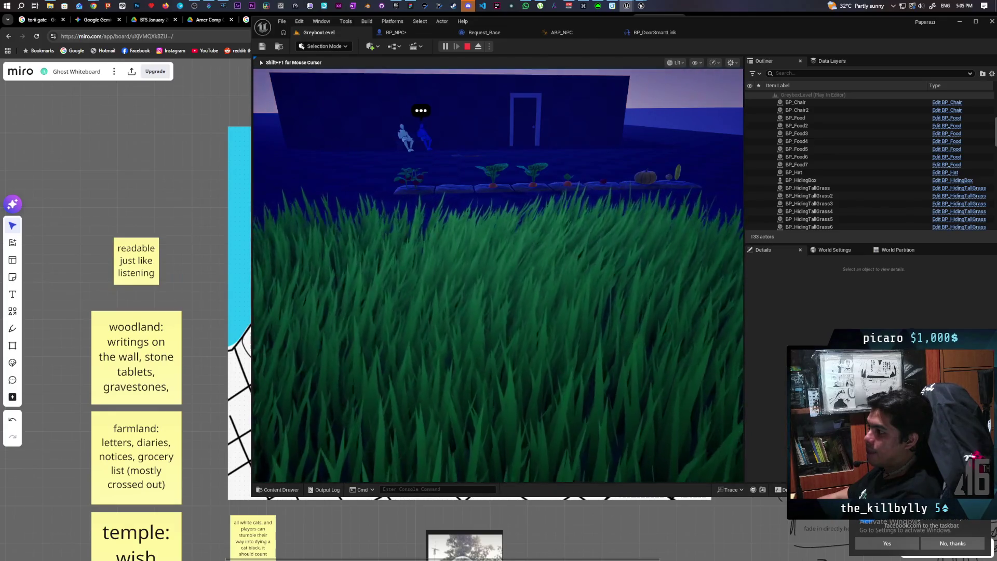
key("Escape")
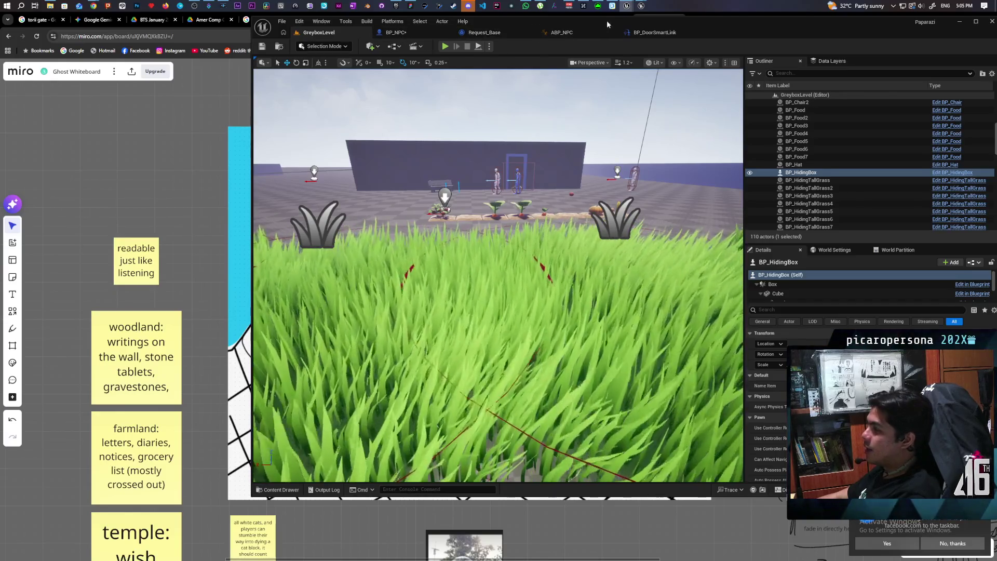
Bring the BP_NPCController blueprint window forward and move it higher on screen.
mouse_move(633, 8)
left_click(655, 30)
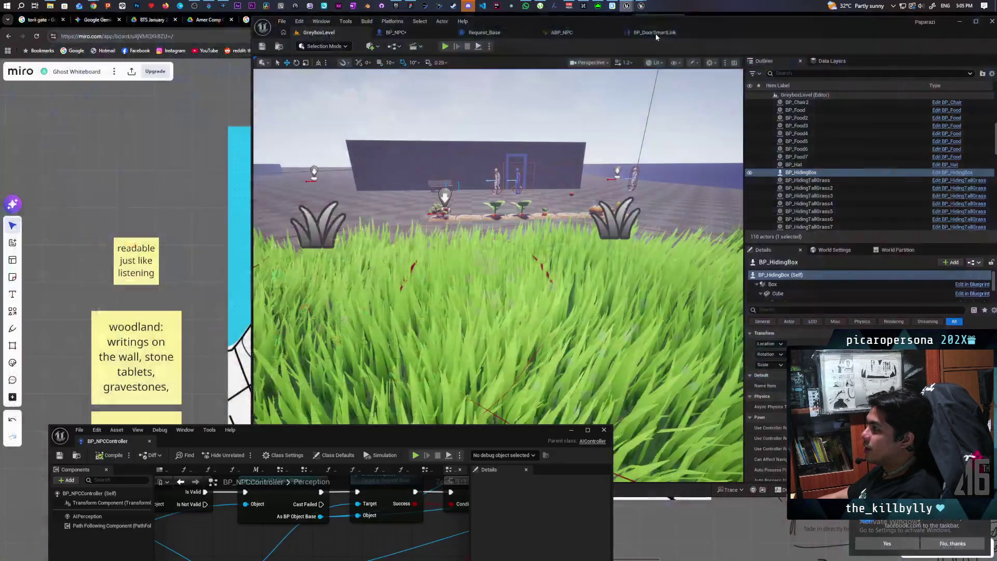
mouse_move(278, 431)
left_mouse_down()
mouse_move(552, 142)
mouse_move(533, 128)
left_mouse_up()
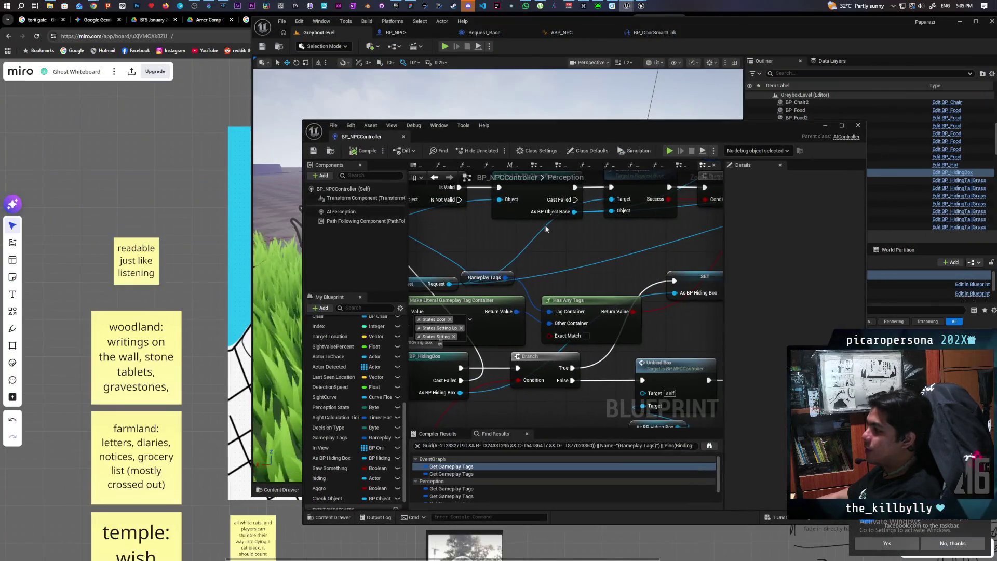
scroll(565, 229, "down", 5)
scroll(552, 271, "up", 4)
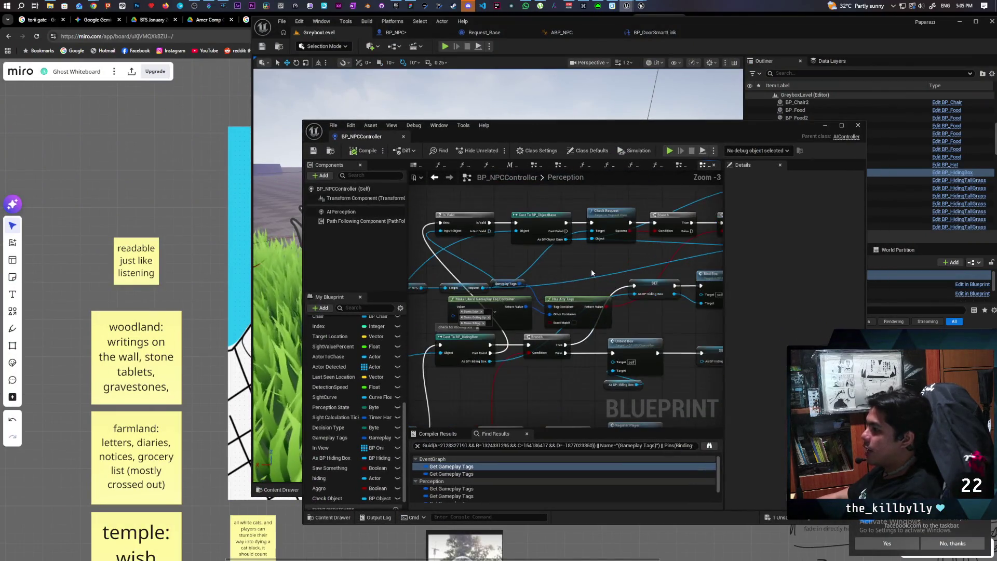
Inspect the Perception graph's Check Request, Check Object setter, Cast To and tag literal nodes.
mouse_move(518, 202)
left_mouse_down()
mouse_move(569, 270)
mouse_move(621, 266)
mouse_move(546, 266)
mouse_move(530, 289)
left_mouse_up()
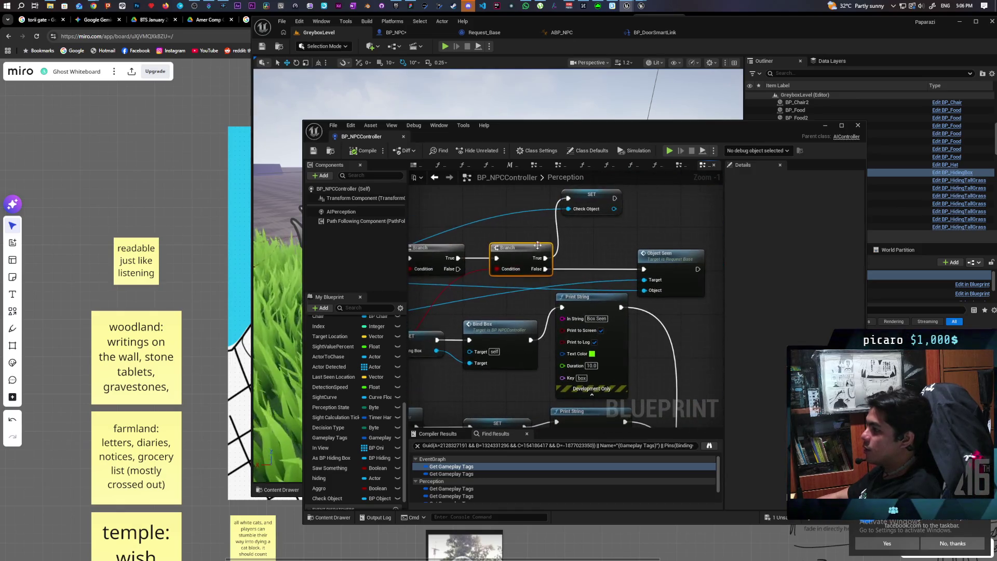
mouse_move(599, 245)
left_mouse_down()
mouse_move(623, 223)
mouse_move(653, 232)
left_mouse_up()
left_click(610, 231)
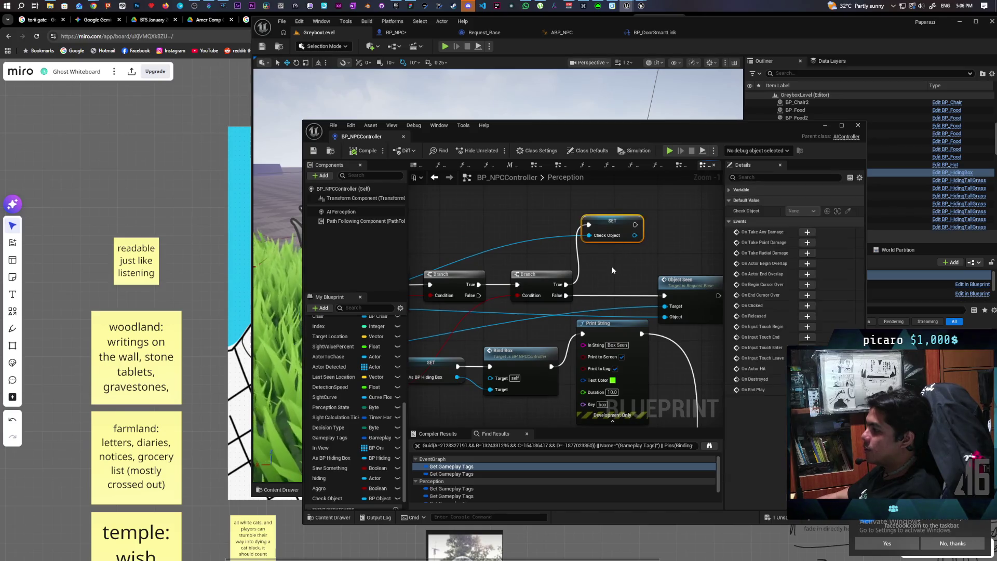
left_click_drag(612, 267, 578, 251)
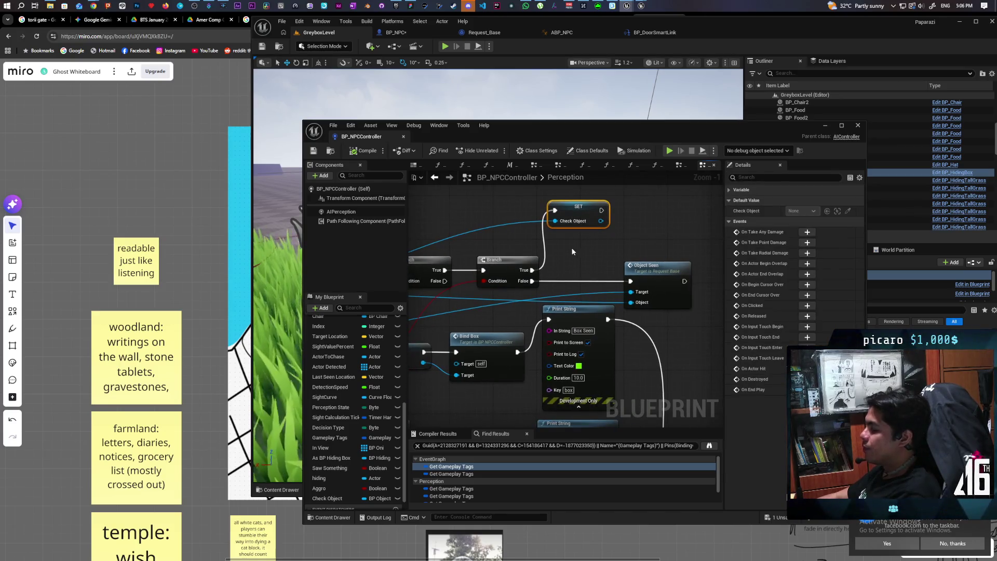
scroll(571, 247, "down", 1)
mouse_move(472, 260)
left_mouse_down()
mouse_move(463, 266)
mouse_move(563, 251)
left_mouse_up()
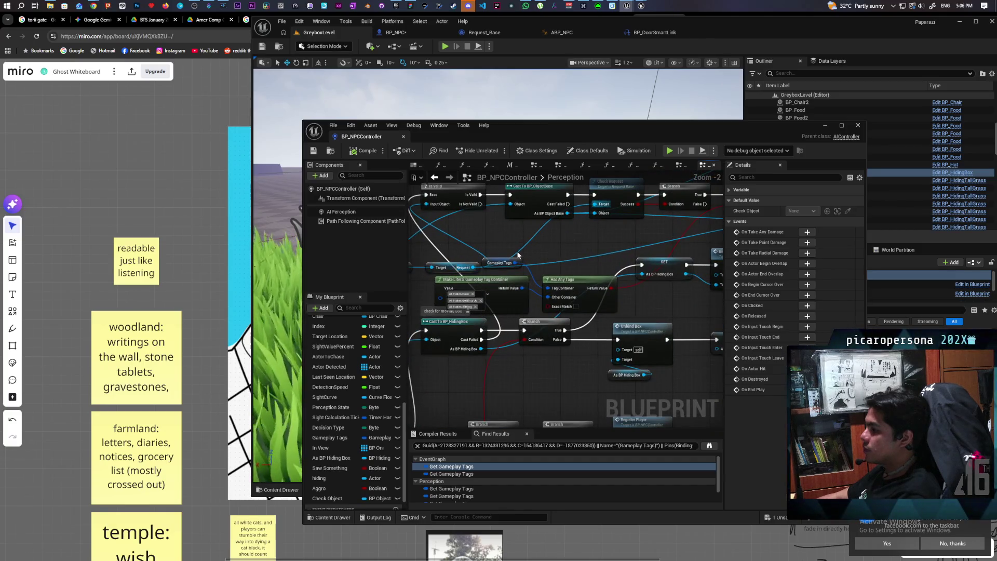
scroll(561, 253, "down", 1)
mouse_move(463, 243)
left_mouse_down()
mouse_move(534, 239)
mouse_move(440, 265)
mouse_move(470, 263)
left_mouse_up()
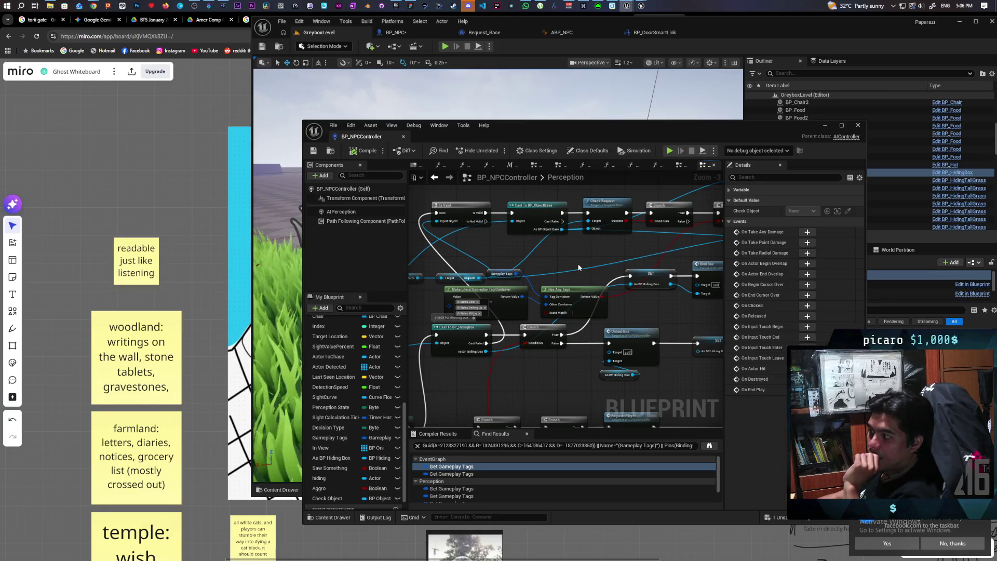
scroll(579, 268, "down", 5)
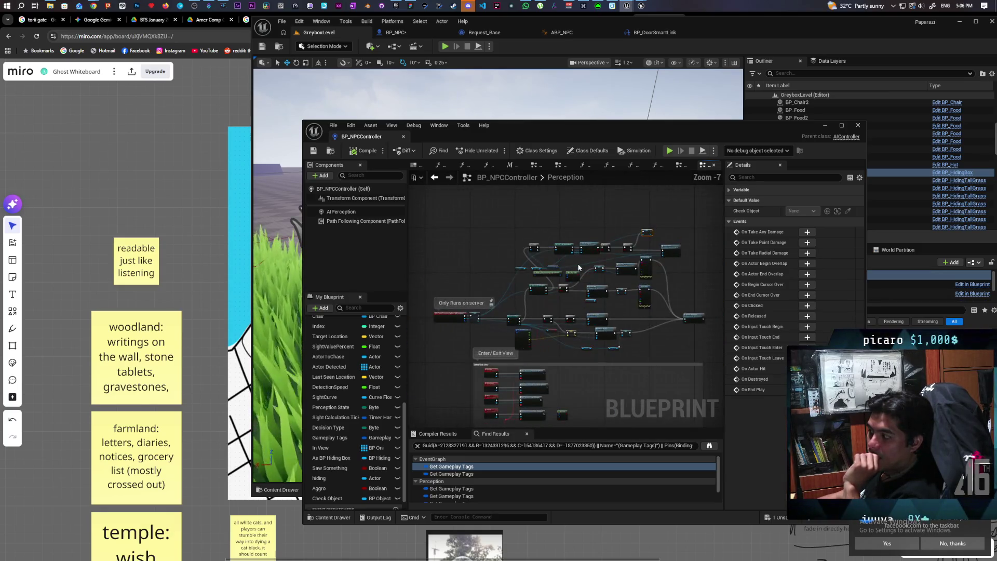
scroll(462, 237, "down", 4)
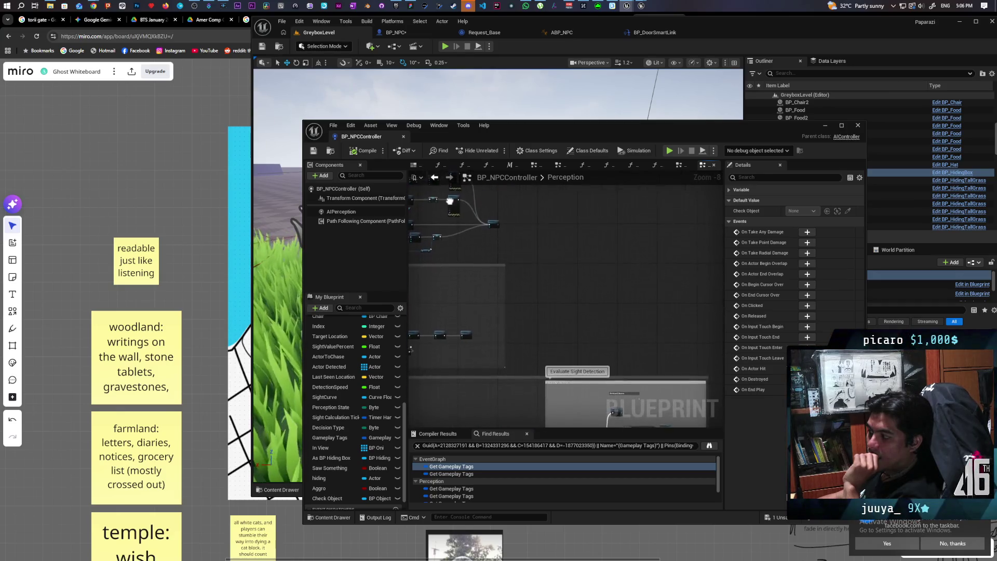
left_click_drag(526, 254, 666, 279)
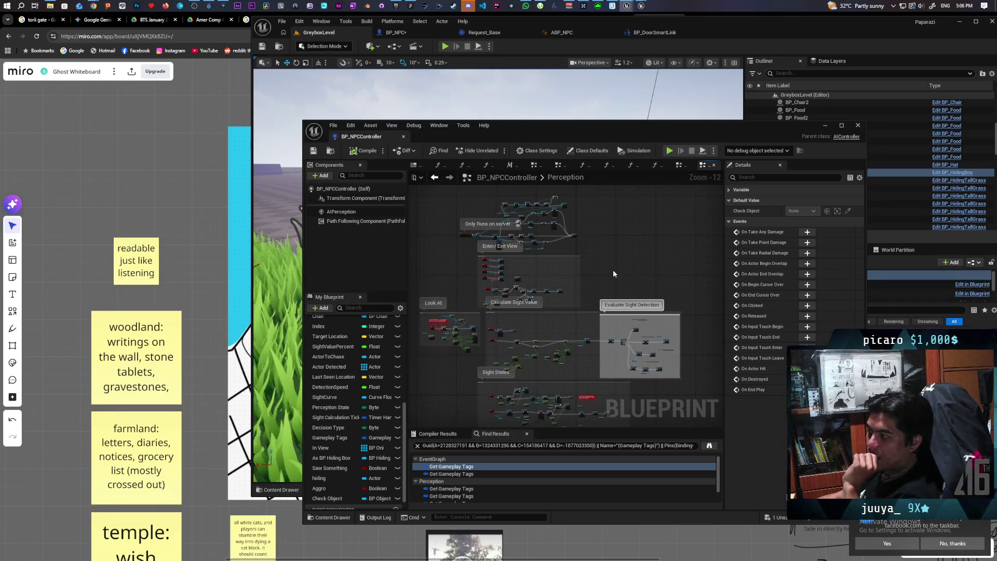
Switch the controller to its EventGraph, view the Move To nodes, then bring up BP_NPC.
left_click(681, 165)
scroll(597, 237, "down", 3)
scroll(601, 272, "up", 3)
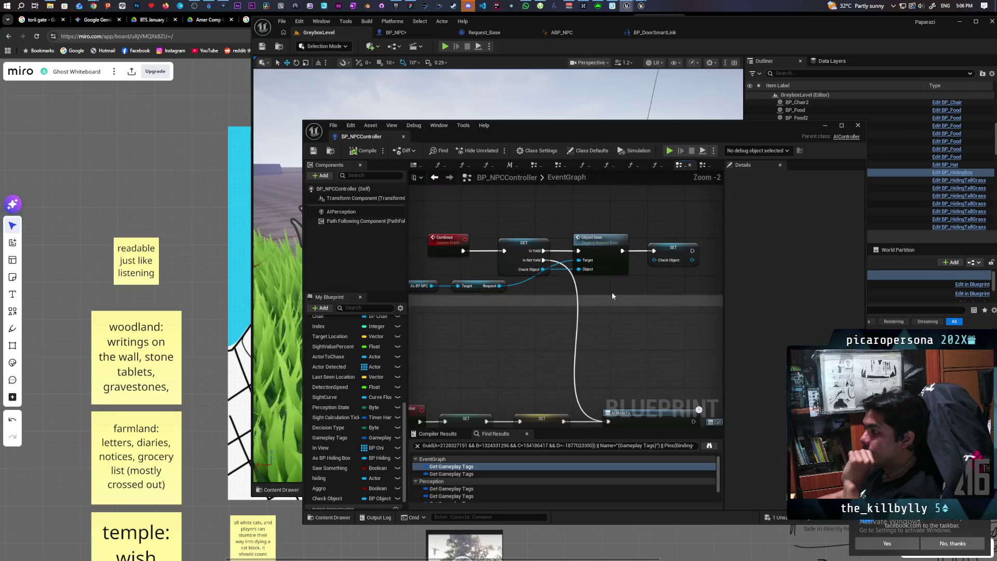
mouse_move(603, 271)
left_mouse_down()
mouse_move(692, 269)
mouse_move(631, 289)
left_mouse_up()
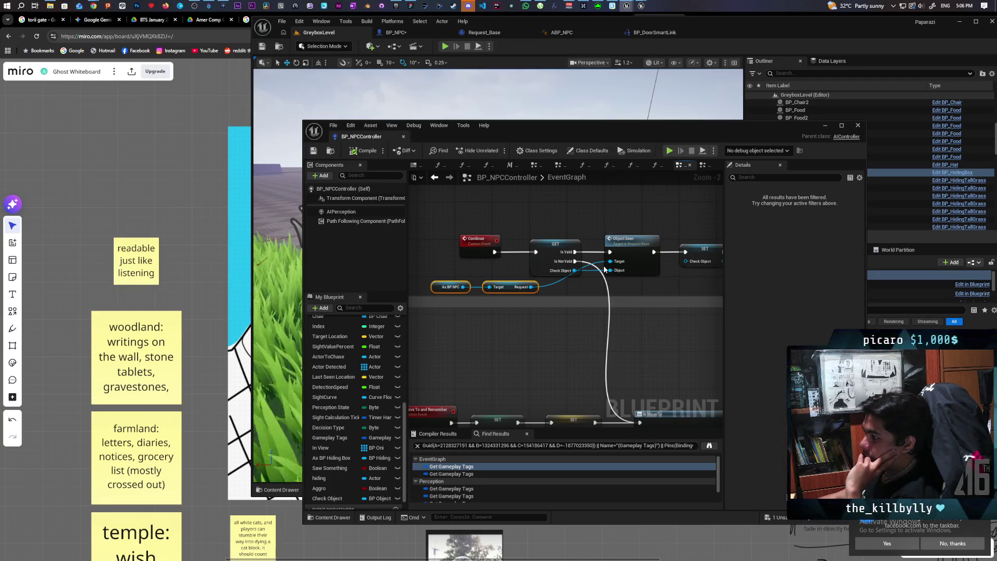
scroll(605, 269, "down", 4)
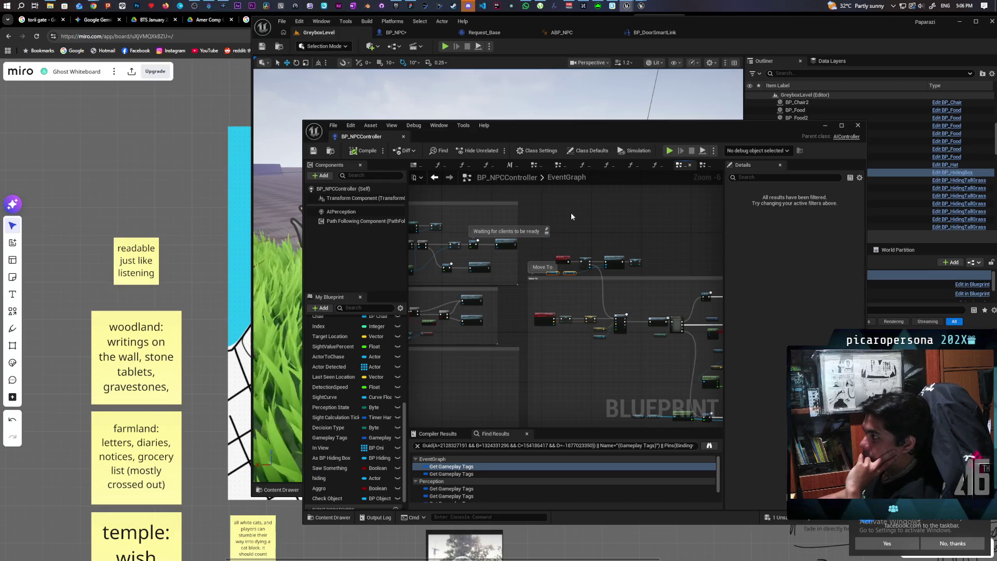
left_click(425, 35)
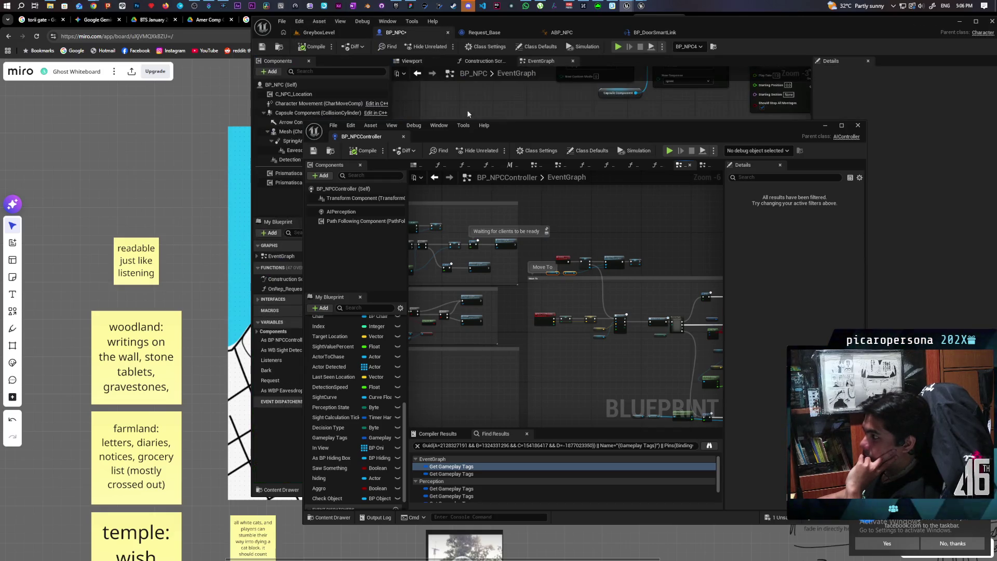
Move the controller window to the lower left and centre BP_NPC's Play Montage nodes.
mouse_move(528, 130)
left_mouse_down()
mouse_move(355, 265)
mouse_move(305, 257)
left_mouse_up()
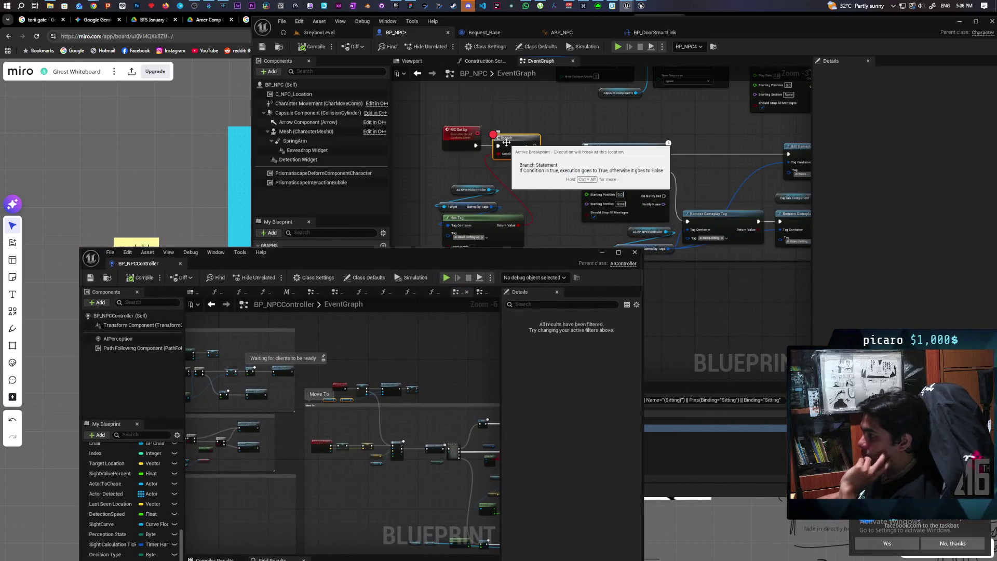
scroll(536, 173, "down", 3)
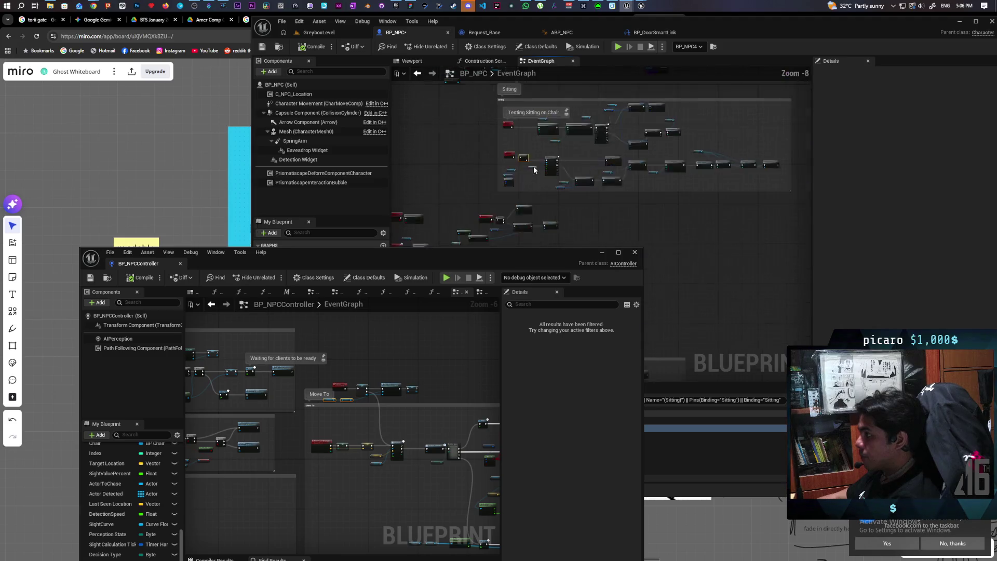
scroll(535, 169, "up", 3)
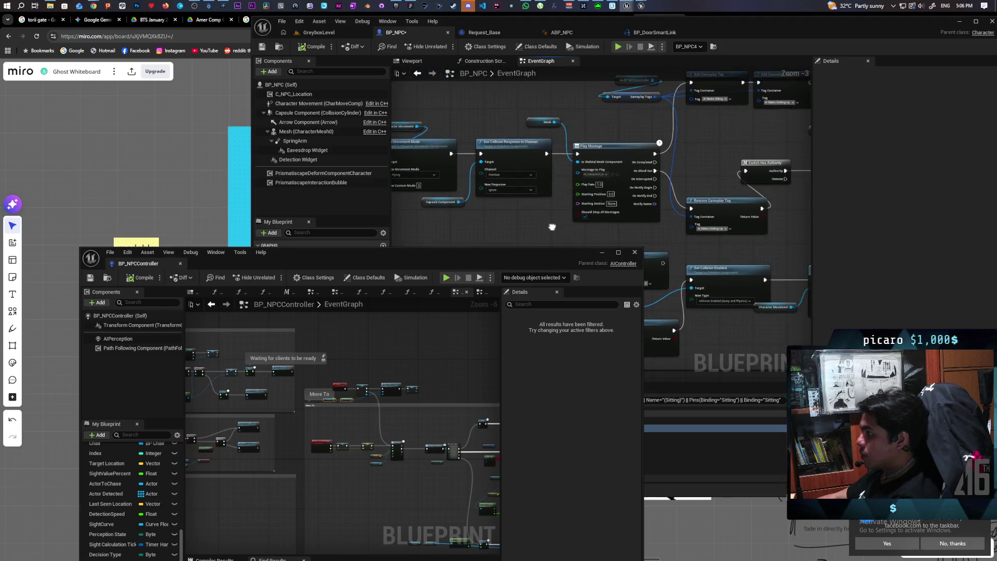
mouse_move(551, 227)
left_mouse_down()
mouse_move(509, 212)
mouse_move(766, 218)
mouse_move(390, 227)
left_mouse_up()
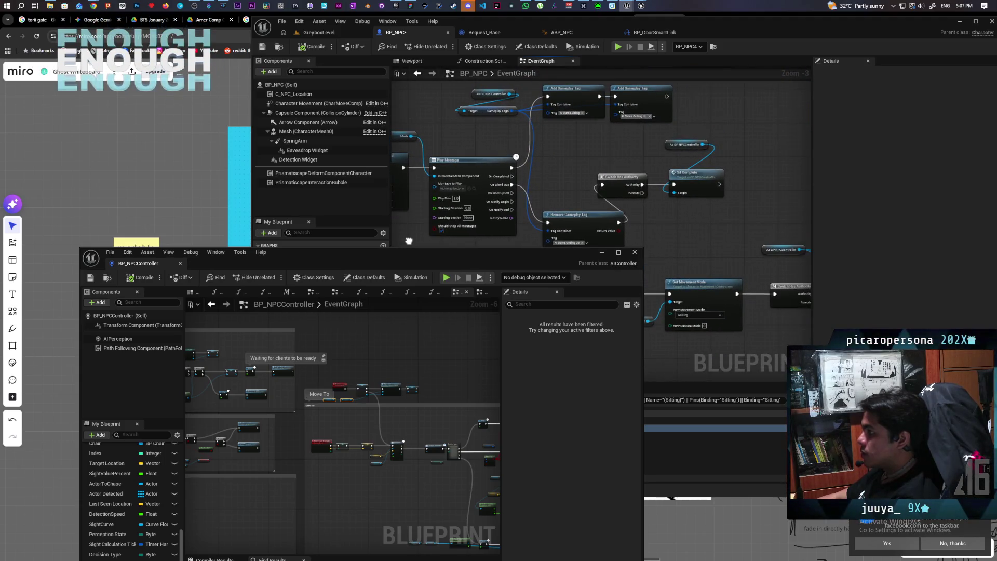
Pan over the Set Collision Response, Mesh and Add Gameplay Tag nodes, then jump to Sit Complete.
scroll(539, 232, "up", 1)
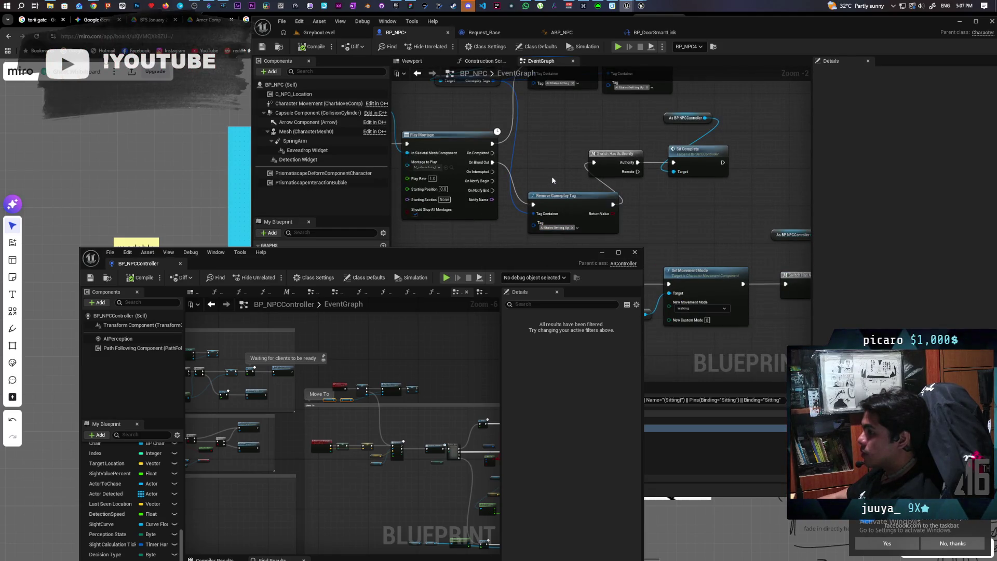
mouse_move(534, 174)
left_mouse_down()
mouse_move(556, 195)
mouse_move(643, 188)
mouse_move(650, 197)
mouse_move(648, 189)
left_mouse_up()
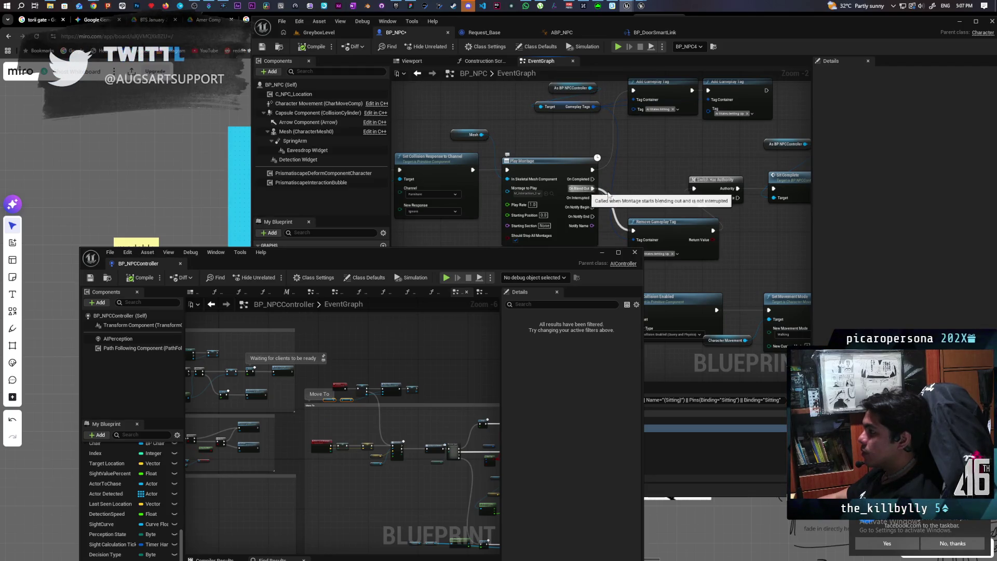
mouse_move(636, 180)
left_mouse_down()
mouse_move(625, 153)
mouse_move(559, 160)
left_mouse_up()
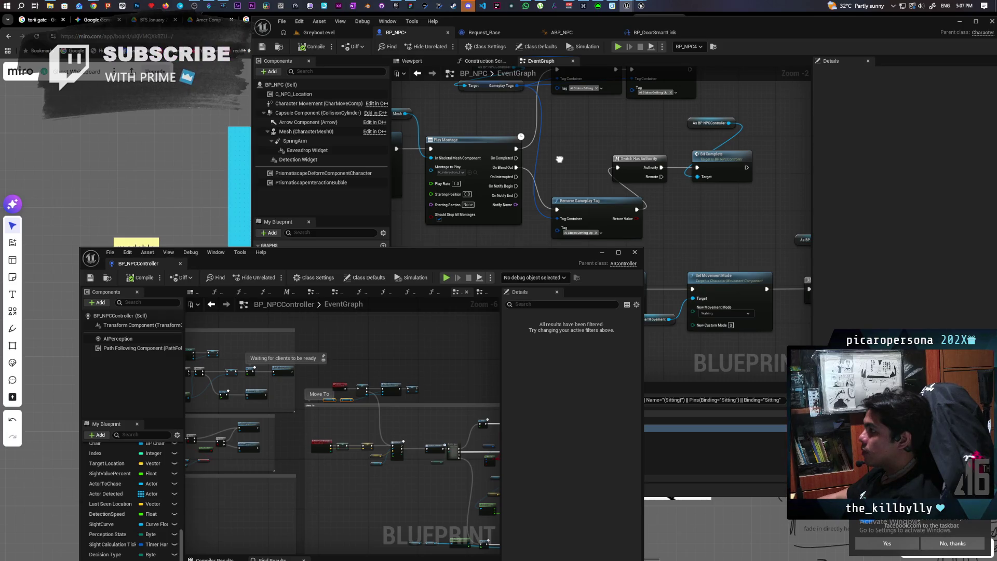
mouse_move(559, 159)
left_mouse_down()
mouse_move(554, 193)
mouse_move(571, 203)
mouse_move(617, 199)
mouse_move(711, 162)
left_mouse_up()
mouse_move(554, 219)
left_mouse_down()
mouse_move(494, 260)
mouse_move(735, 193)
mouse_move(627, 153)
mouse_move(687, 196)
mouse_move(600, 201)
mouse_move(467, 178)
mouse_move(691, 173)
left_mouse_up()
double_click(723, 133)
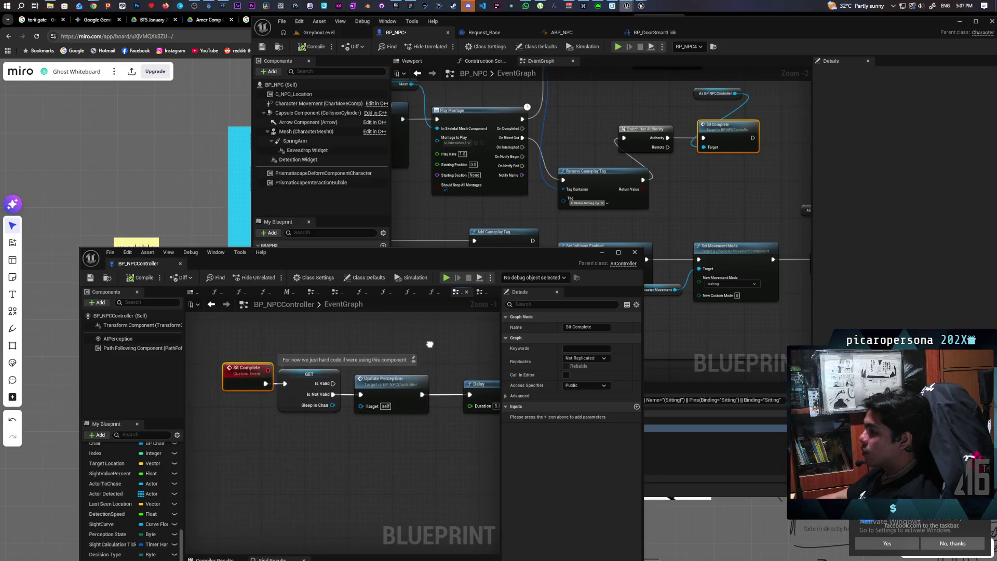
Move the controller window lower and pan BP_NPC to the MC Sit, MC Get Up and Testing Sitting on Chair events.
left_click_drag(423, 261, 382, 369)
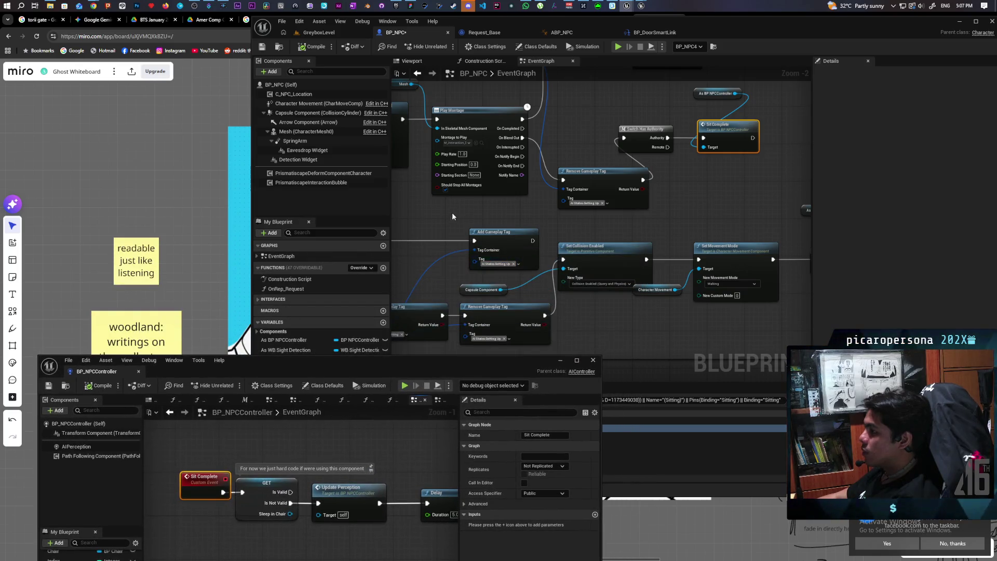
scroll(452, 216, "down", 1)
mouse_move(452, 216)
left_mouse_down()
mouse_move(771, 220)
mouse_move(552, 262)
mouse_move(439, 325)
mouse_move(467, 291)
mouse_move(456, 293)
left_mouse_up()
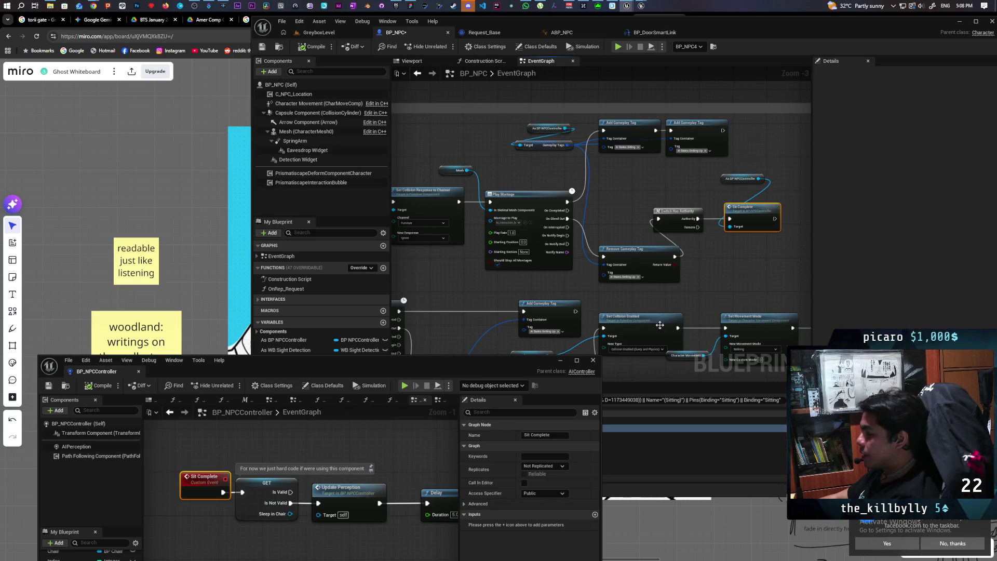
left_click_drag(447, 367, 429, 450)
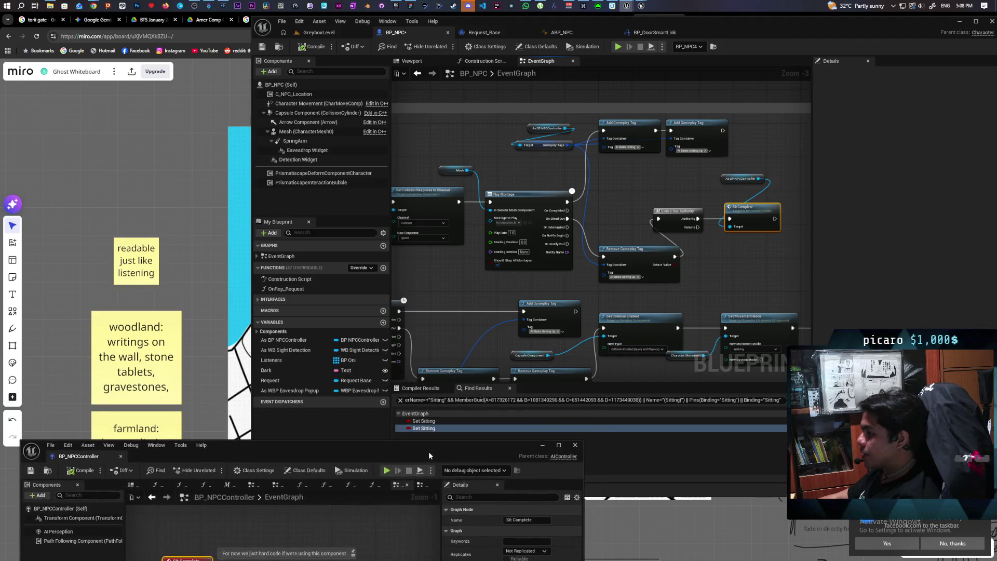
mouse_move(445, 327)
left_mouse_down()
mouse_move(562, 283)
mouse_move(728, 260)
mouse_move(704, 262)
left_mouse_up()
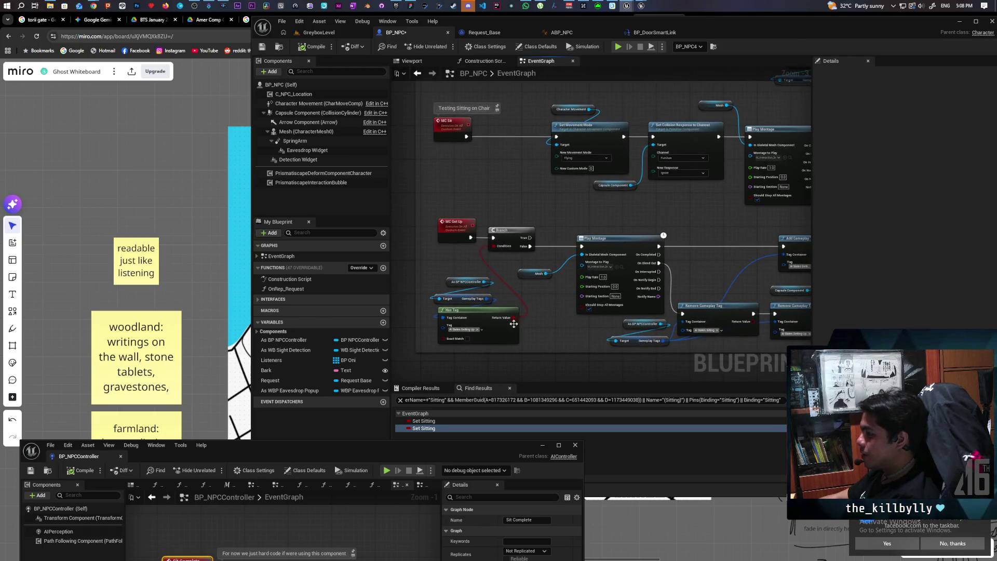
scroll(514, 324, "up", 3)
scroll(532, 321, "down", 3)
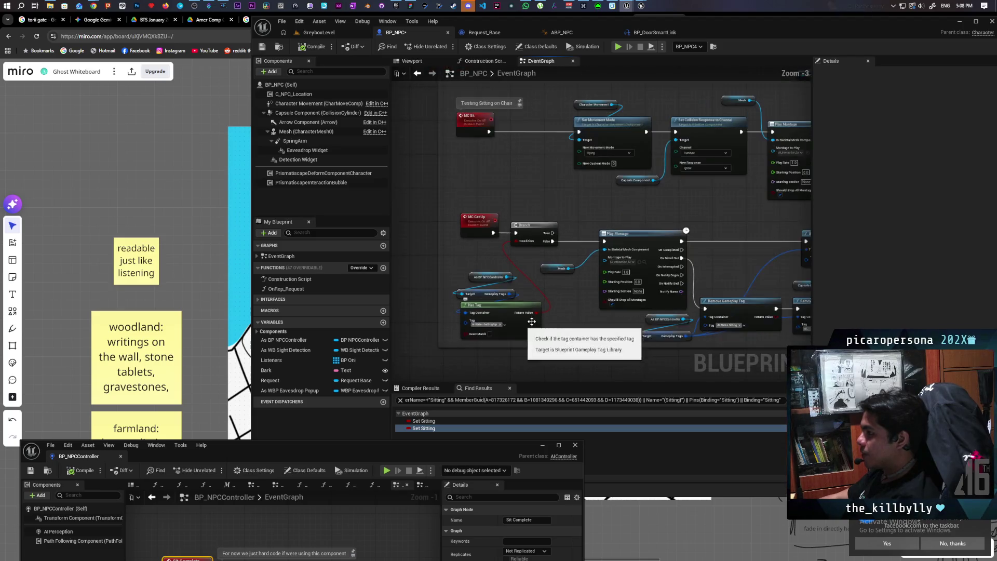
scroll(623, 286, "up", 2)
scroll(740, 256, "down", 2)
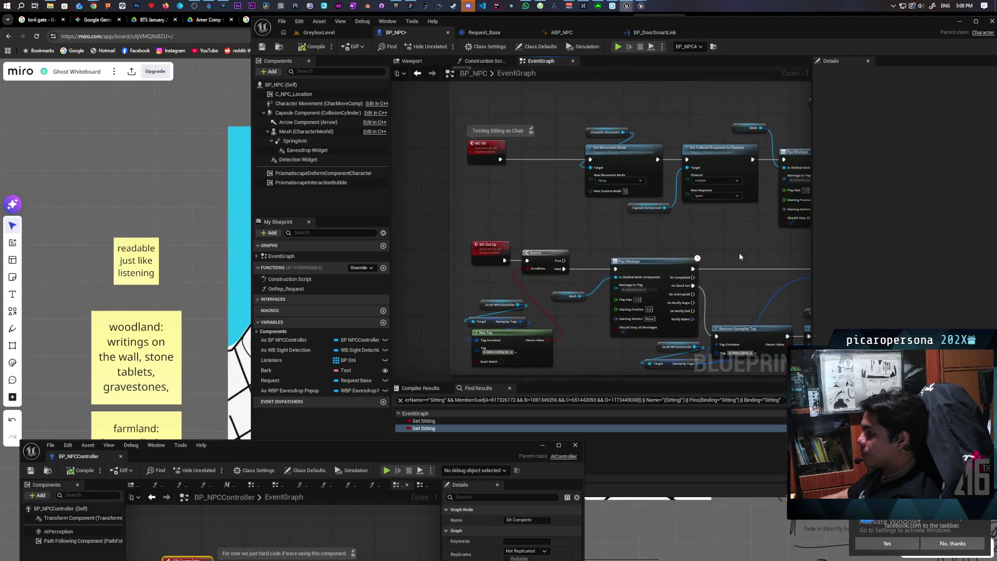
Select the MC Get Up event and list its references within this blueprint.
left_click_drag(483, 284, 483, 283)
right_click(478, 254)
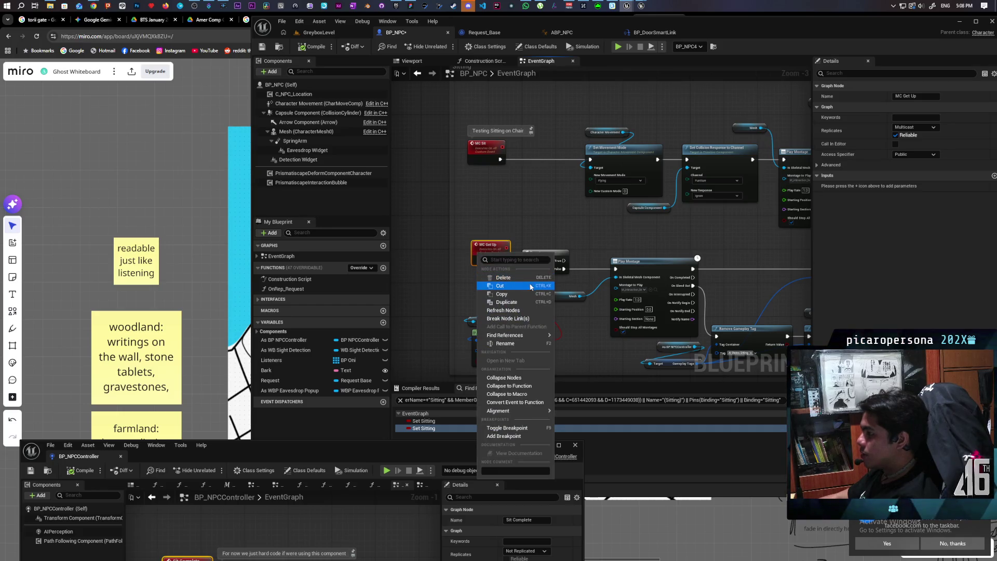
left_click(500, 221)
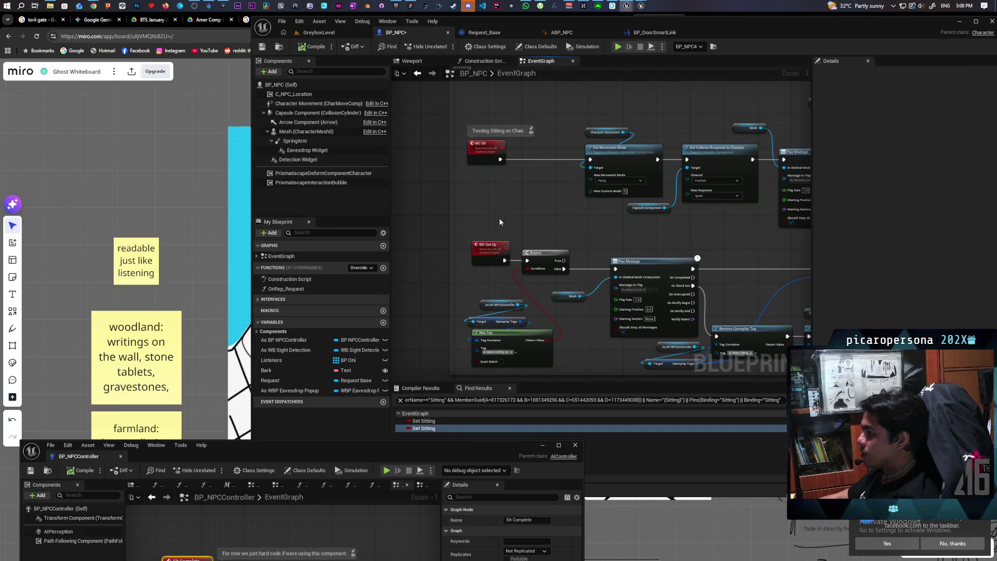
right_click(485, 256)
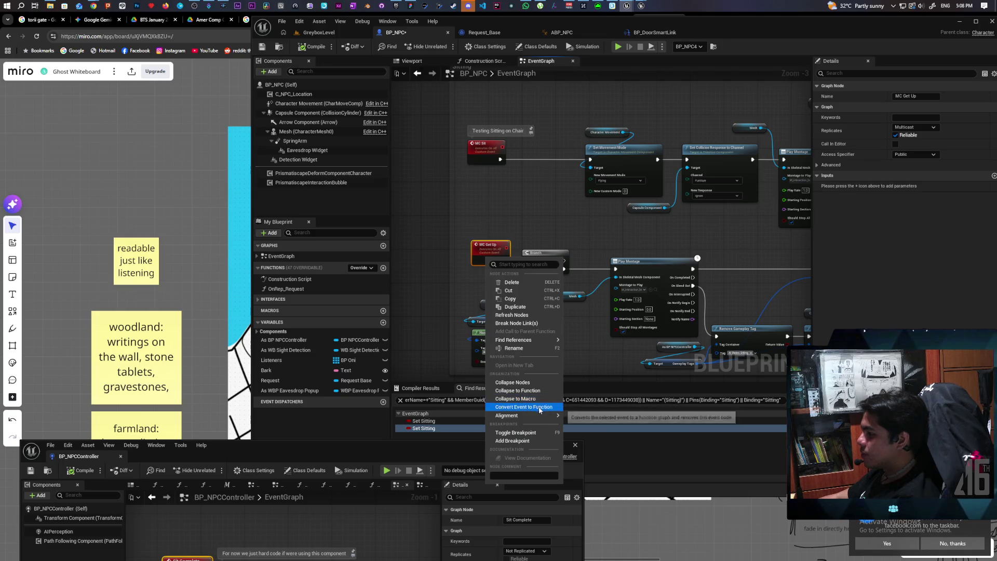
mouse_move(524, 340)
left_click(610, 362)
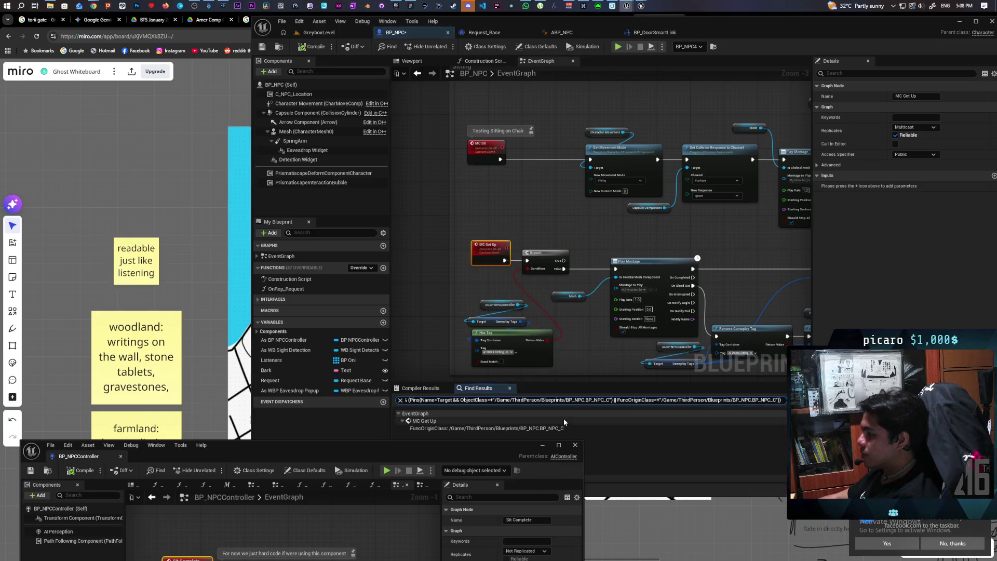
Search all blueprints for MC Get Up via Find References > By Name (All).
left_click_drag(525, 443, 531, 438)
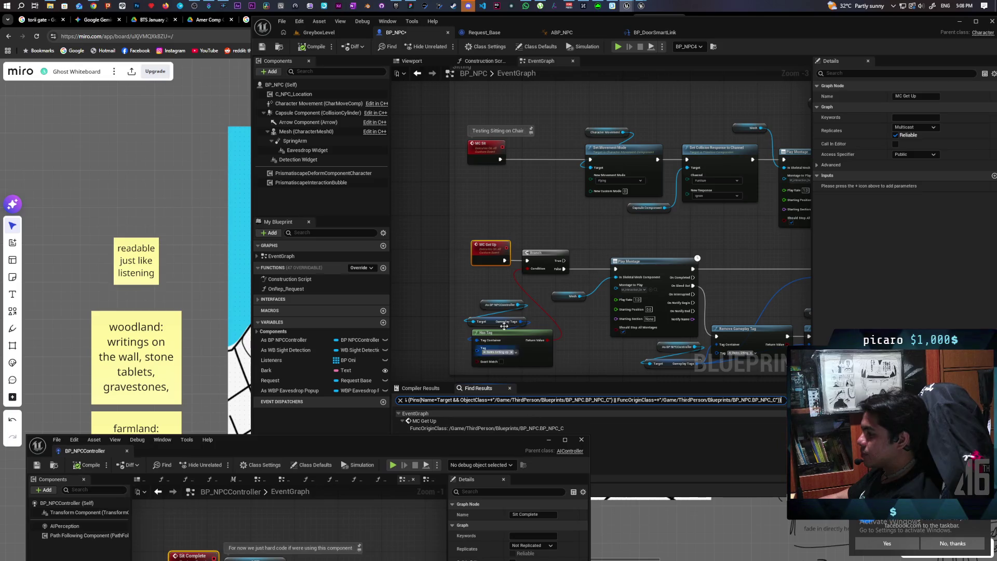
right_click(485, 258)
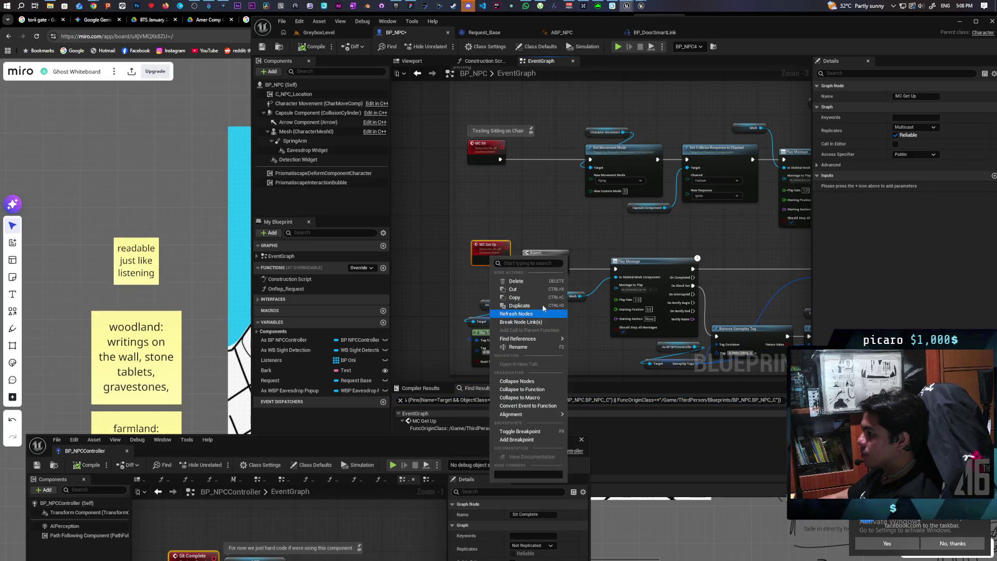
mouse_move(540, 339)
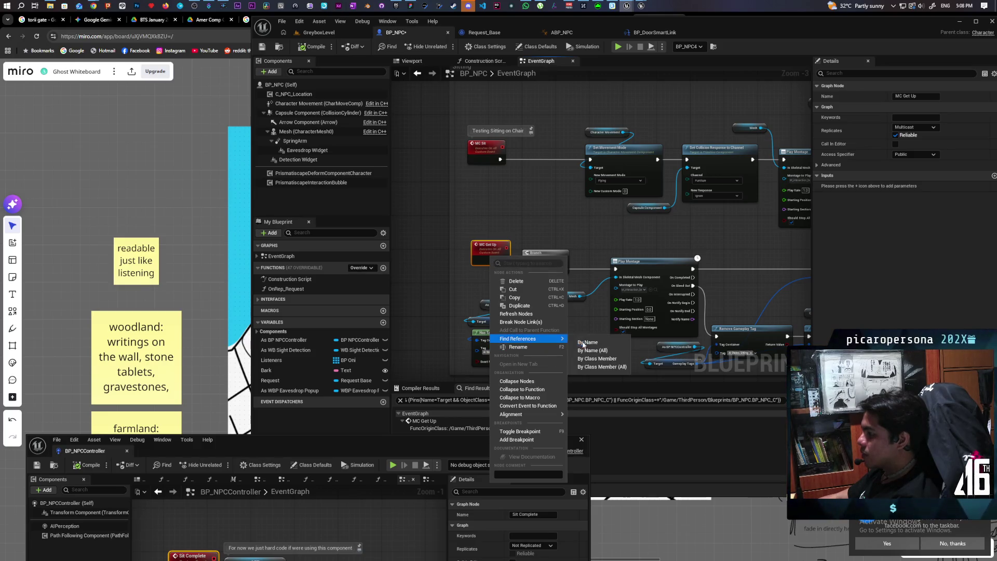
left_click(594, 367)
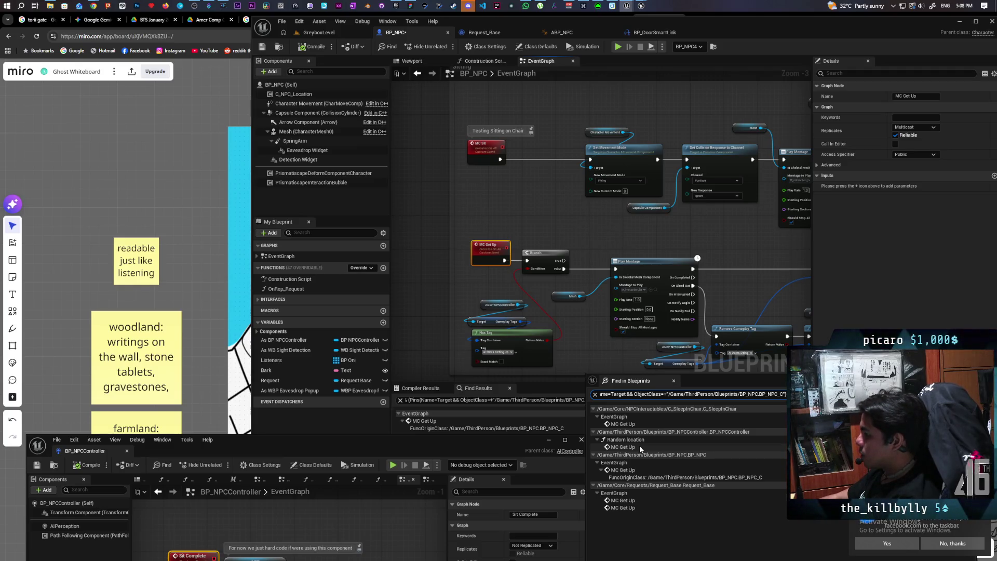
double_click(639, 444)
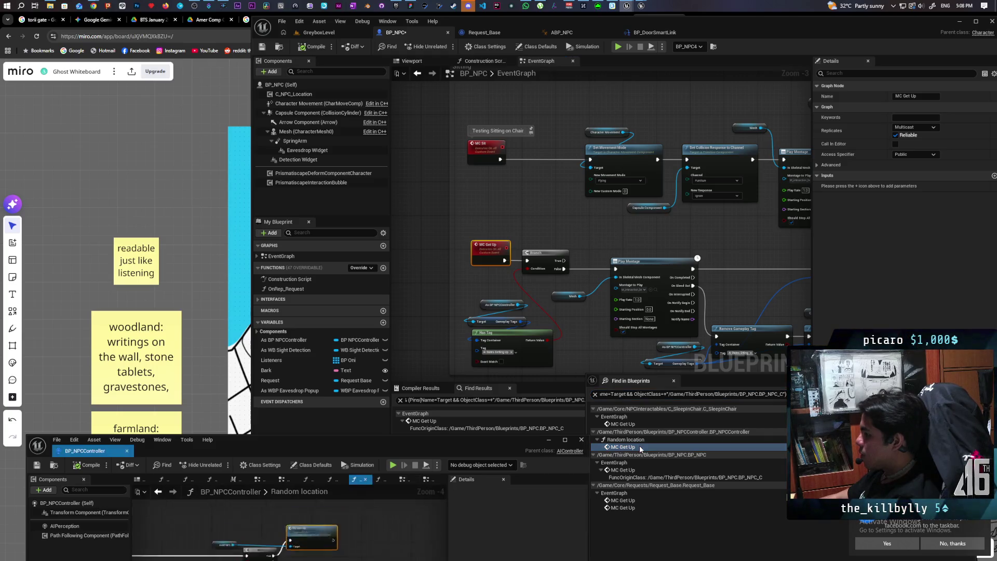
left_click_drag(403, 443, 458, 203)
double_click(104, 512)
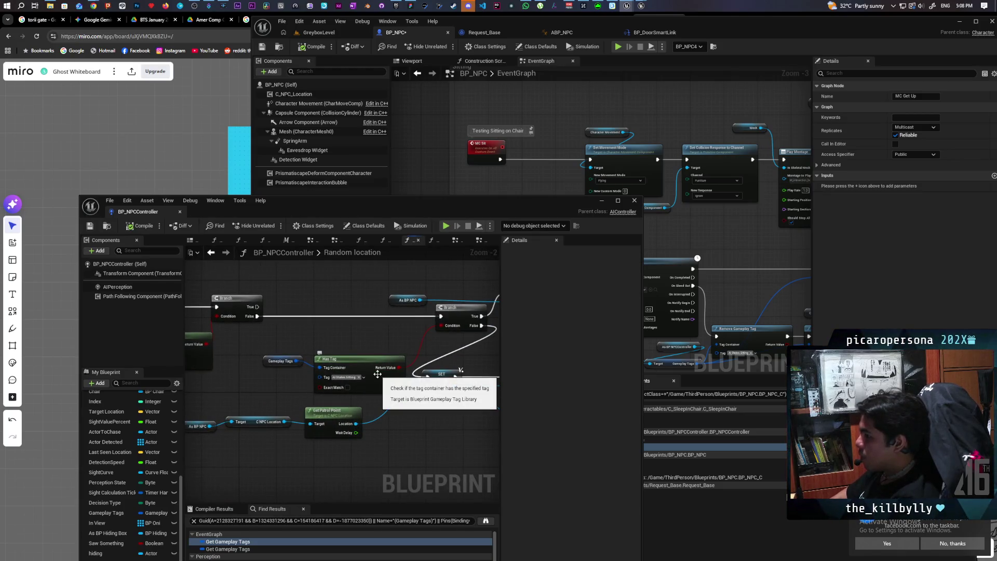
left_click(601, 201)
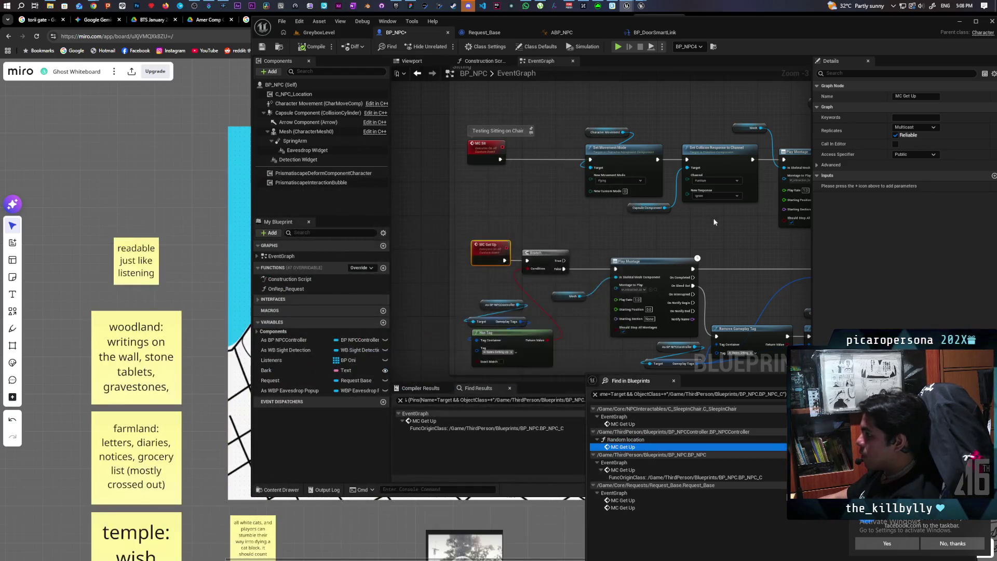
left_click_drag(612, 265, 523, 284)
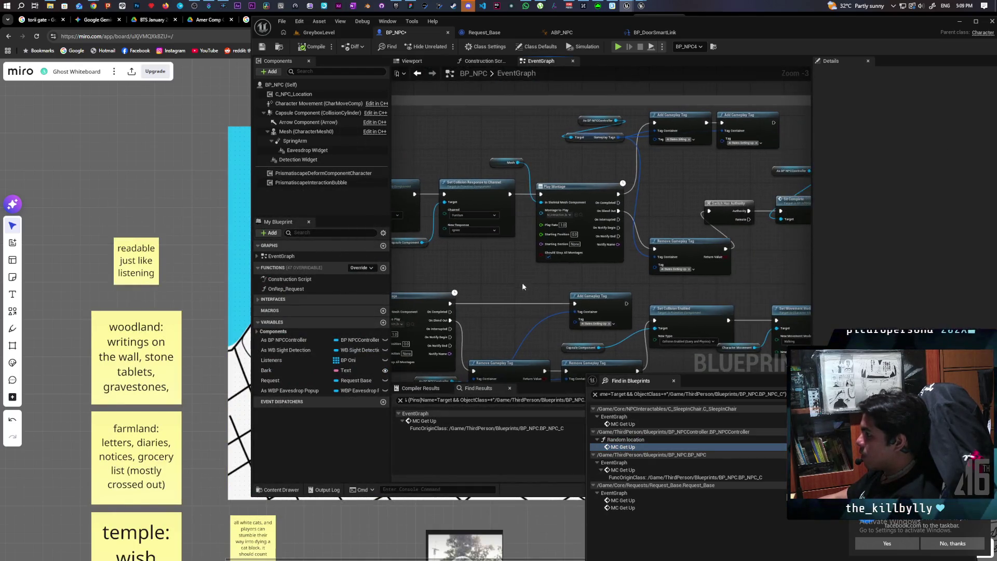
left_click_drag(699, 287, 690, 282)
key("F9")
mouse_move(583, 230)
left_mouse_down()
mouse_move(646, 217)
mouse_move(768, 221)
left_mouse_up()
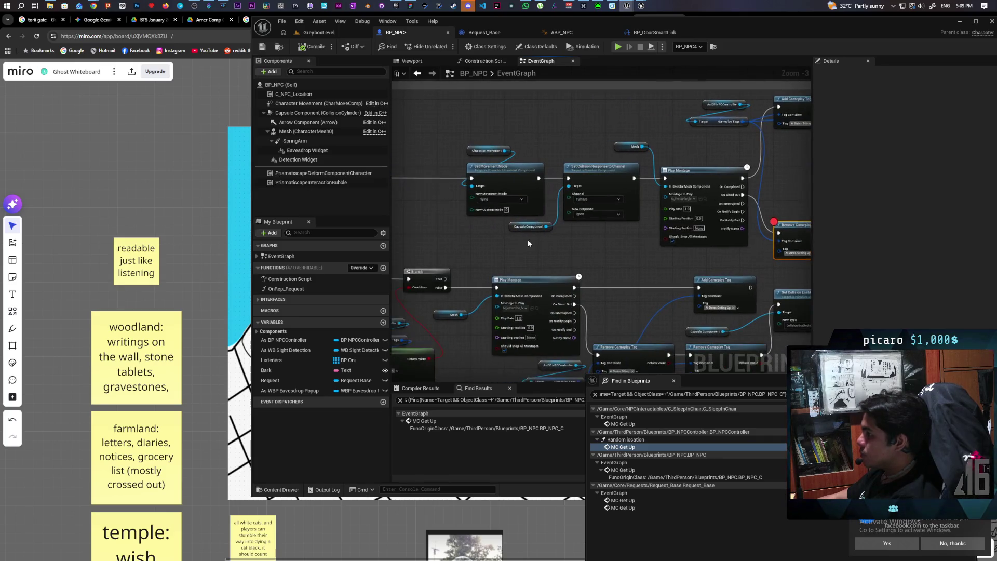
mouse_move(551, 252)
left_mouse_down()
mouse_move(439, 282)
mouse_move(583, 257)
left_mouse_up()
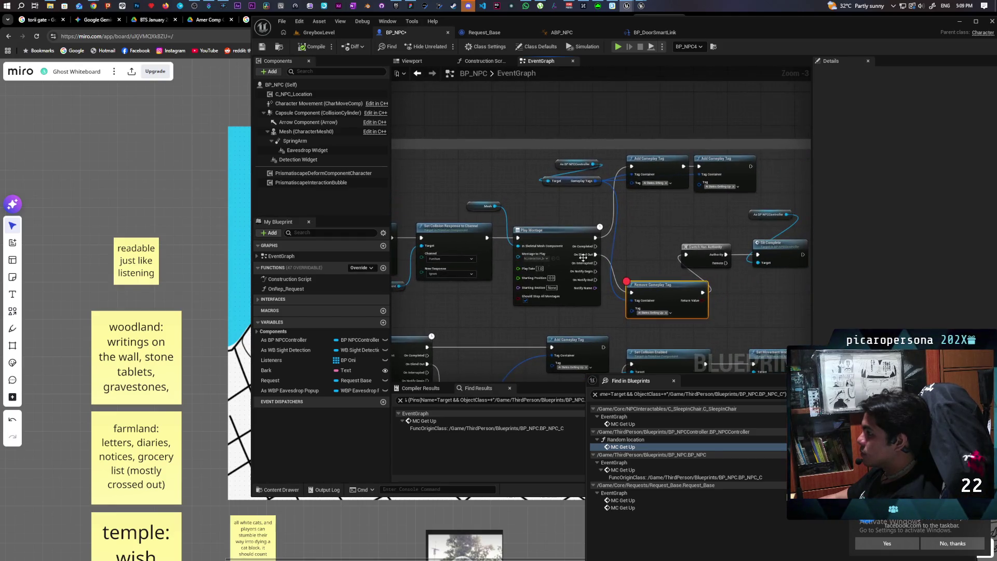
scroll(684, 200, "up", 2)
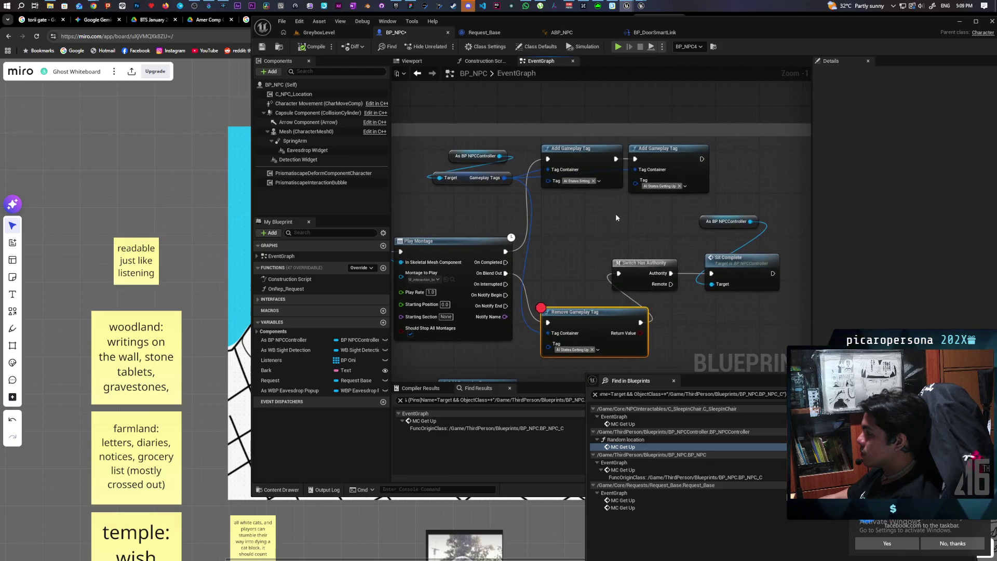
left_click_drag(750, 141, 551, 183)
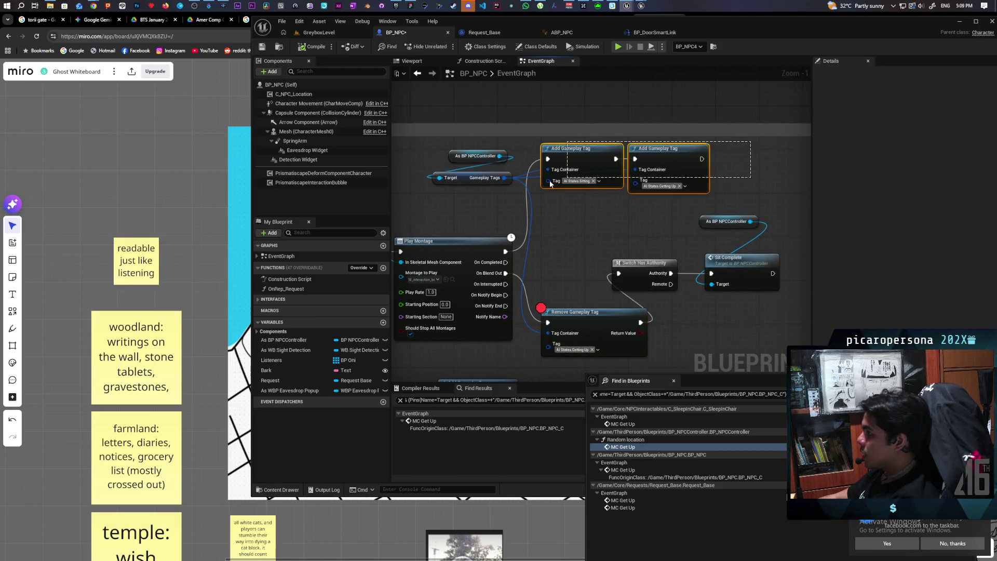
mouse_move(569, 225)
left_mouse_down()
mouse_move(563, 198)
mouse_move(545, 195)
left_mouse_up()
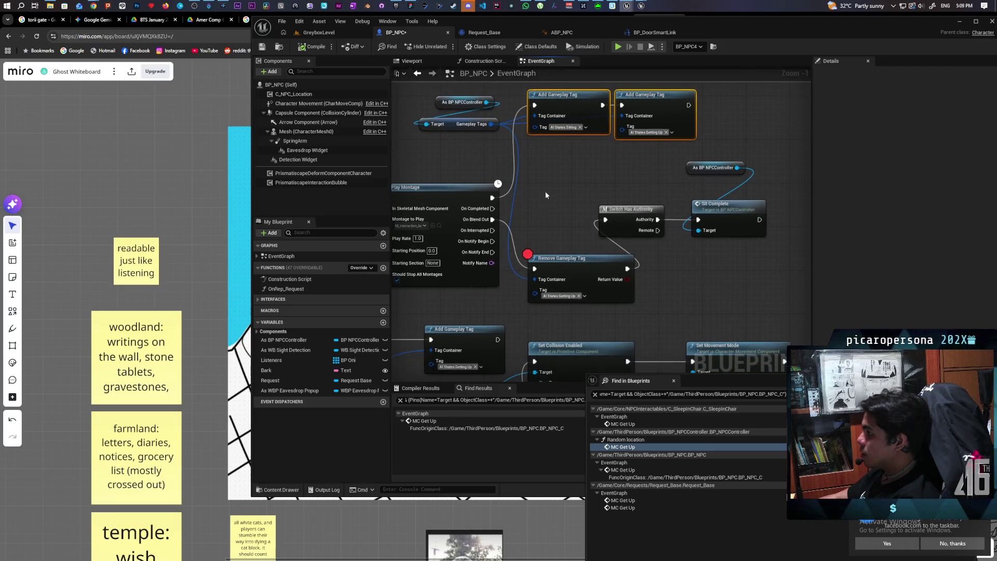
left_click(332, 35)
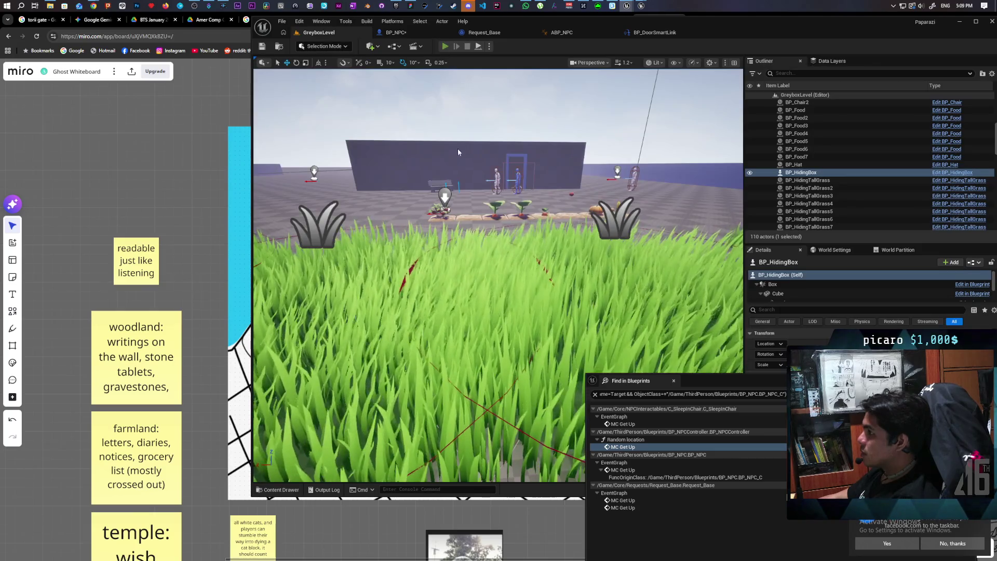
Exit the hiding box, walk past the shovel and low wall into the tall grass, then eject with F8.
key("e")
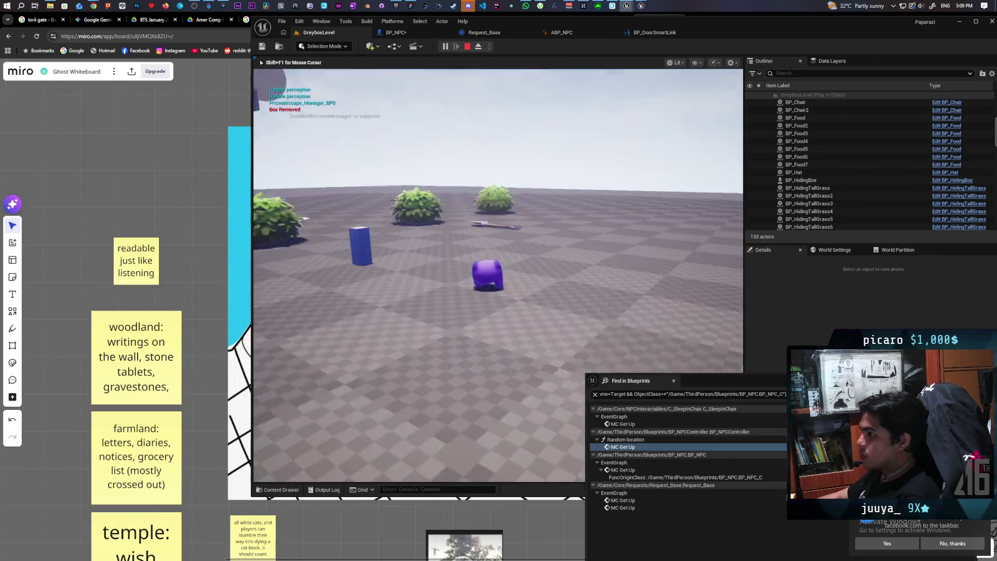
key("w")
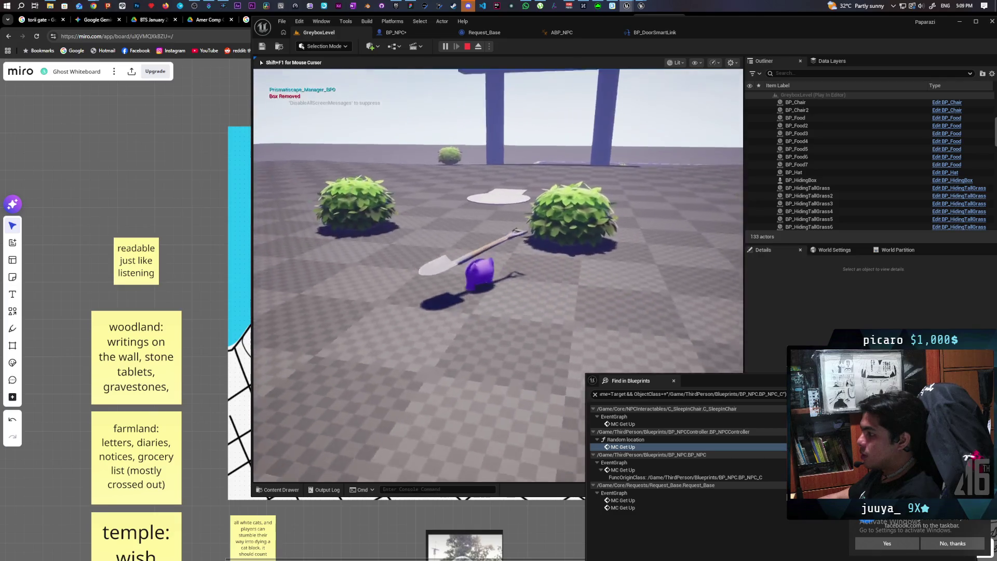
key("w")
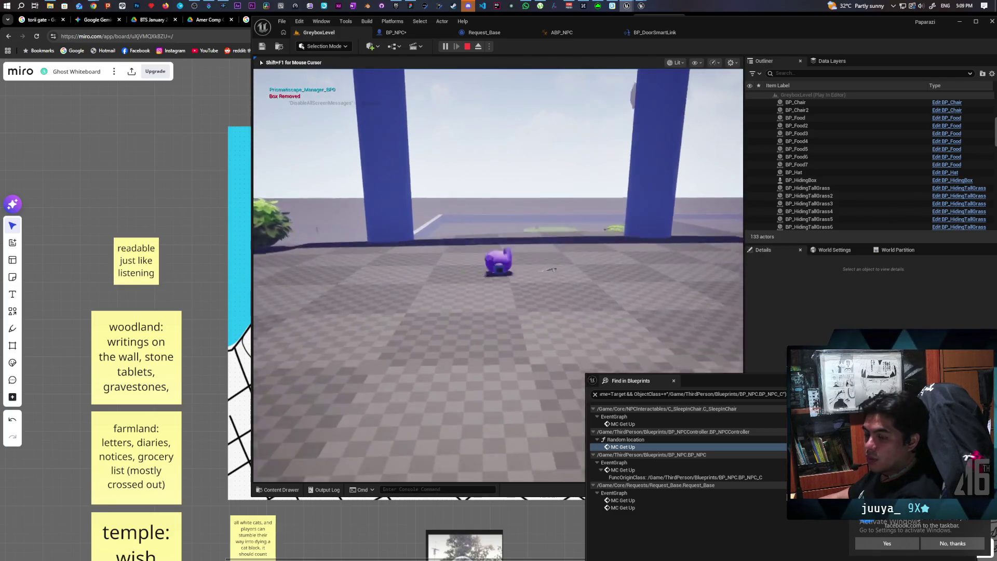
key("w")
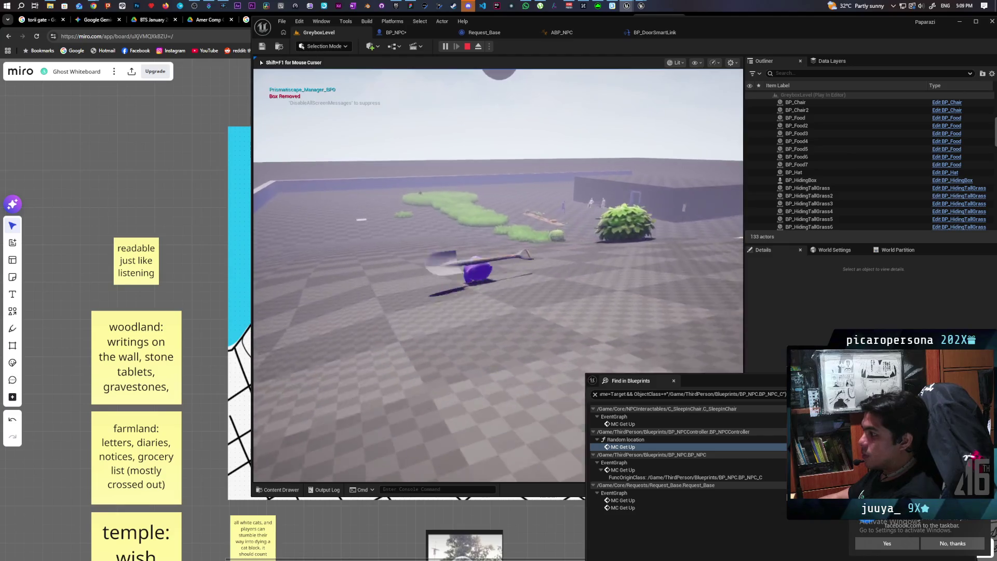
key("w")
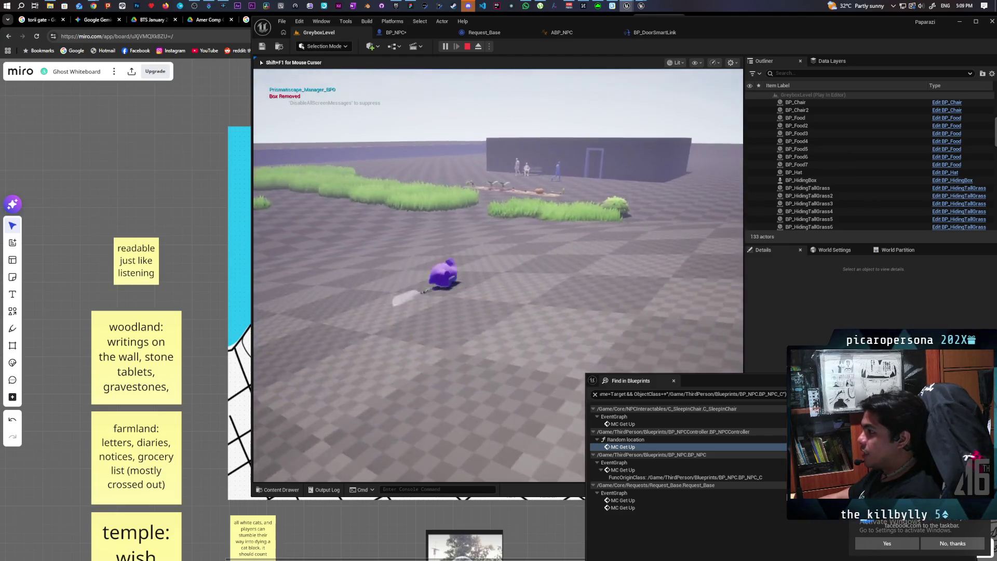
key("w")
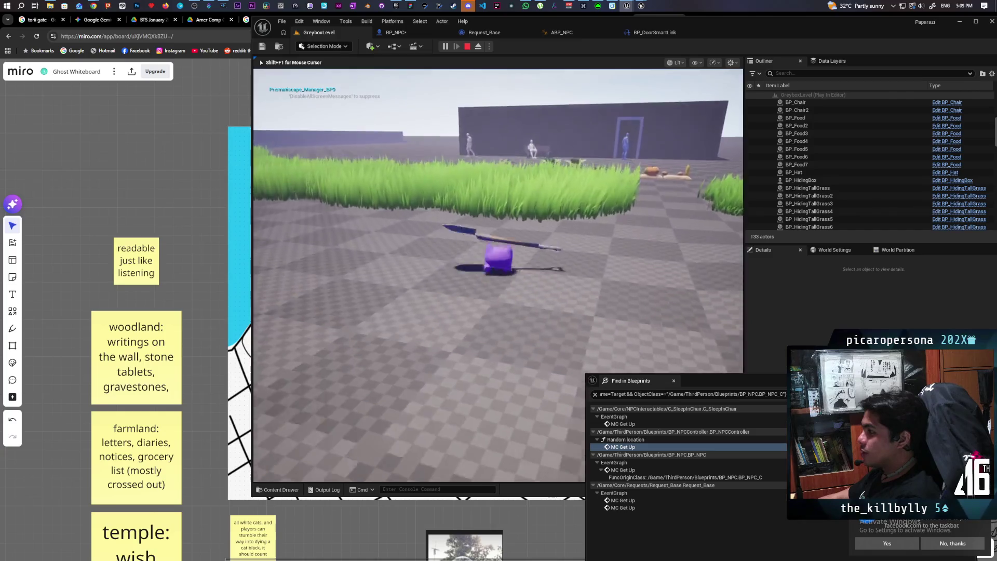
key("w")
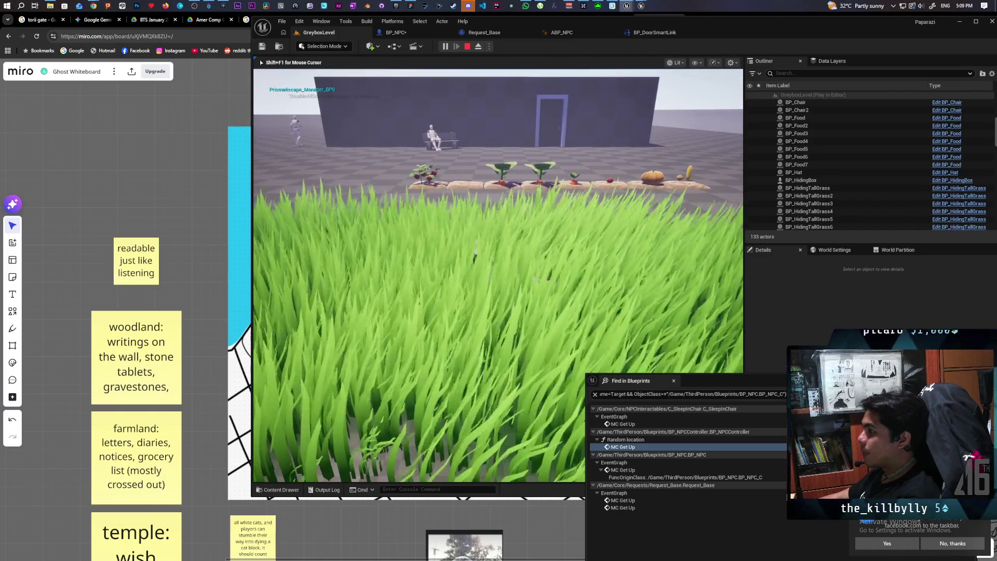
key("w")
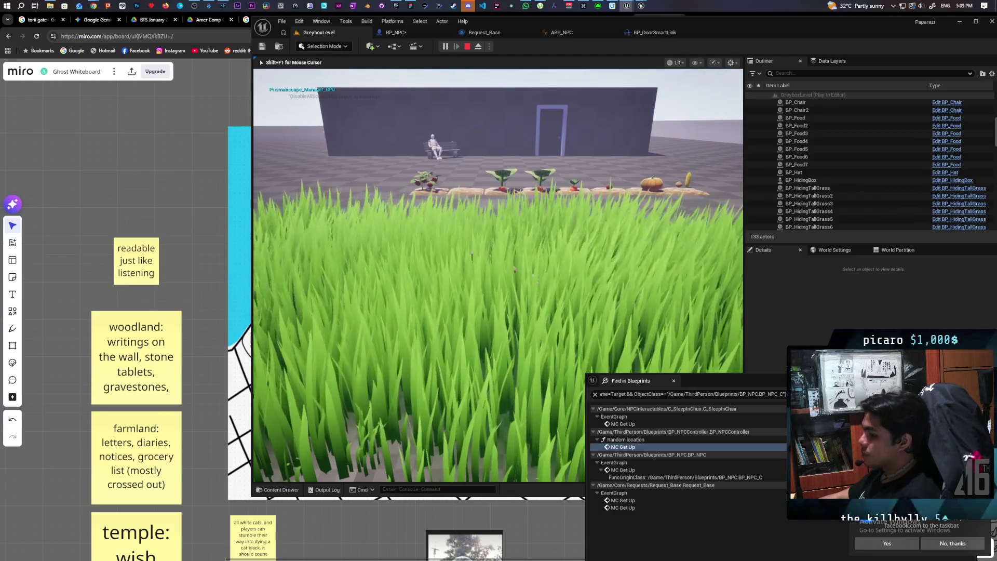
key("F8")
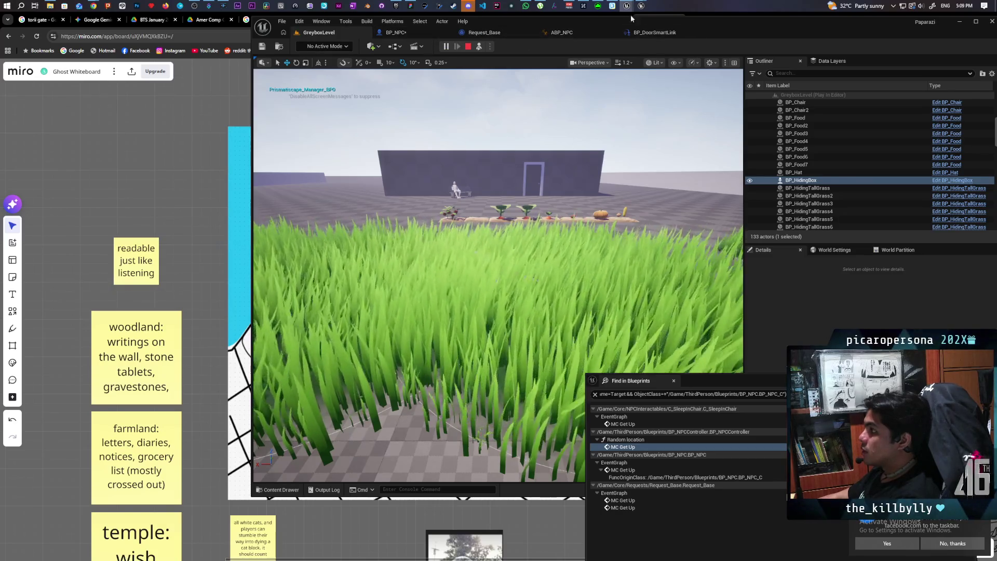
mouse_move(626, 6)
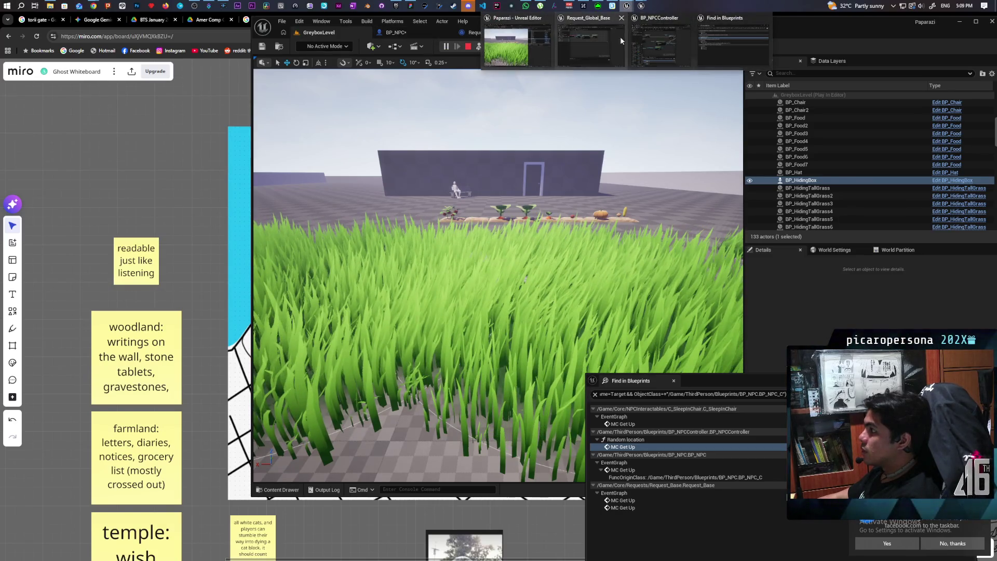
Set BP_NPCController's debug object to BP_NPCController7 and move its window to the lower left.
left_click(655, 35)
mouse_move(600, 212)
left_mouse_down()
mouse_move(948, 144)
mouse_move(900, 162)
left_mouse_up()
left_click(952, 185)
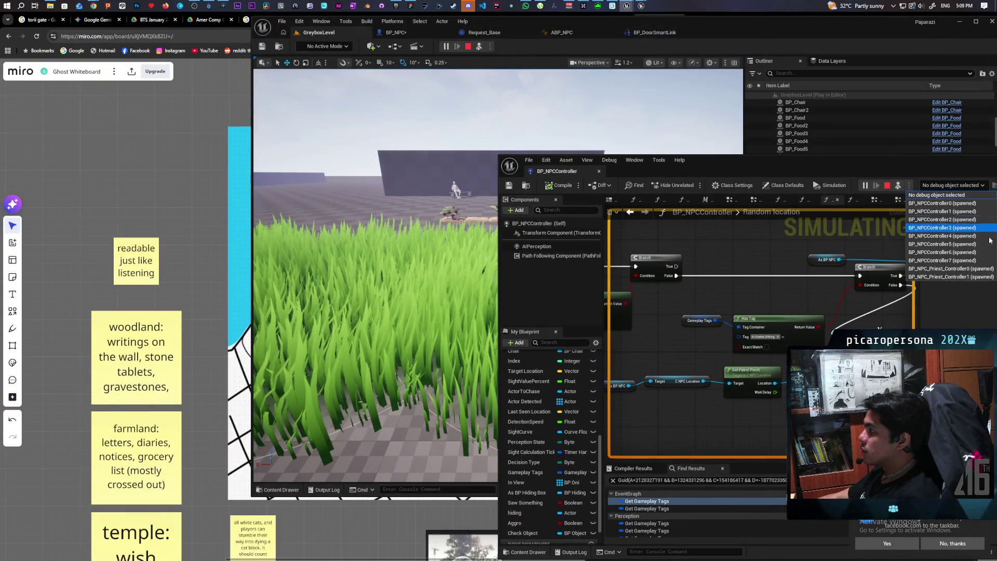
left_click(966, 261)
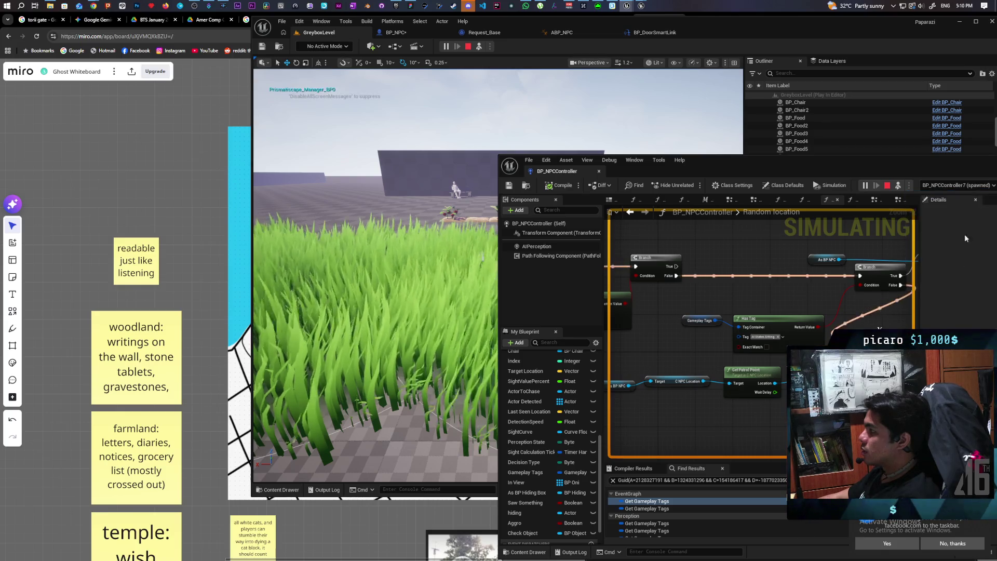
mouse_move(932, 164)
left_mouse_down()
mouse_move(911, 218)
mouse_move(913, 261)
left_mouse_up()
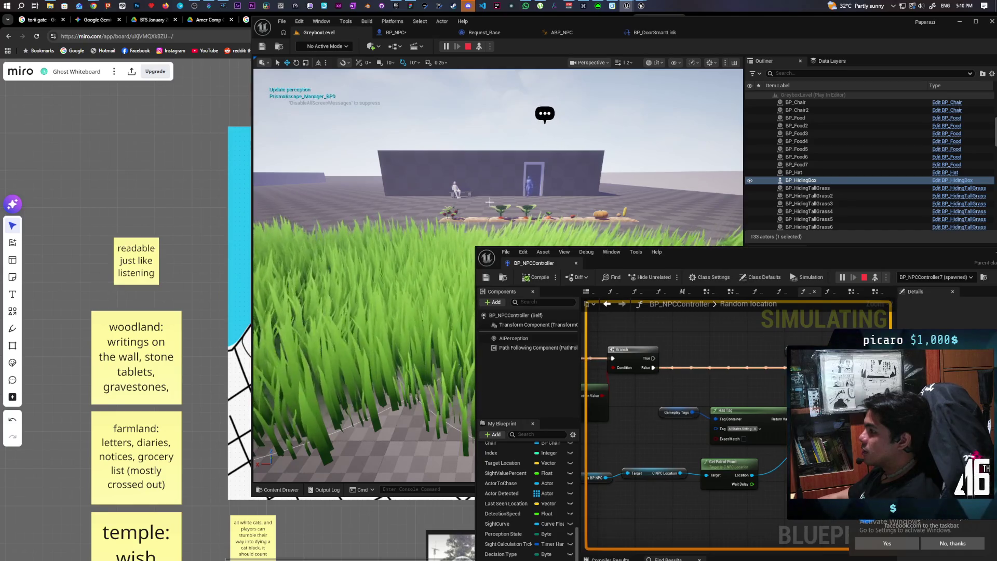
left_click_drag(702, 258, 150, 192)
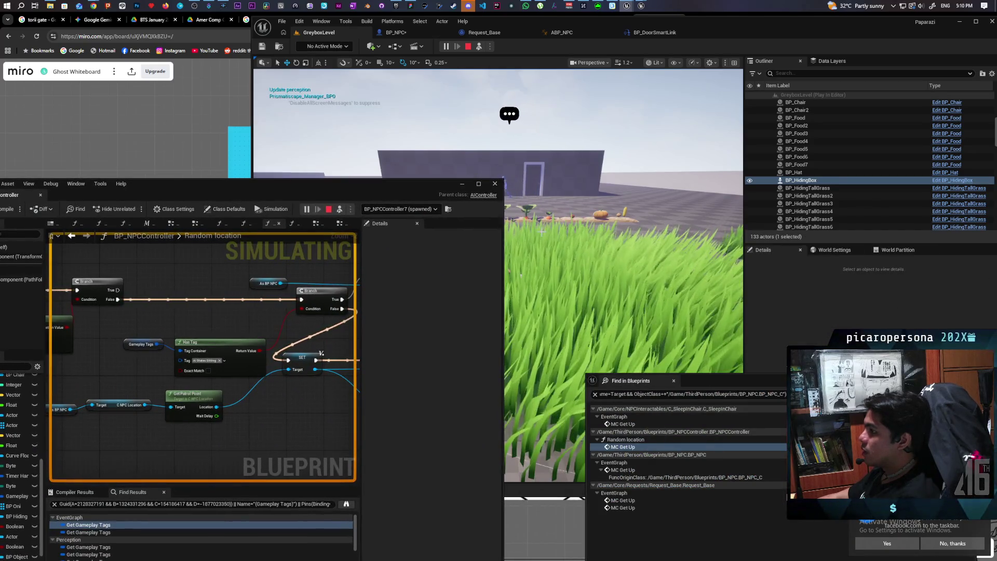
left_click(519, 203)
mouse_move(472, 198)
left_mouse_down()
mouse_move(391, 273)
mouse_move(370, 318)
left_mouse_up()
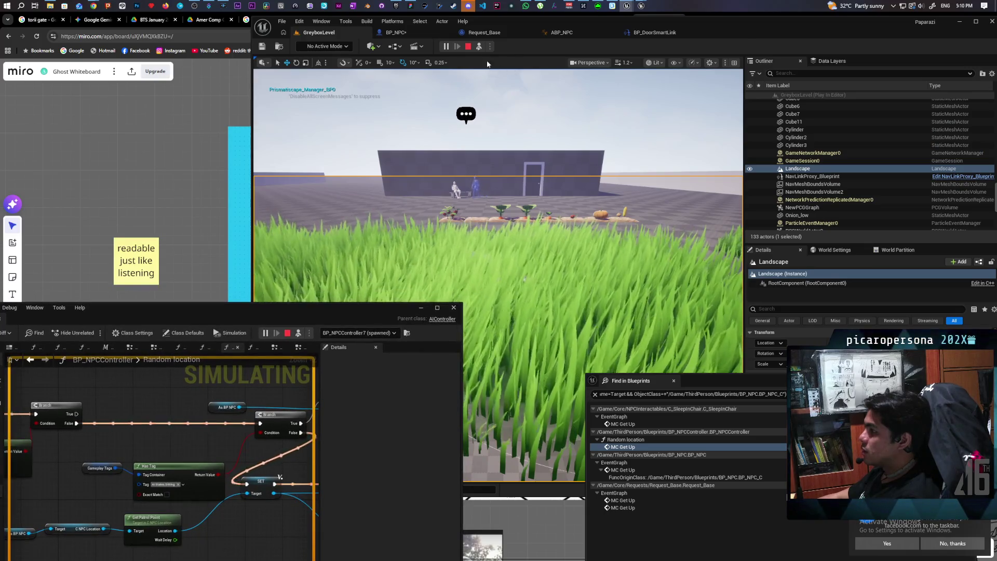
Repossess the player, walk toward the bench NPCs and back into the grass, then release the mouse.
left_click(478, 46)
left_click(472, 153)
key("w")
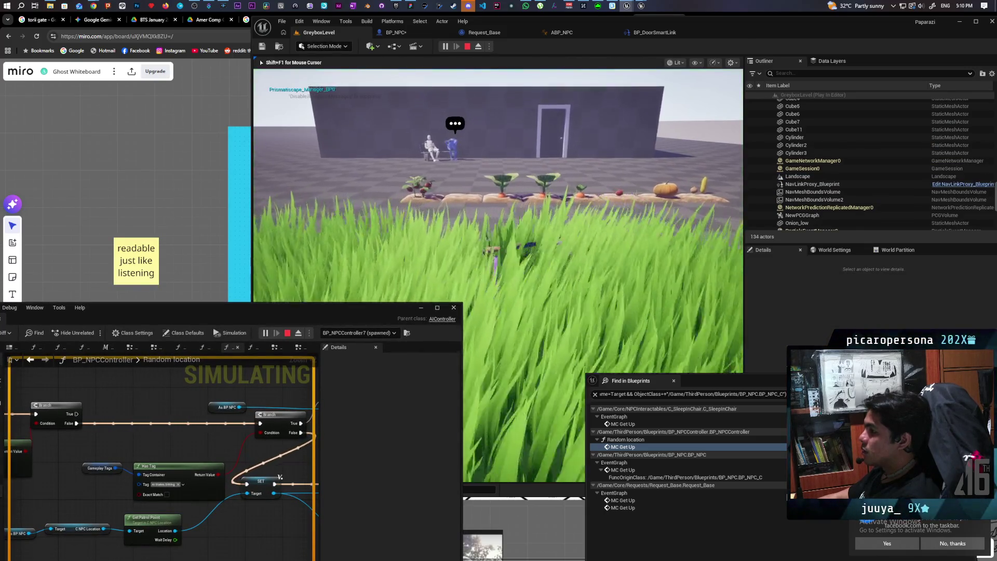
key("w")
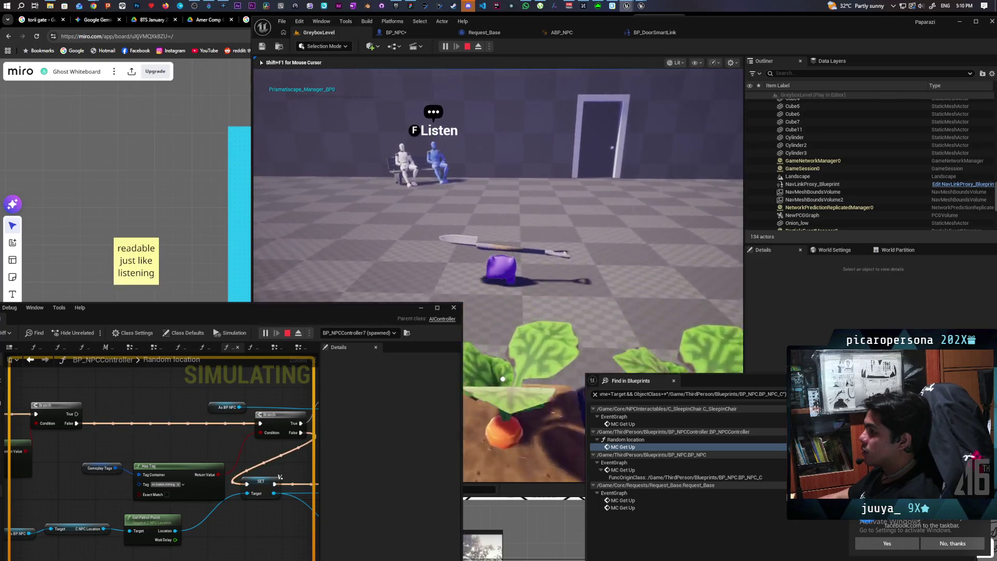
key("s")
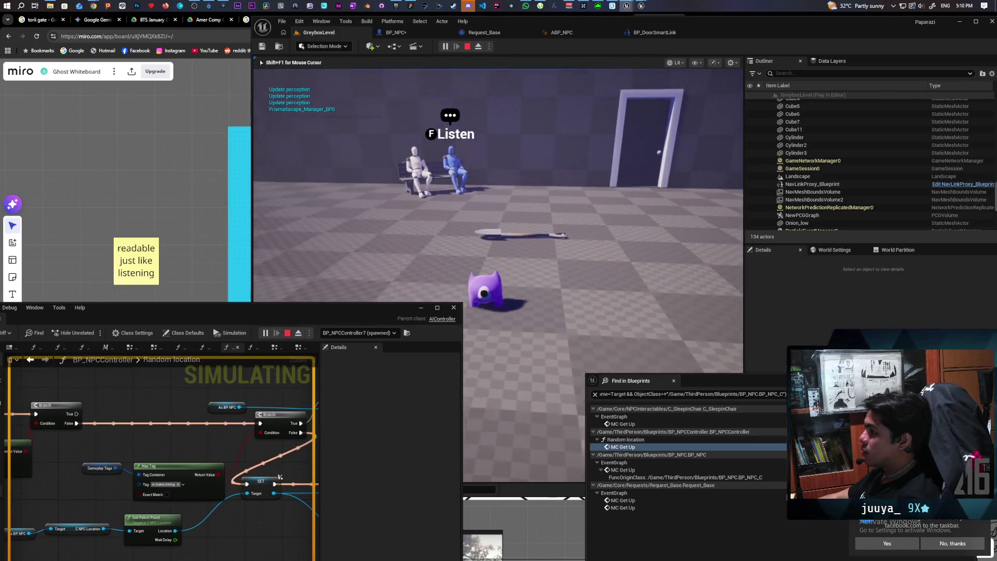
key("s")
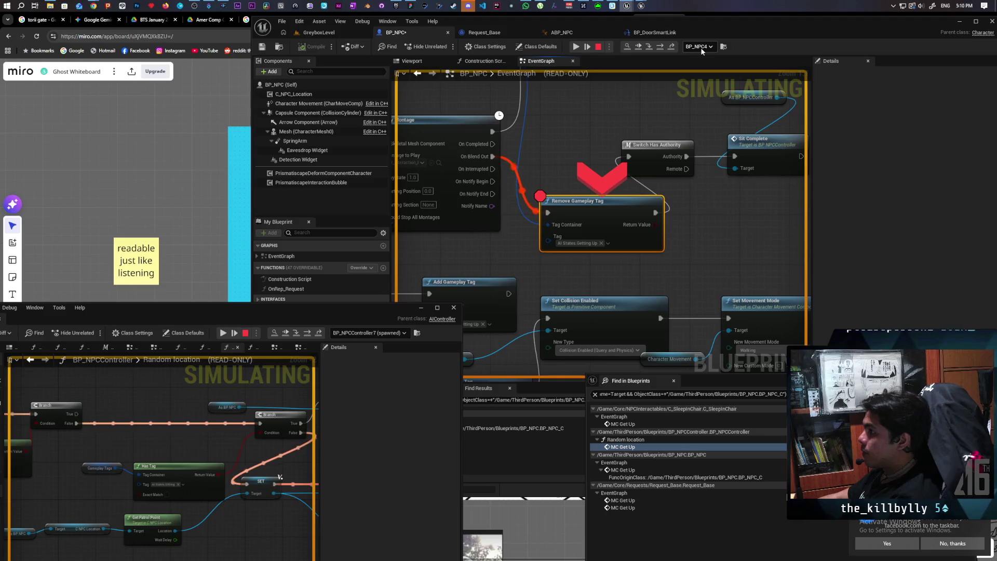
left_click(335, 32)
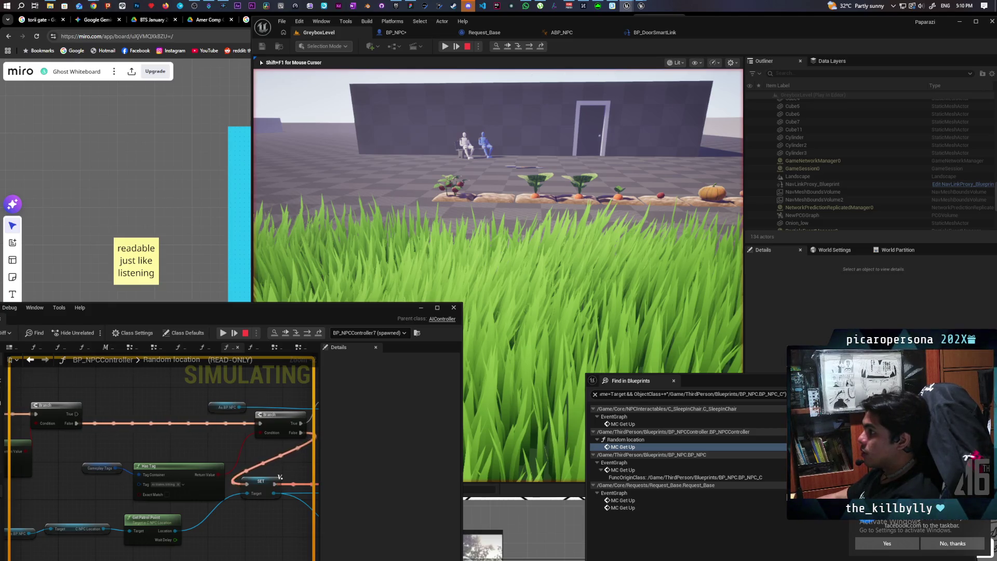
key("shift+F1")
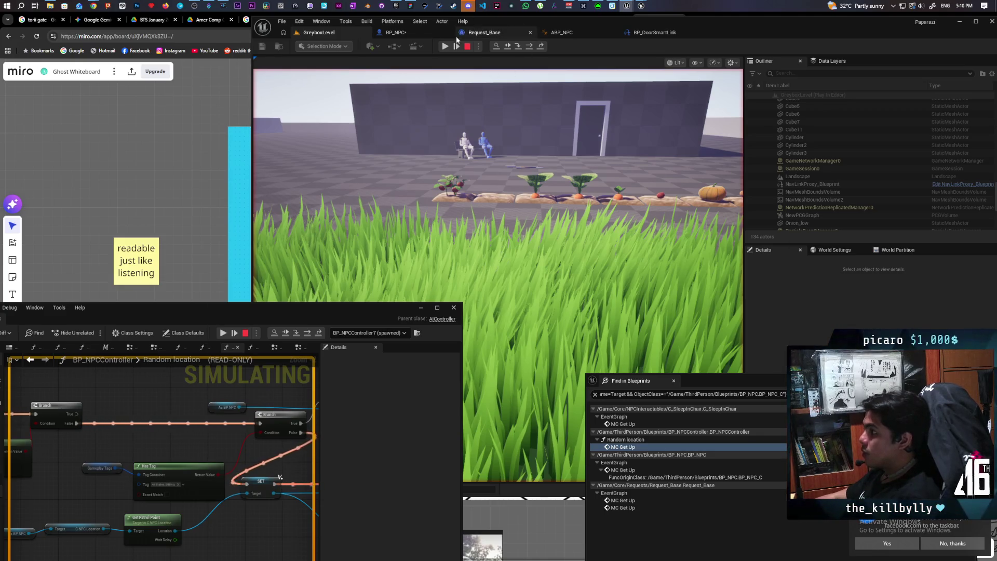
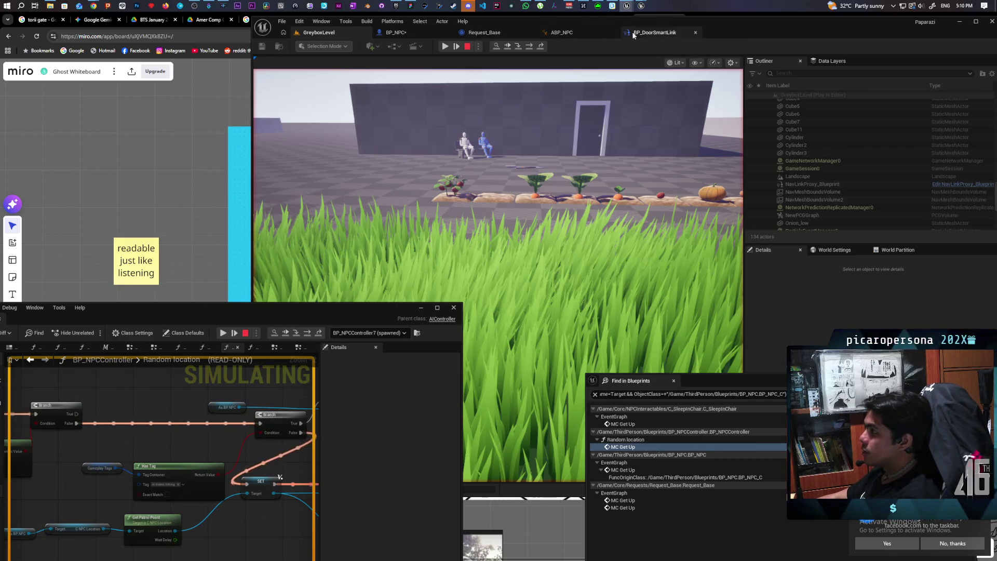
Resume the paused BP_NPC session past the breakpoint and select the seated NPC BP_NPC4.
left_click(401, 33)
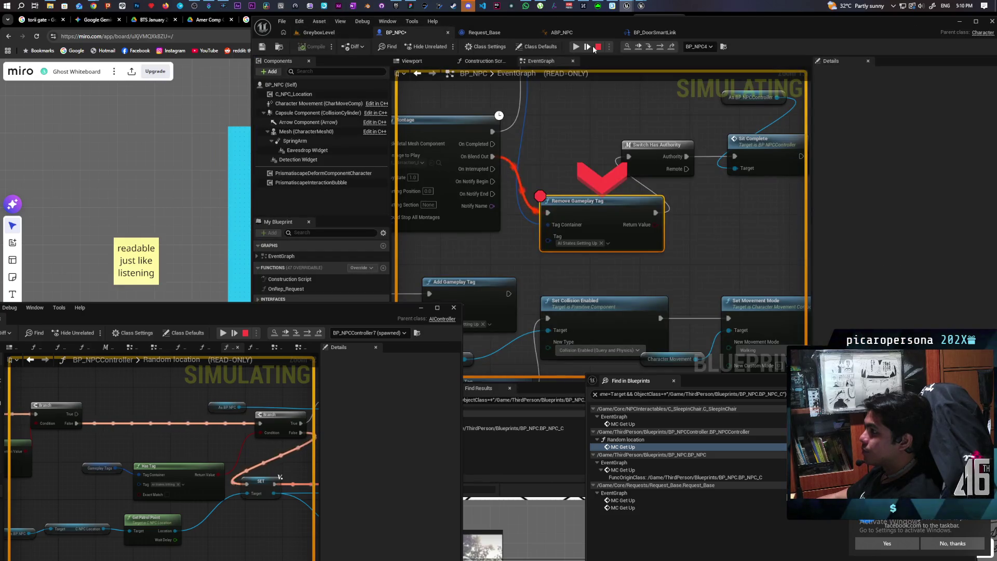
left_click(639, 47)
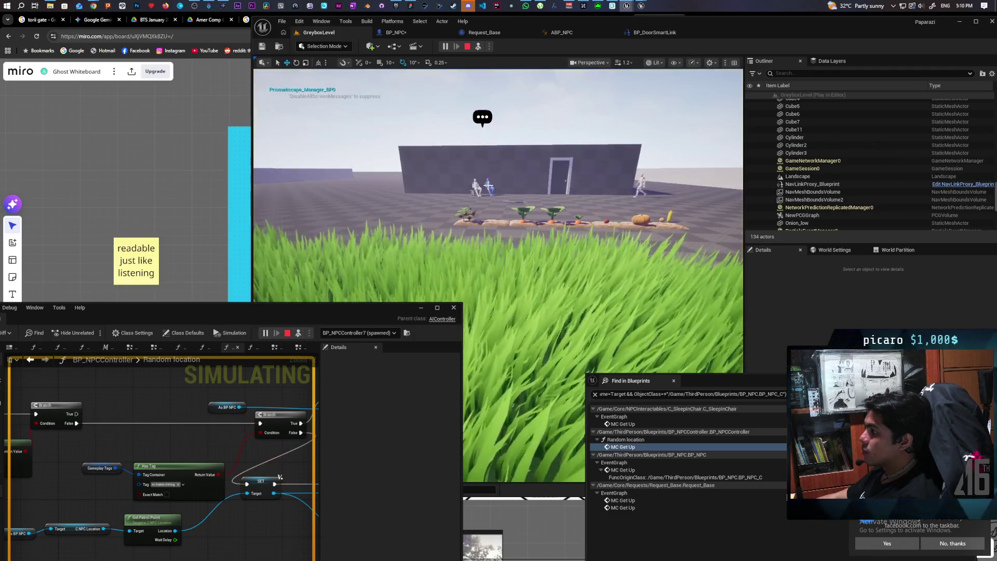
left_click(488, 186)
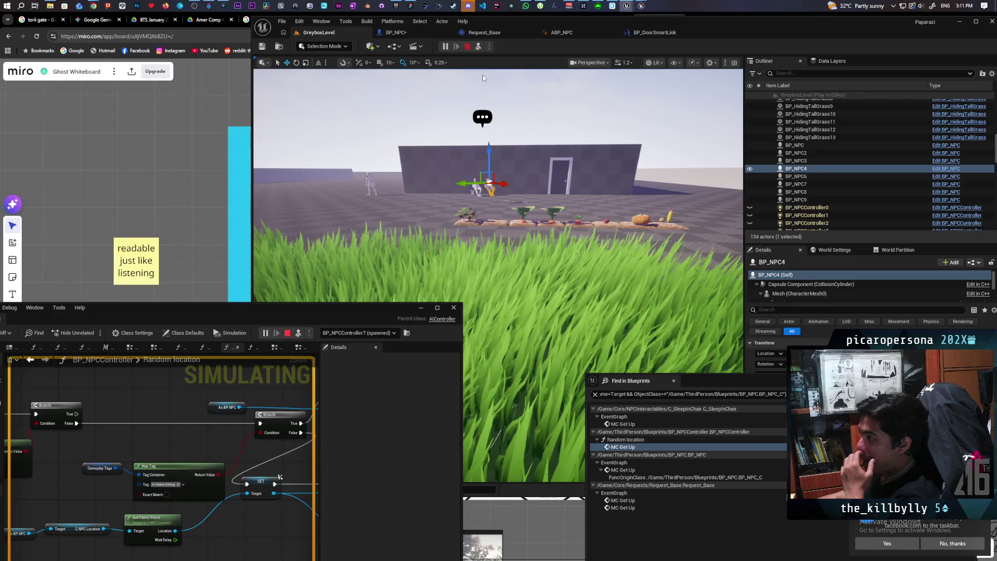
Restart the play session and set the debug object to BP_NPCController4.
left_click(468, 47)
left_click(445, 47)
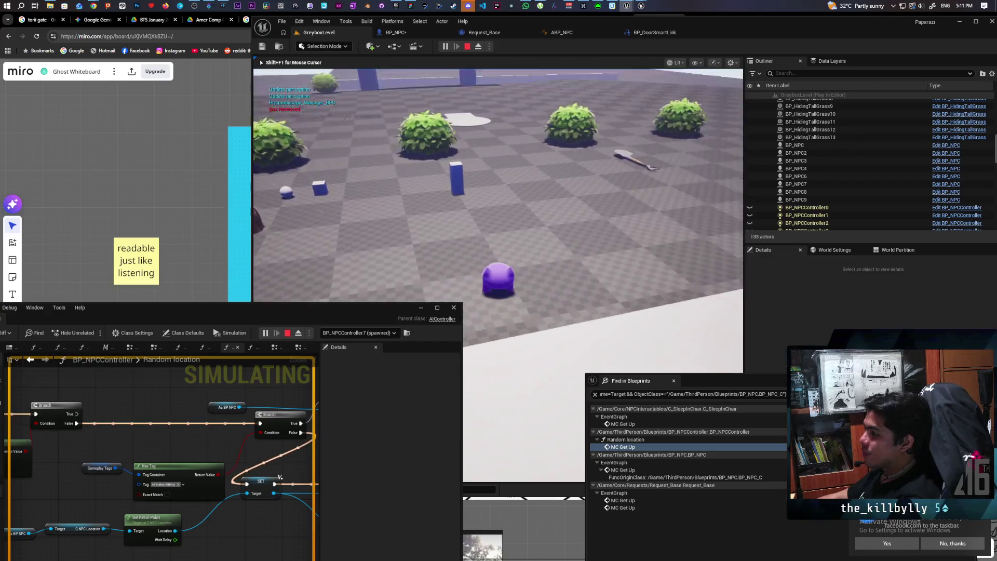
key("w")
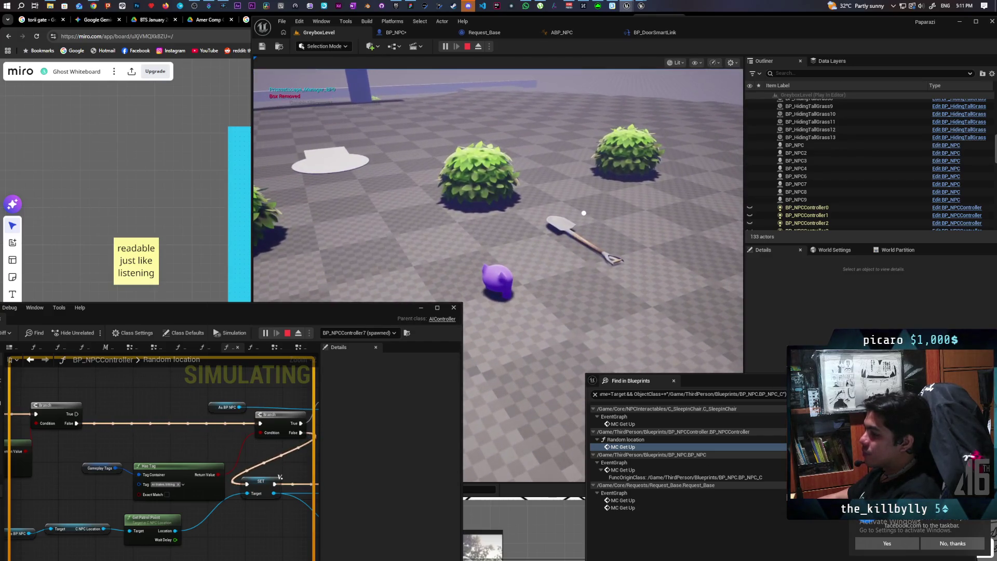
left_click(379, 332)
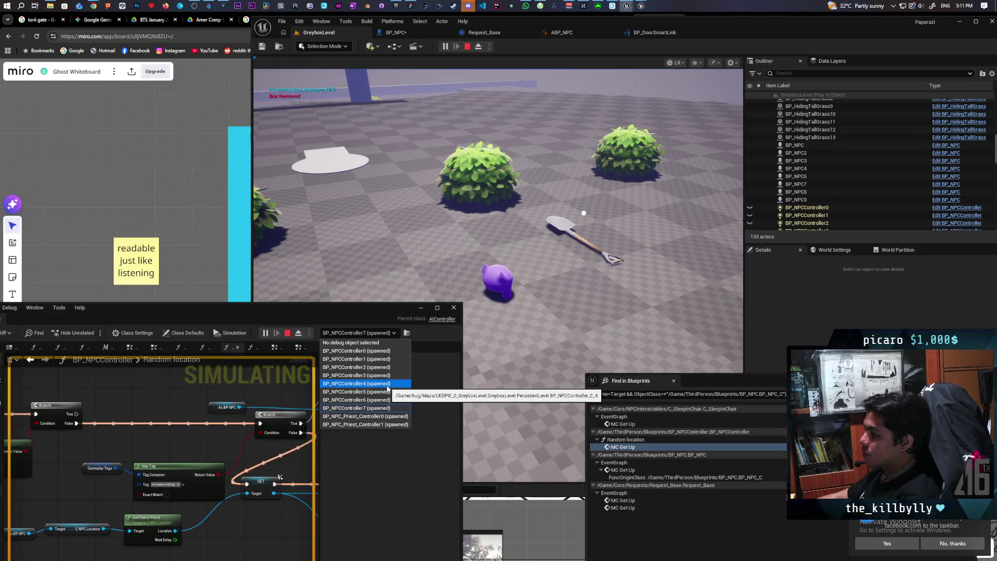
left_click(387, 385)
Walk the character through the tall grass up to the NPCs seated on the bench.
left_click(588, 217)
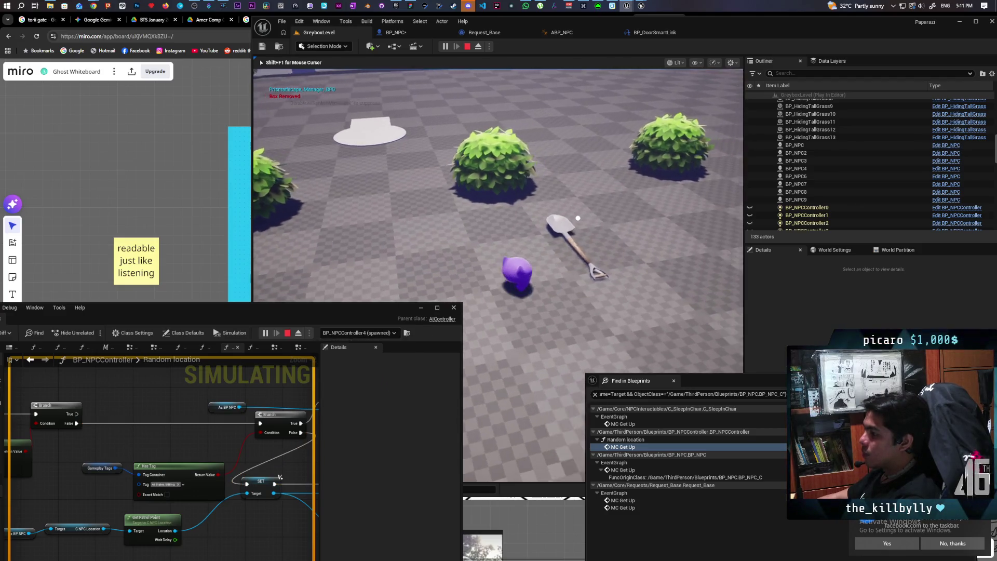
key("w")
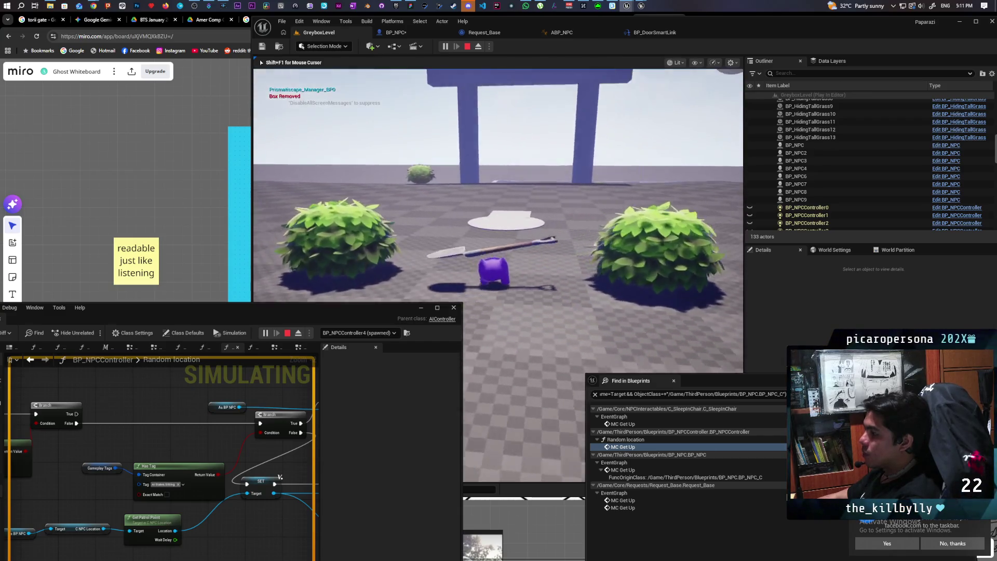
key("w")
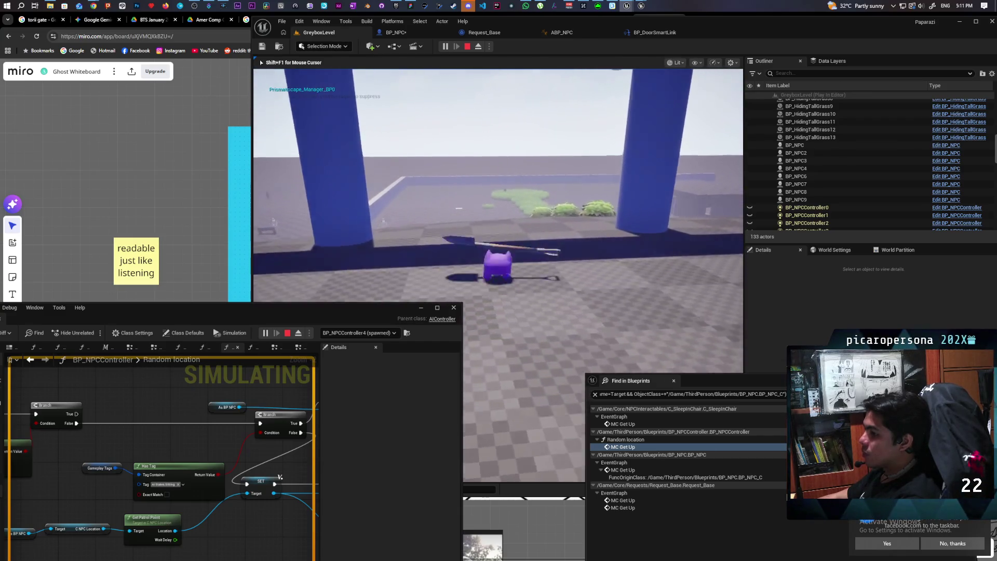
key("w")
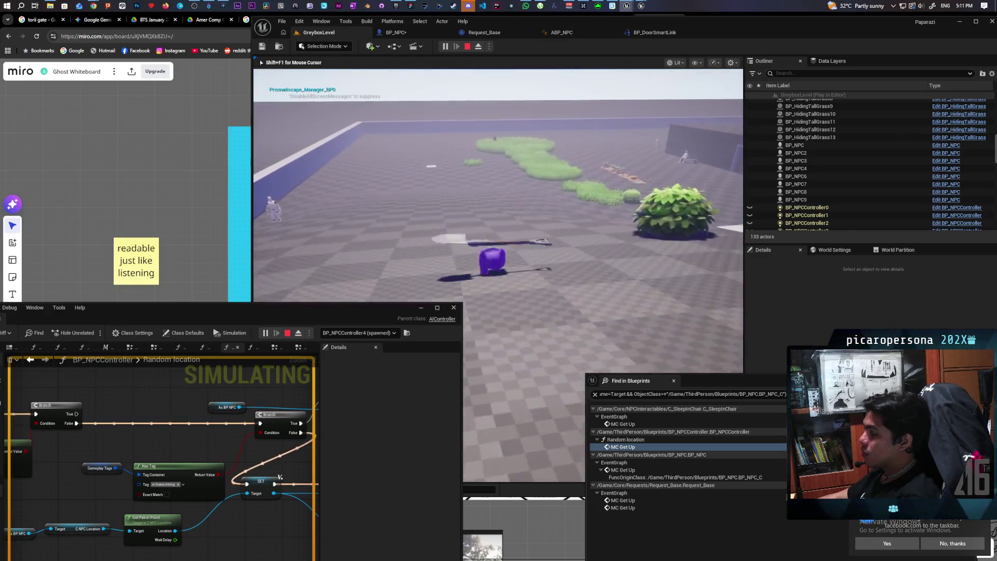
key("w")
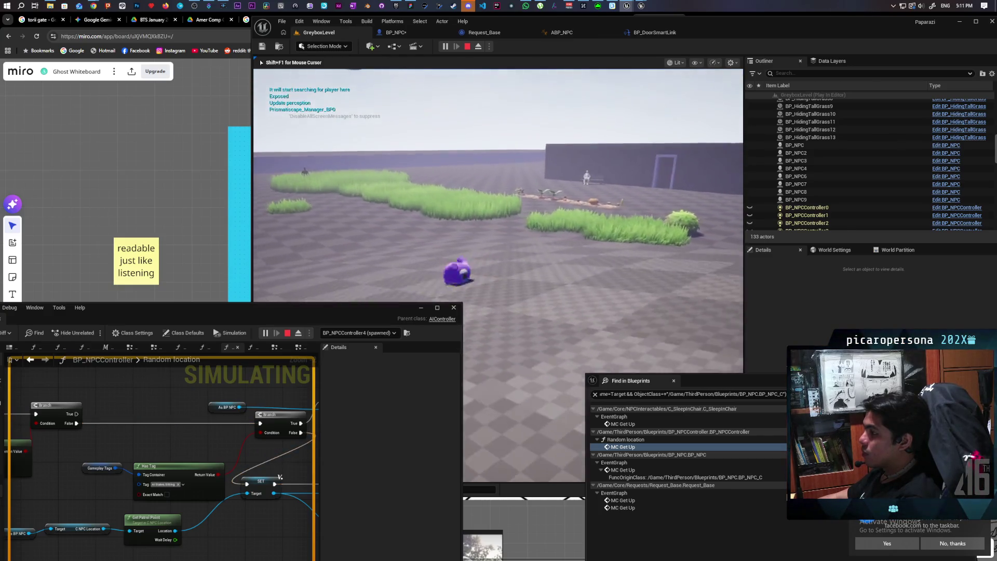
key("w")
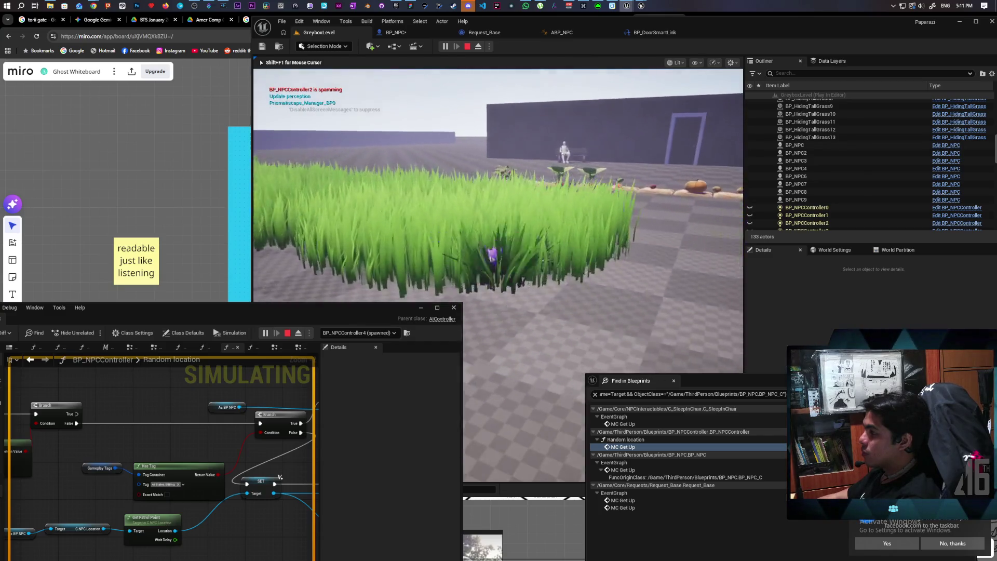
key("w")
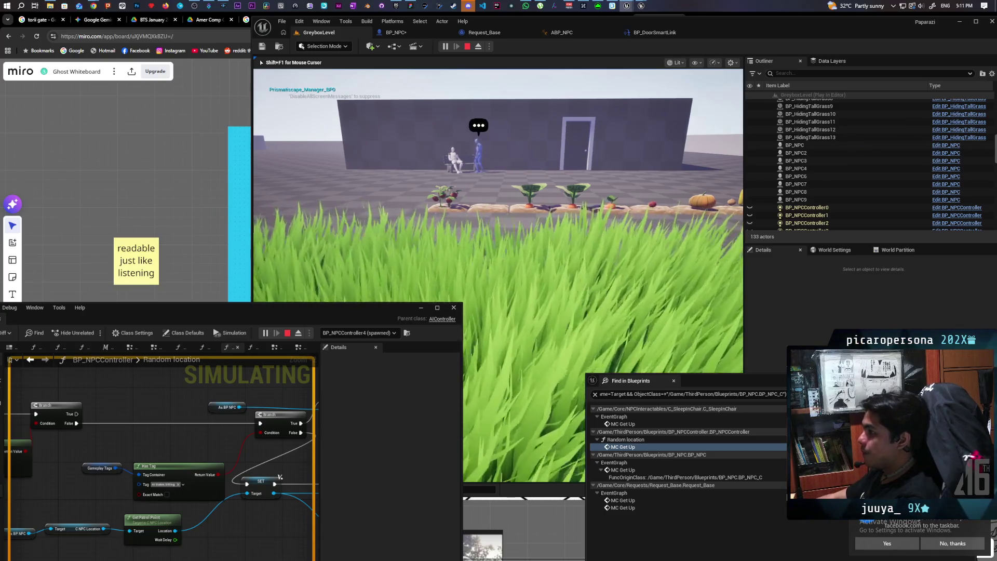
key("w")
key("w")
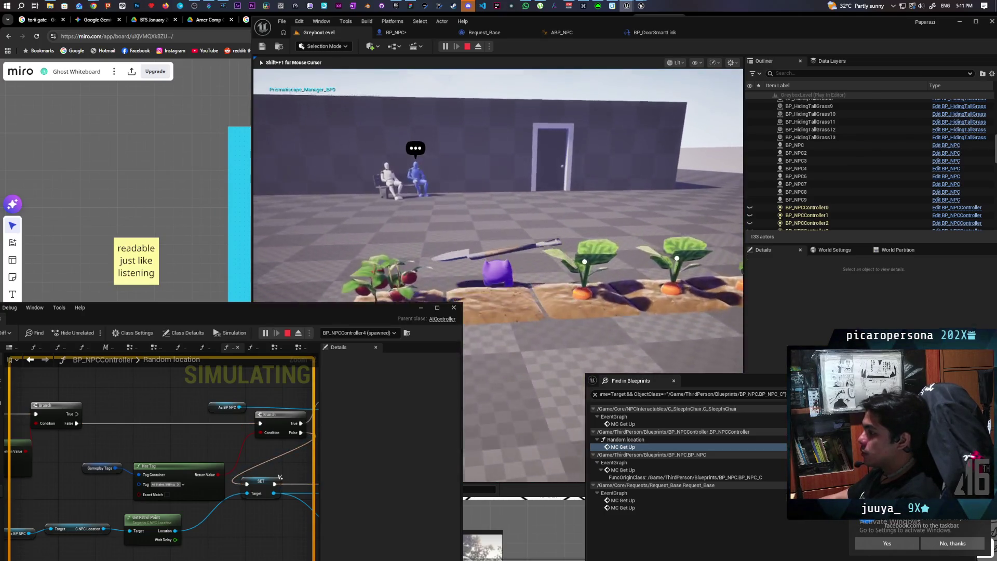
key("s")
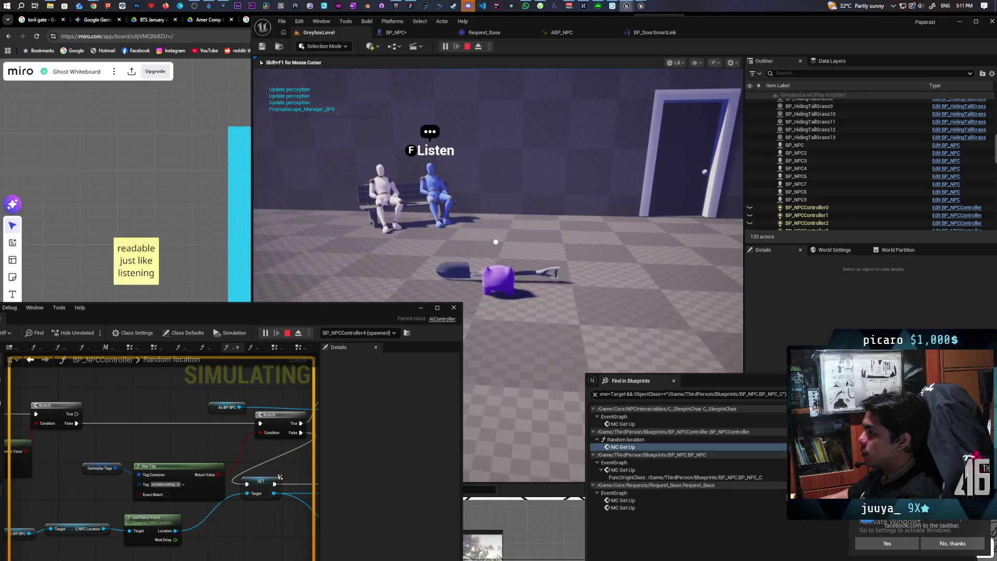
key("s")
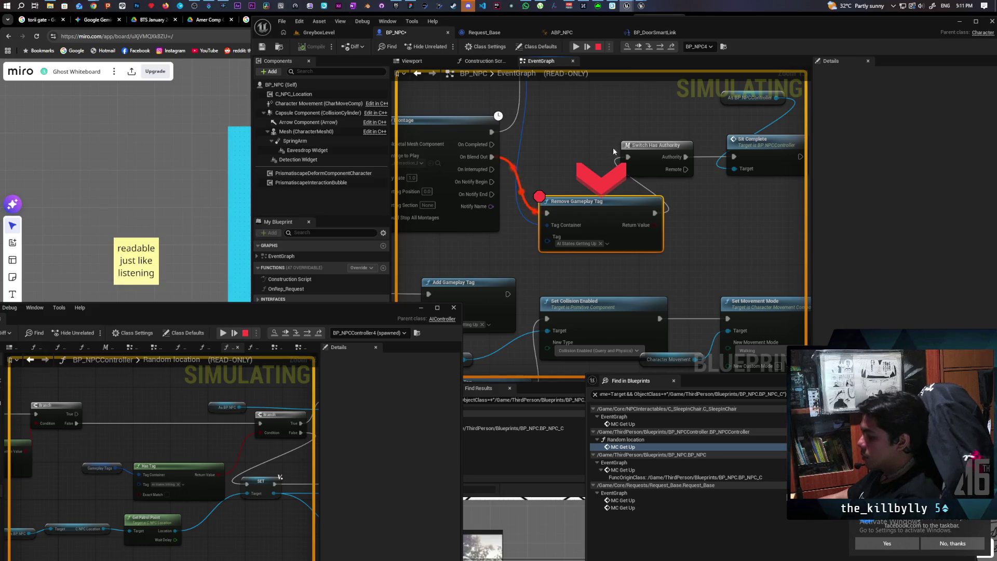
Step through Switch Has Authority and Sit Complete into the controller, reaching Update Perception.
key("F10")
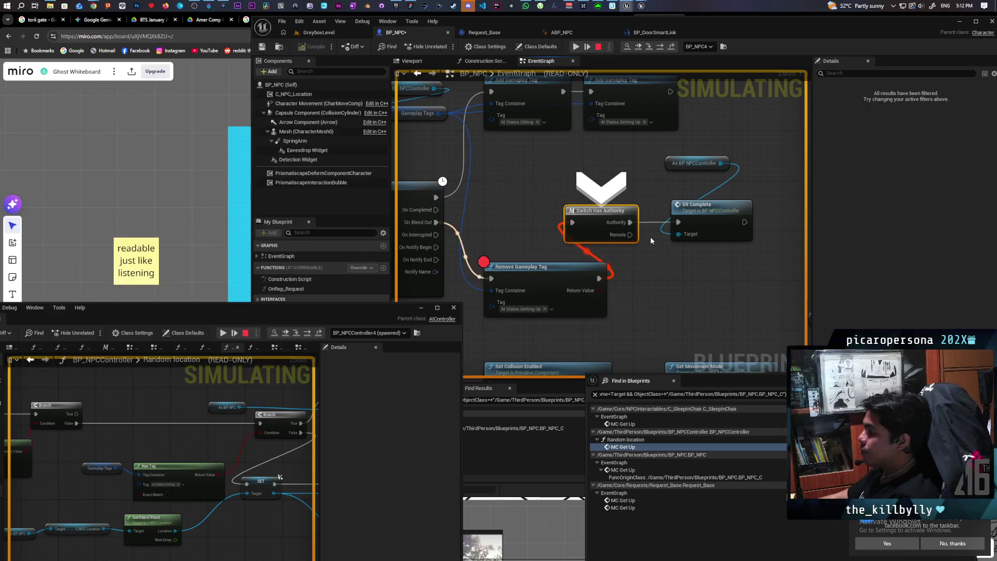
key("F10")
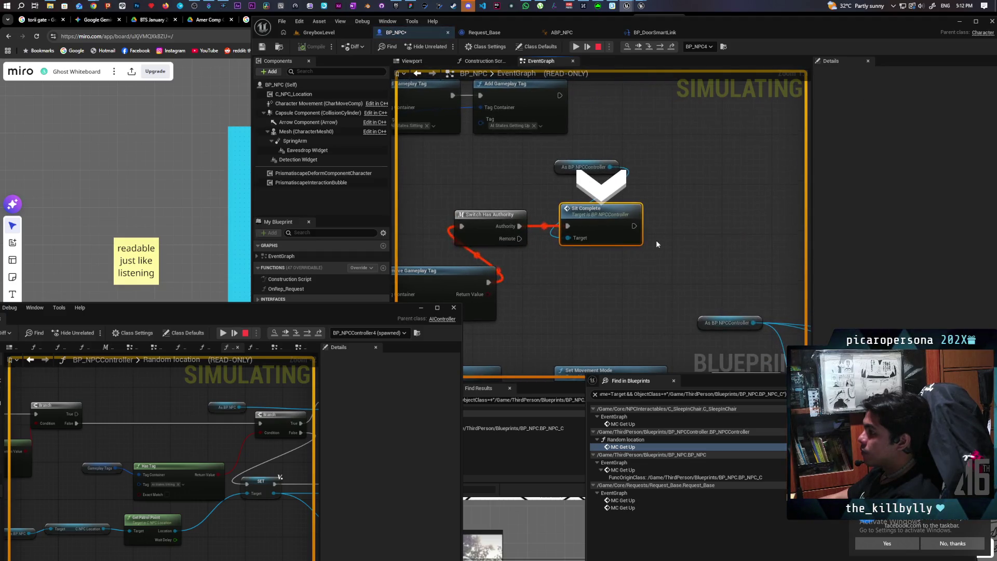
key("F11")
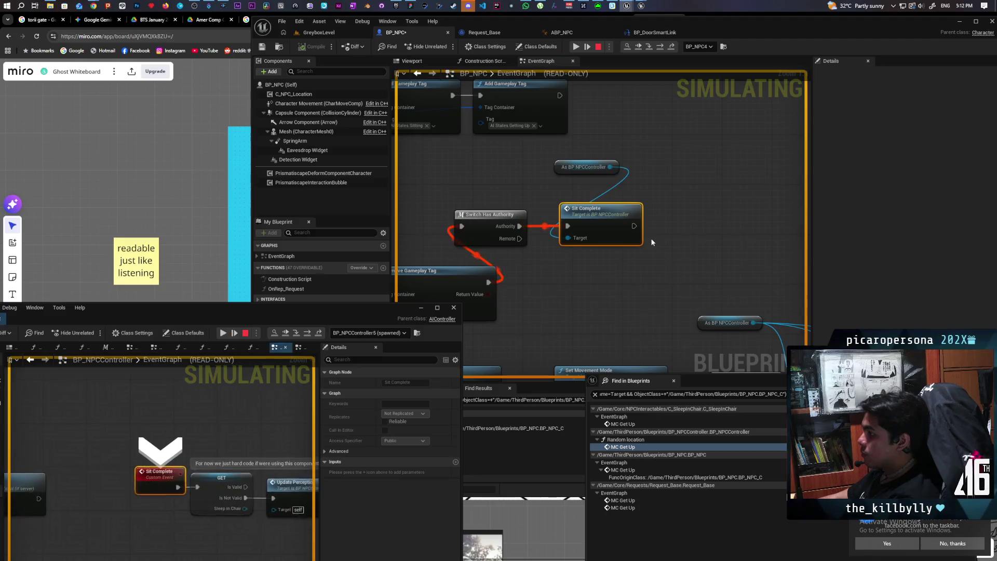
left_click_drag(289, 312, 363, 152)
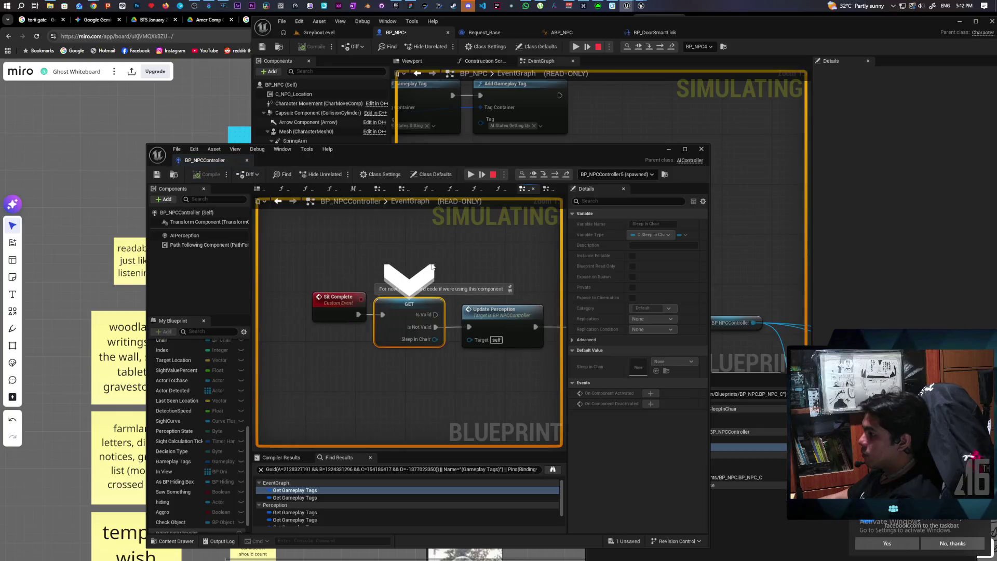
key("F10")
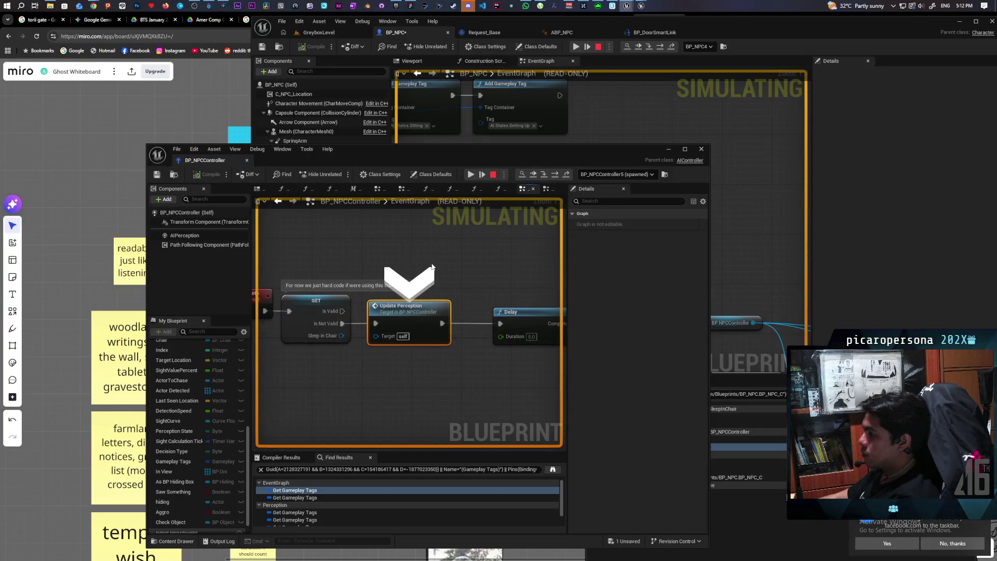
Open the Random location function, breakpoint its Branch node, and resume play.
mouse_move(495, 277)
left_mouse_down()
mouse_move(322, 272)
mouse_move(370, 287)
left_mouse_up()
mouse_move(478, 155)
left_mouse_down()
mouse_move(460, 182)
mouse_move(435, 181)
left_mouse_up()
left_click(468, 346)
double_click(469, 347)
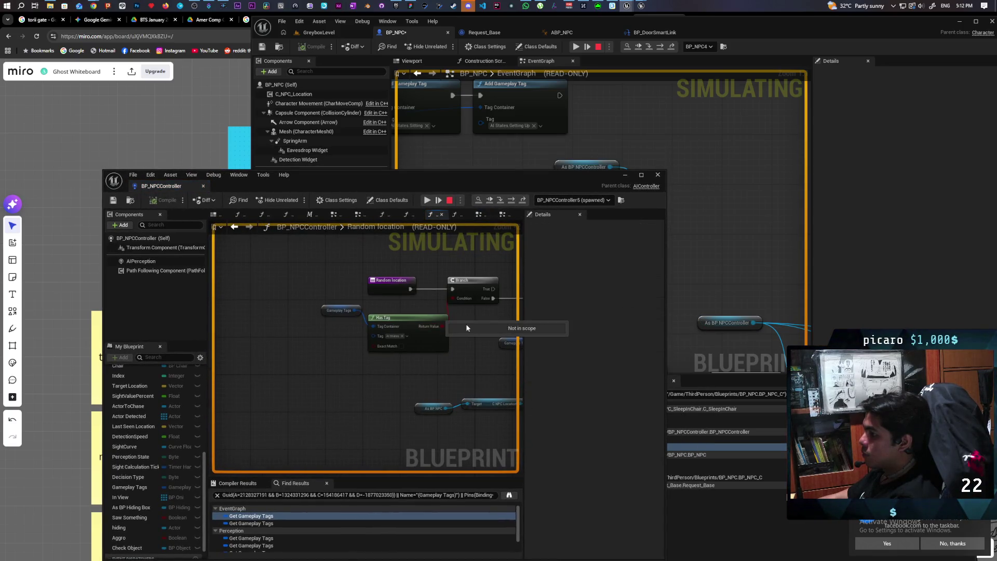
mouse_move(372, 304)
left_mouse_down()
mouse_move(249, 285)
mouse_move(267, 350)
mouse_move(457, 355)
left_mouse_up()
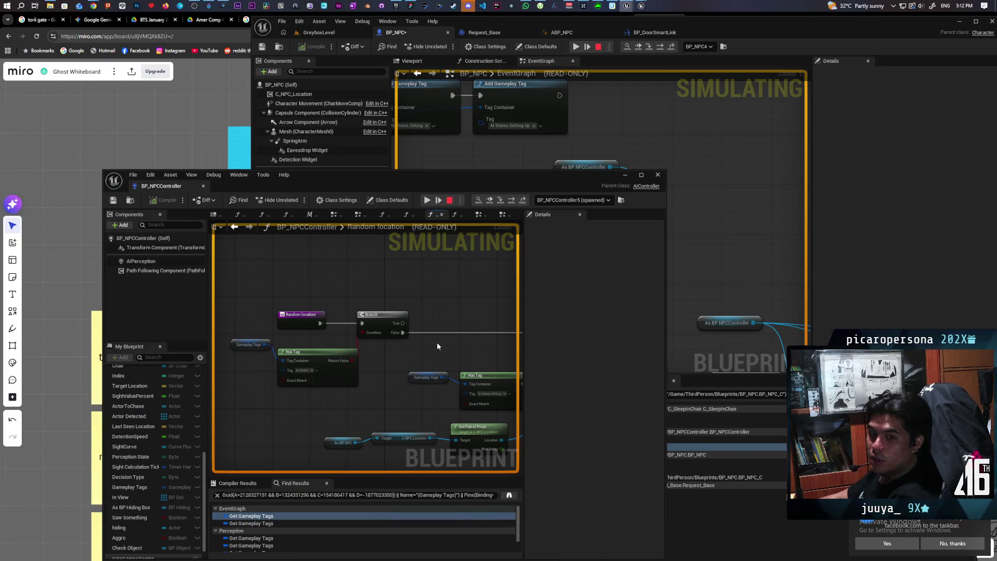
left_click(378, 321)
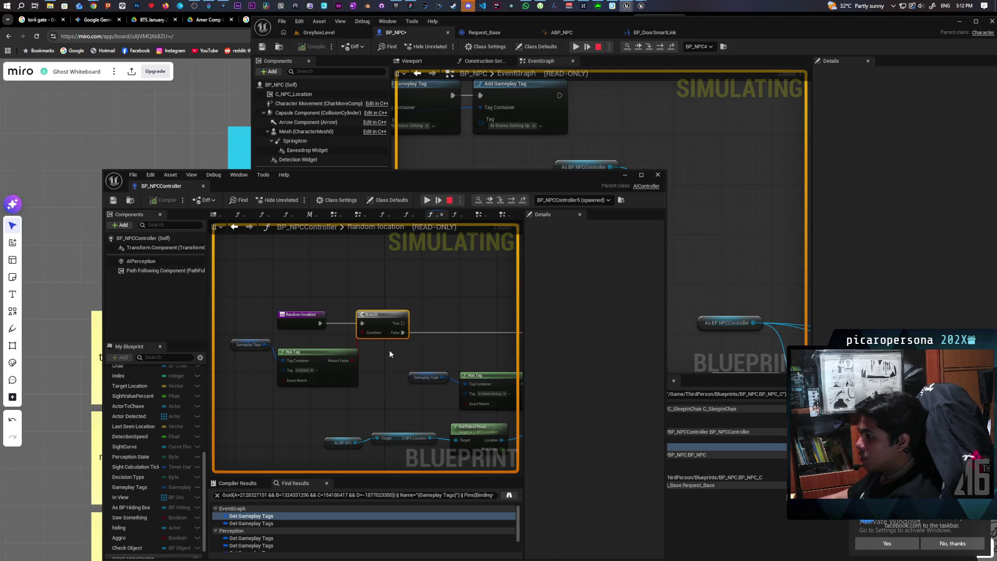
key("F9")
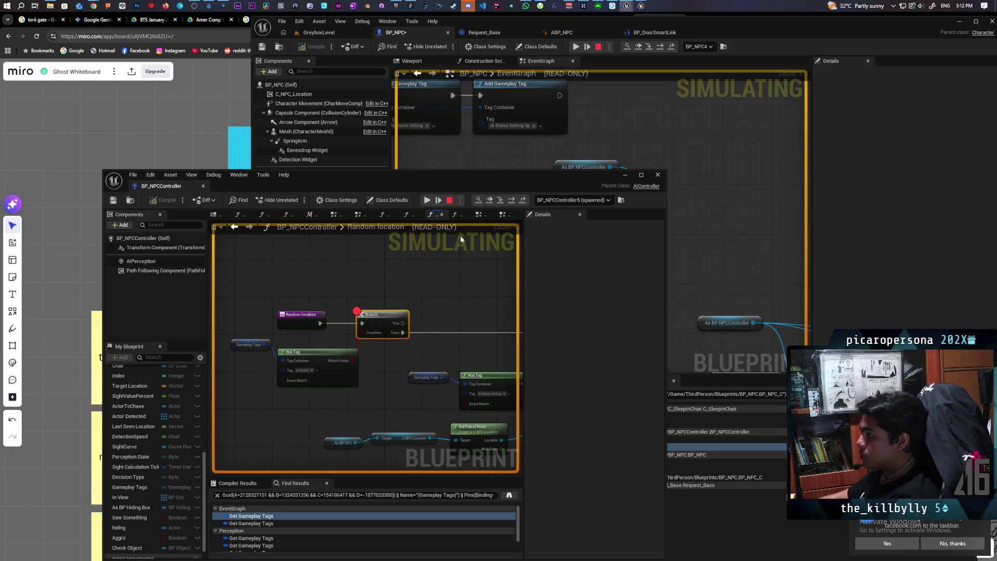
left_click(491, 203)
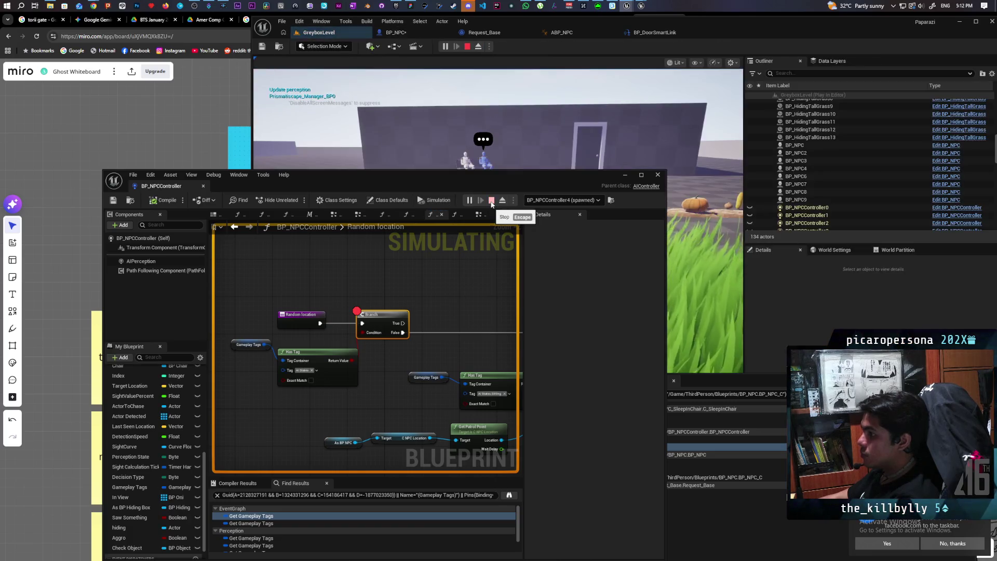
Inspect which tag the Has Tag node feeding the Branch checks.
left_click(415, 301)
mouse_move(321, 396)
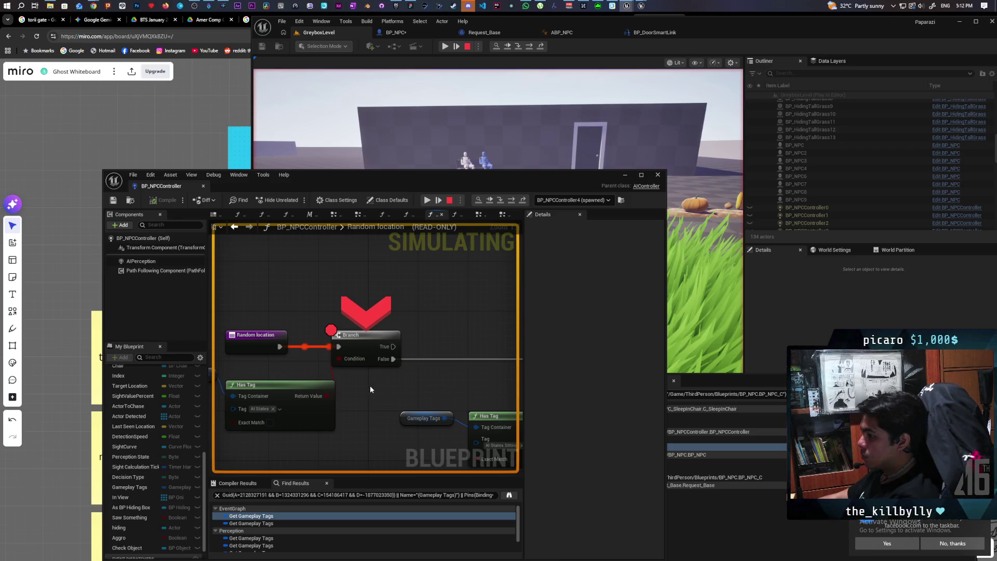
mouse_move(351, 382)
left_mouse_down()
mouse_move(465, 365)
mouse_move(374, 372)
left_mouse_up()
mouse_move(348, 384)
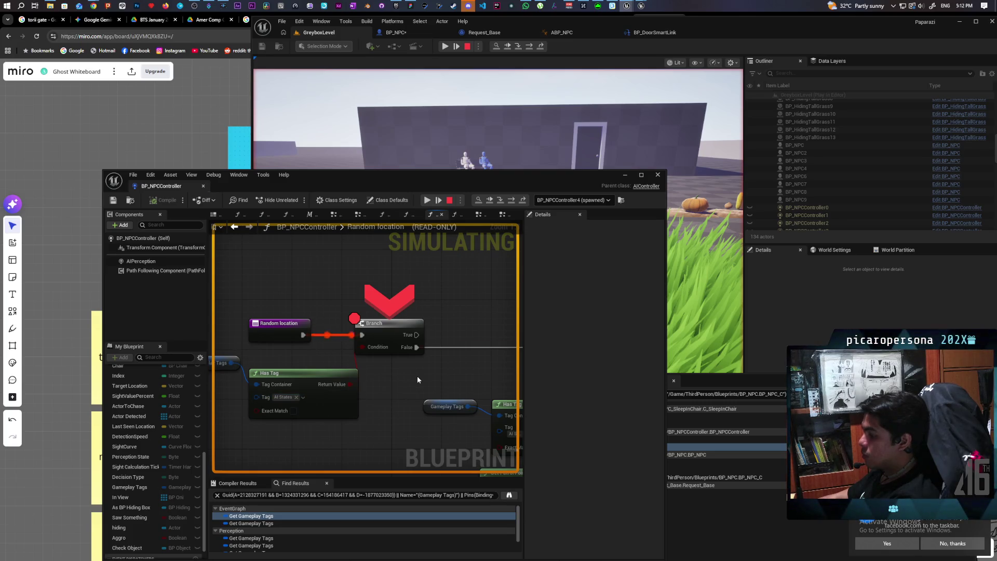
key("F10")
key("F10")
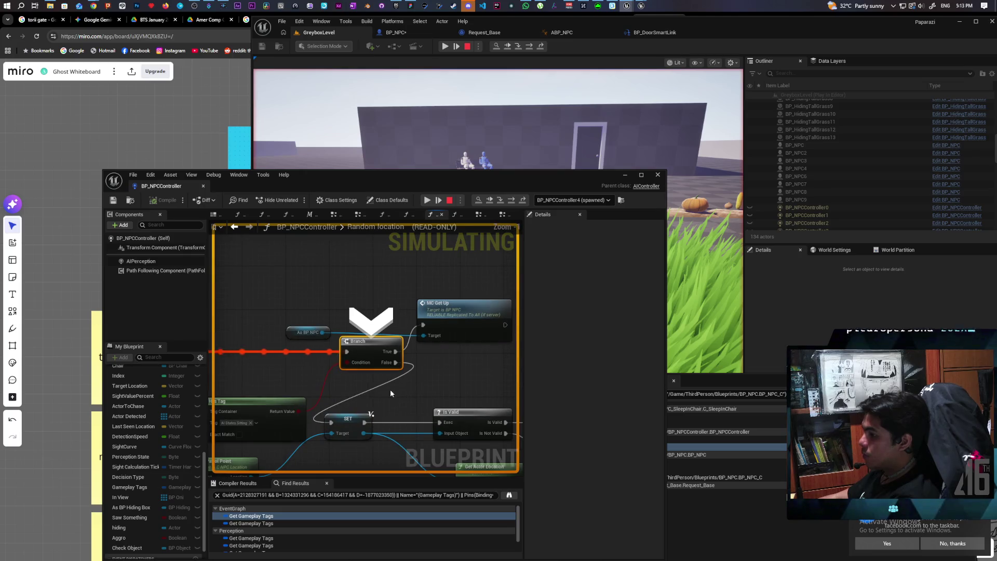
mouse_move(310, 388)
left_mouse_down()
mouse_move(442, 358)
mouse_move(398, 347)
left_mouse_up()
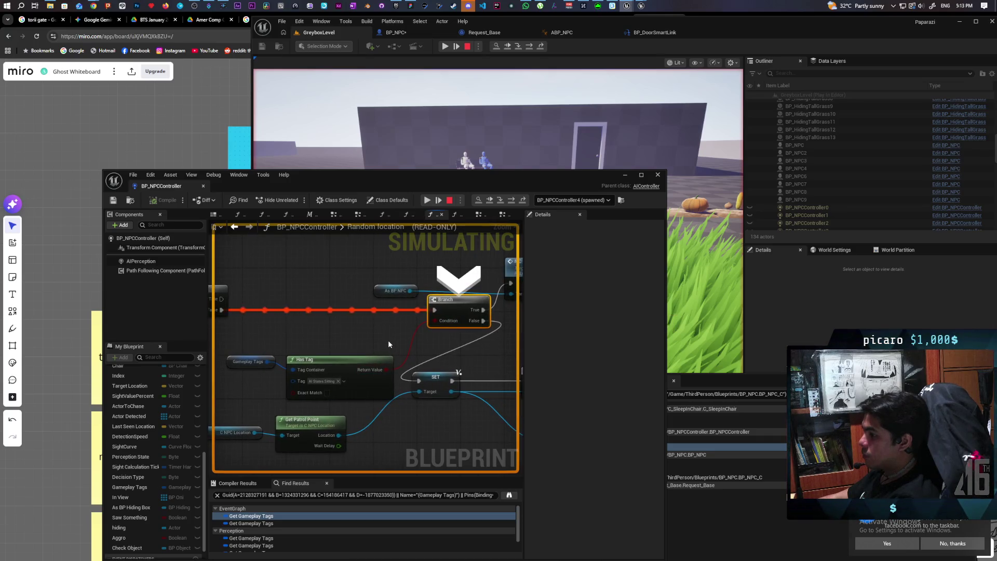
left_click(322, 381)
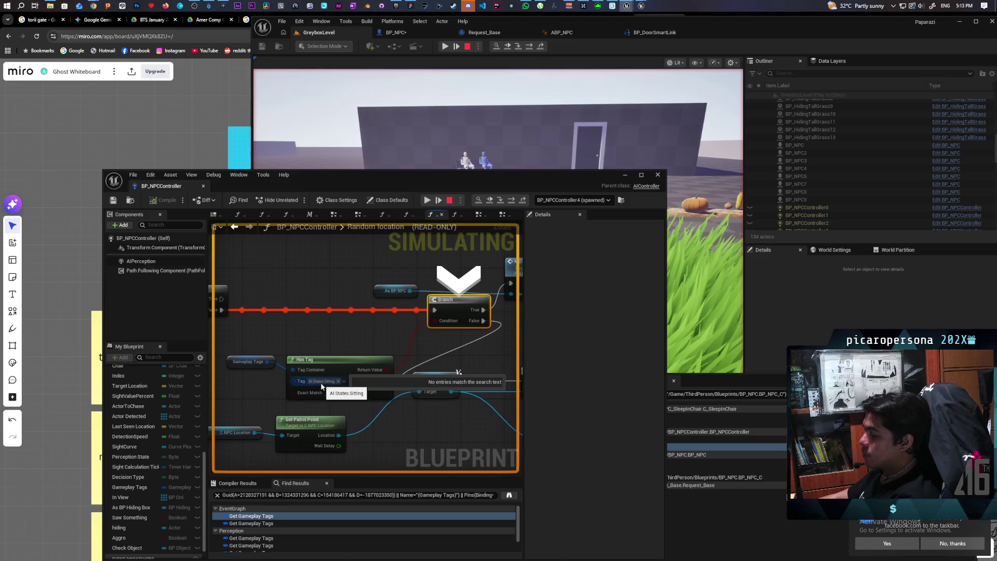
mouse_move(360, 344)
left_mouse_down()
mouse_move(248, 344)
mouse_move(368, 318)
left_mouse_up()
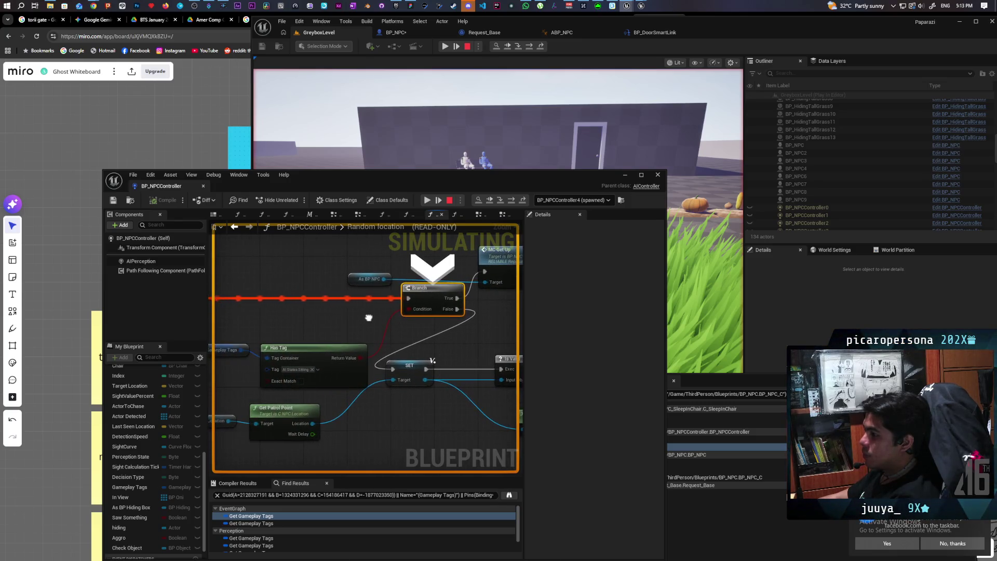
left_click(312, 372)
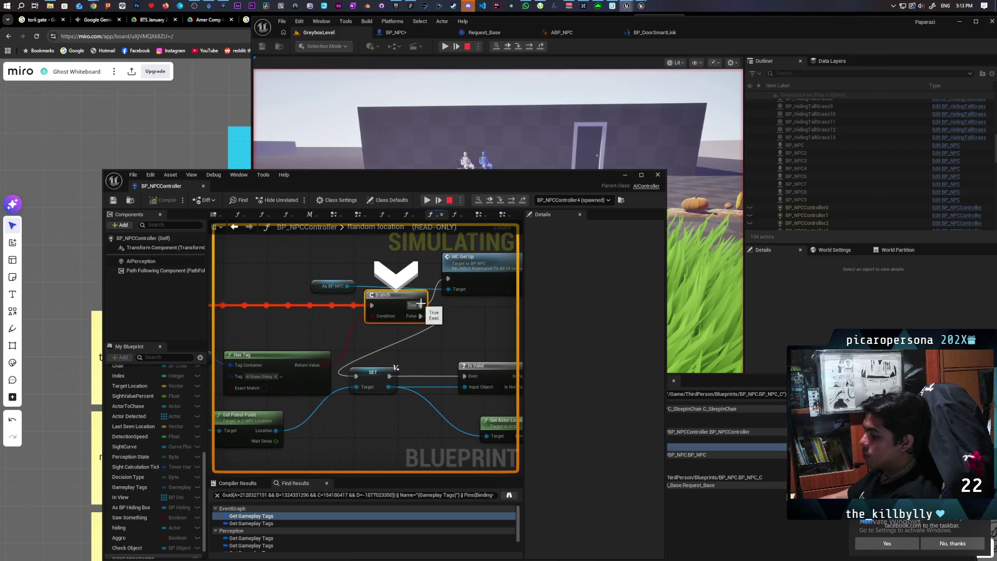
Step from the Branch through SET, Is Valid and Decision Type to AI MoveTo, then resume.
key("F10")
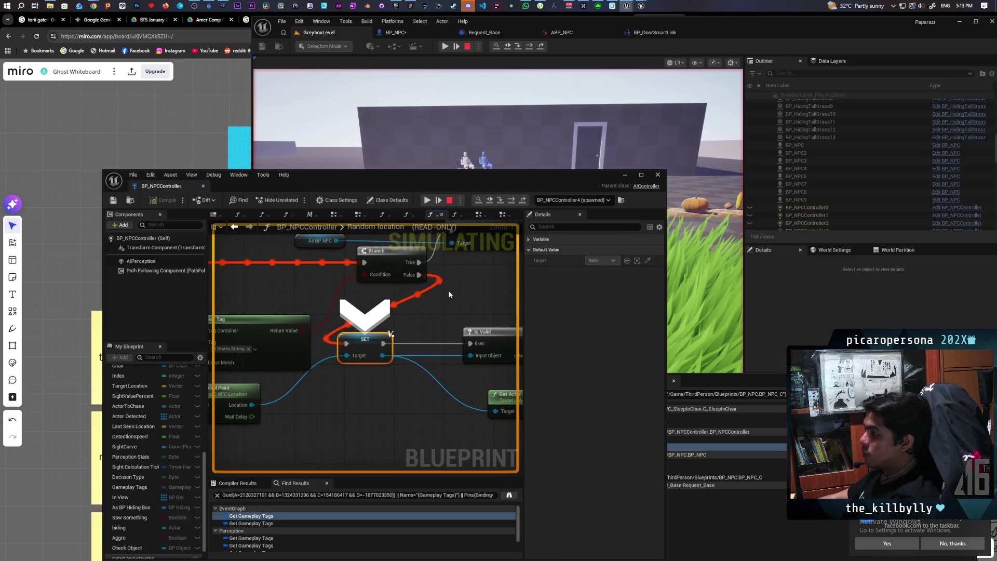
key("F10")
key("F10")
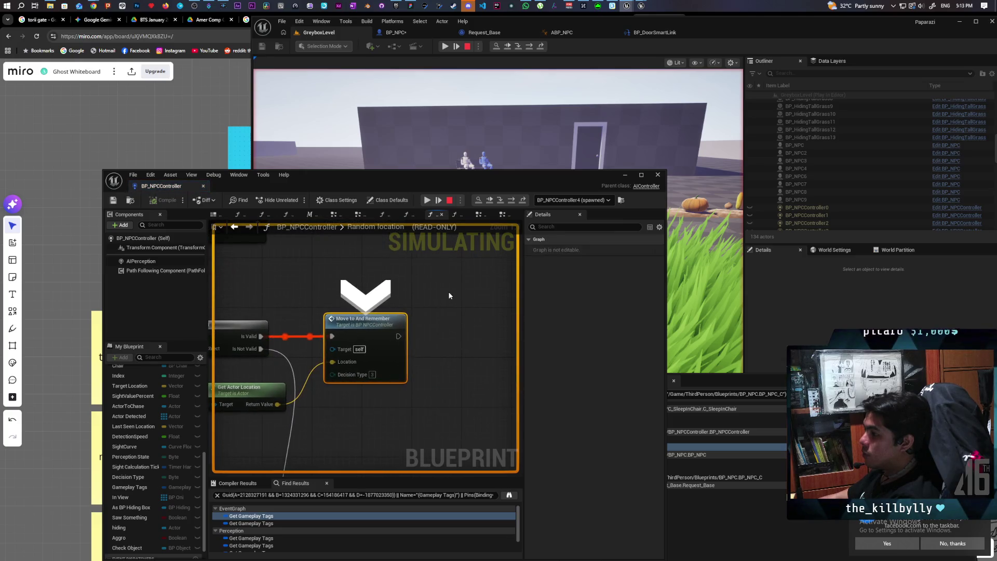
key("F11")
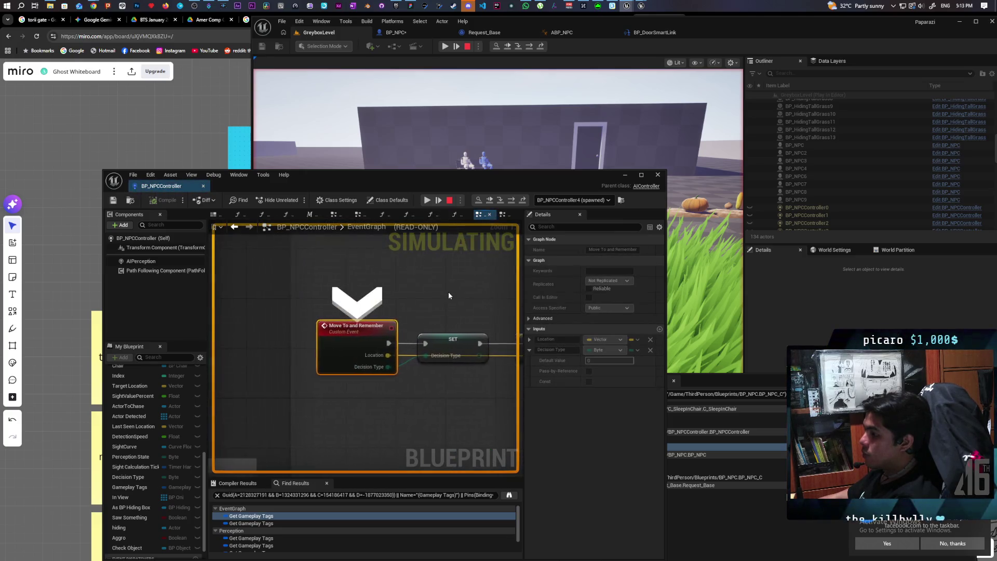
key("F10")
key("F10")
key("F10")
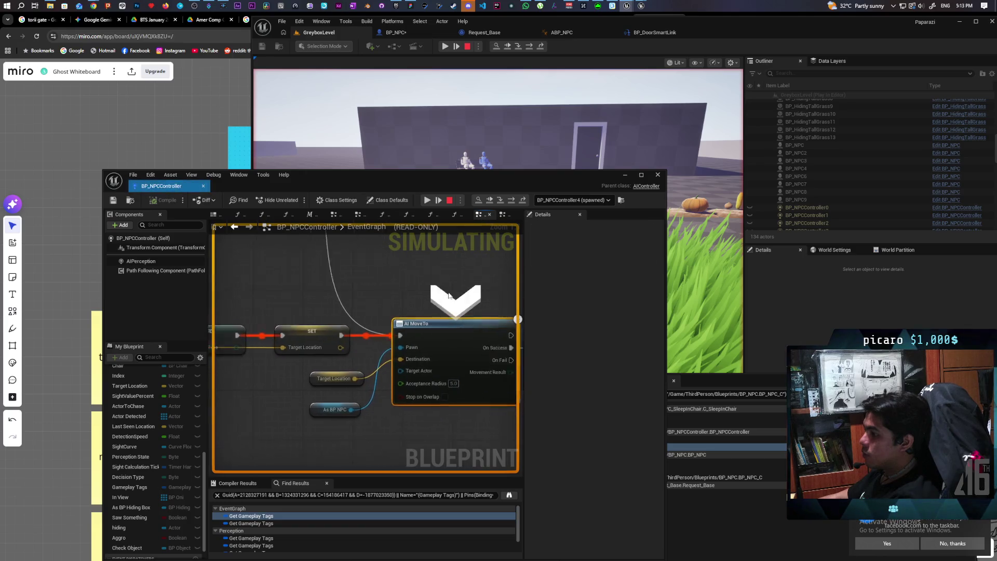
key("F5")
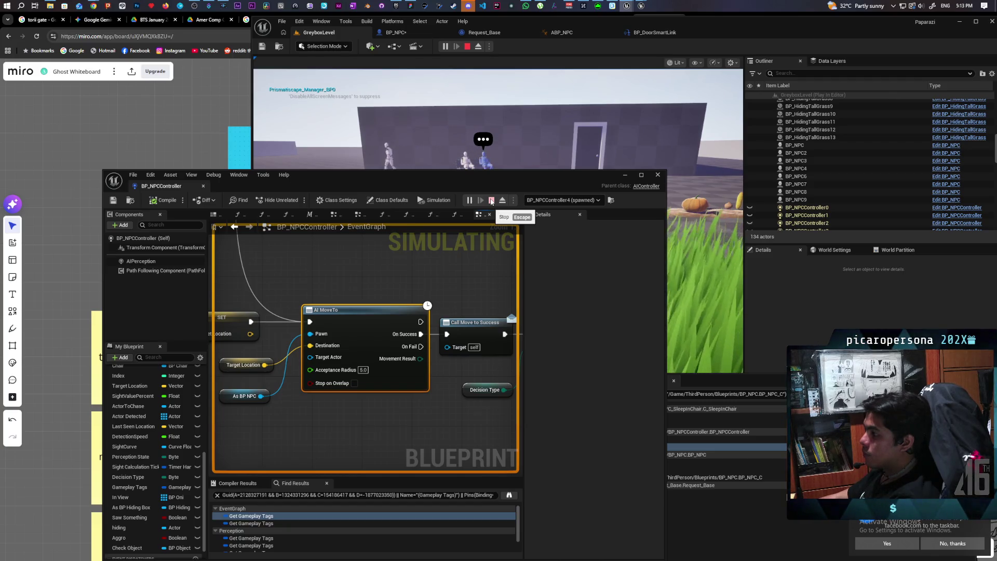
Stop play and bring BP_NPC's Remove Gameplay Tag, Switch Has Authority and Sit Complete nodes into view.
left_click(491, 201)
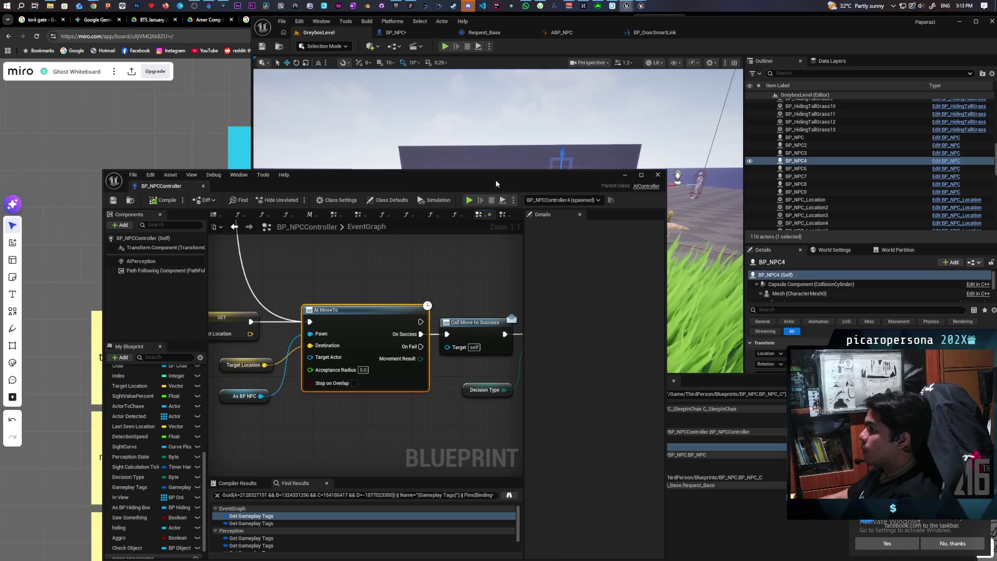
left_click(623, 179)
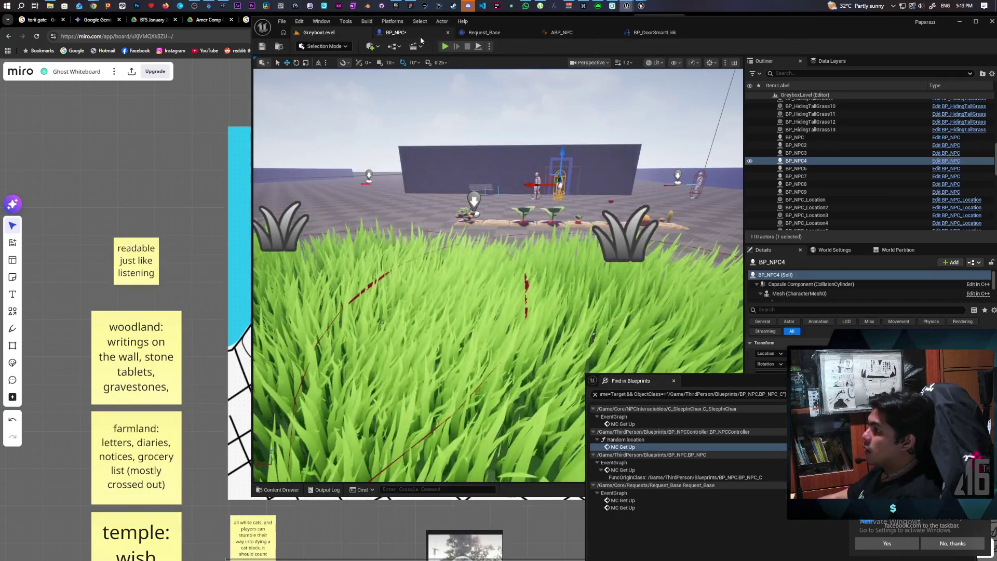
left_click(396, 32)
scroll(521, 257, "down", 5)
scroll(519, 254, "up", 7)
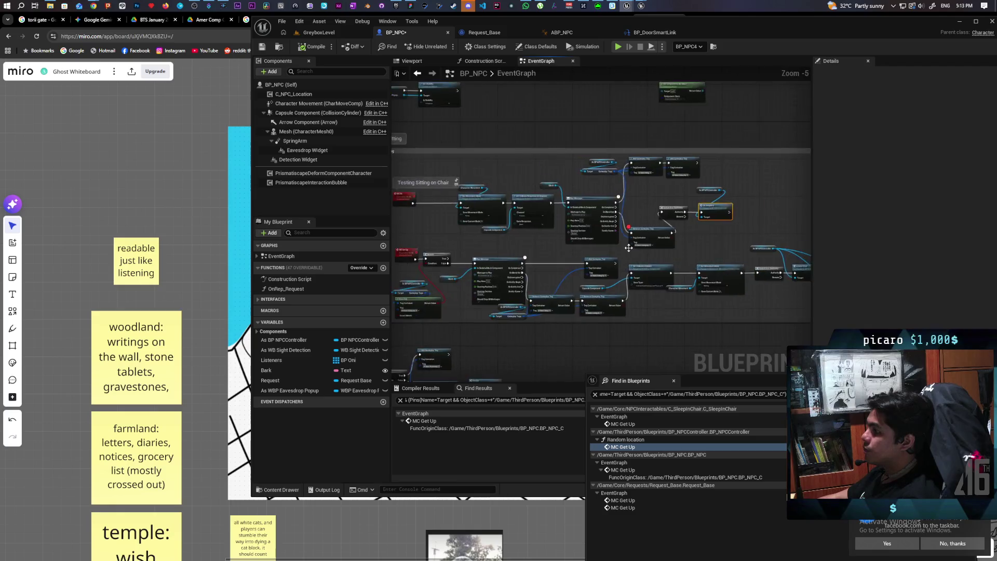
mouse_move(667, 268)
left_mouse_down()
mouse_move(585, 333)
mouse_move(521, 356)
left_mouse_up()
left_click(623, 291)
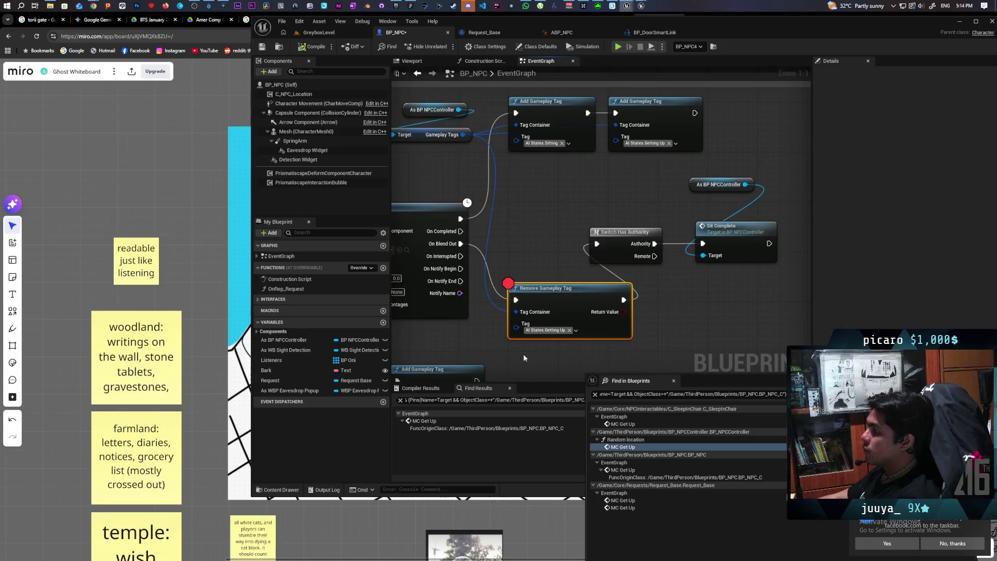
left_click(545, 334)
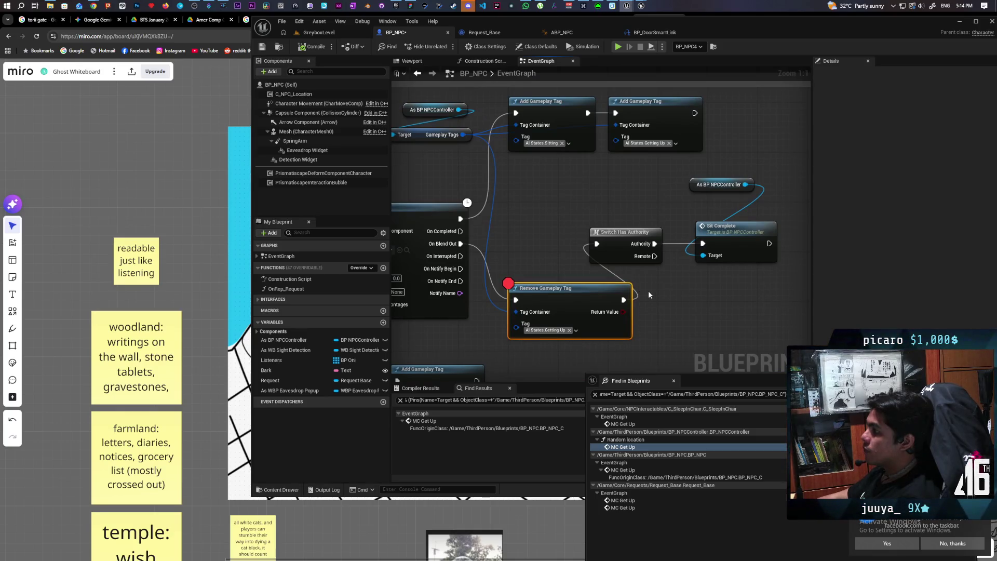
Add a breakpoint on the Play Montage node and return to the GreyboxLevel viewport.
mouse_move(648, 291)
left_mouse_down()
mouse_move(621, 217)
mouse_move(675, 210)
left_mouse_up()
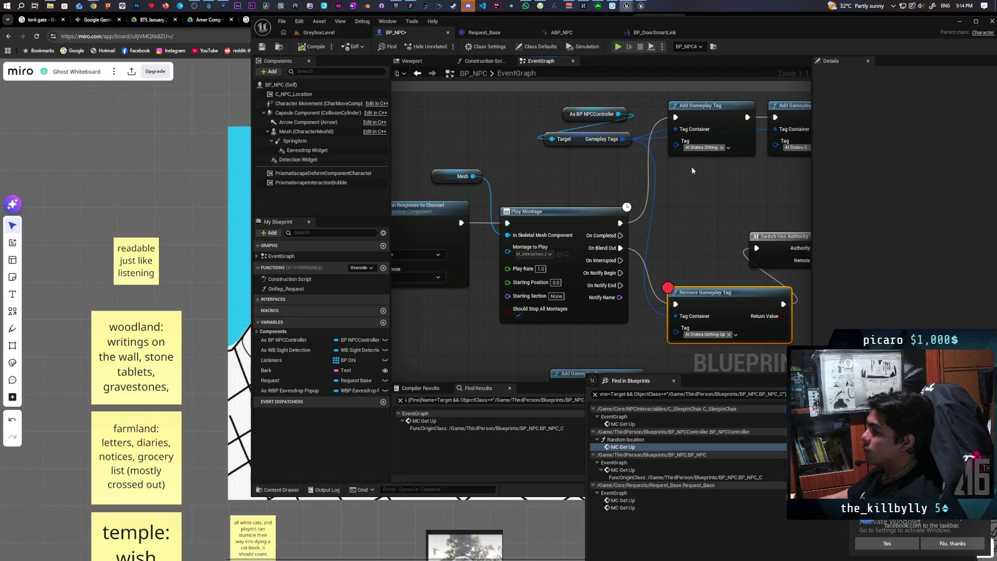
left_click(544, 222)
key("F9")
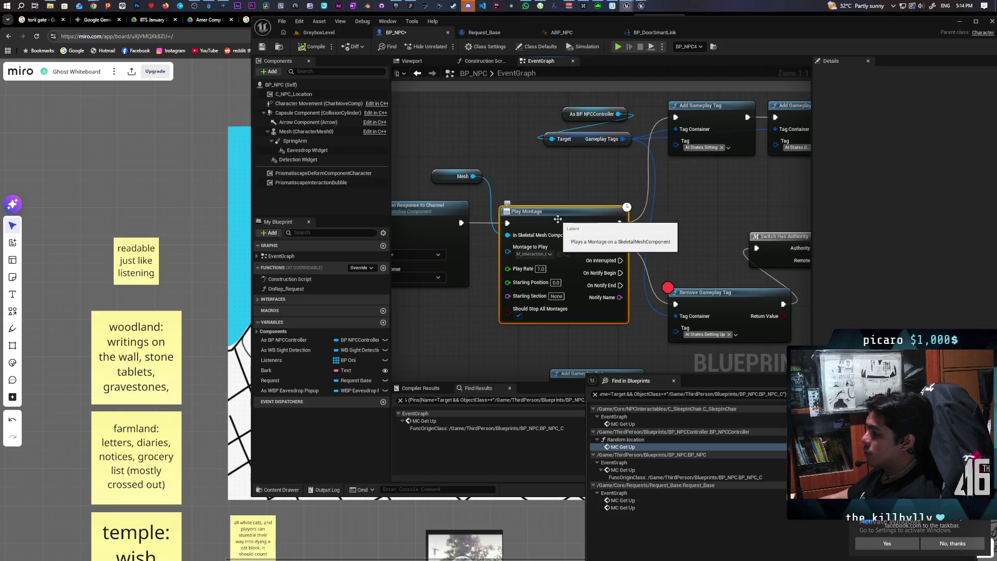
left_click(318, 32)
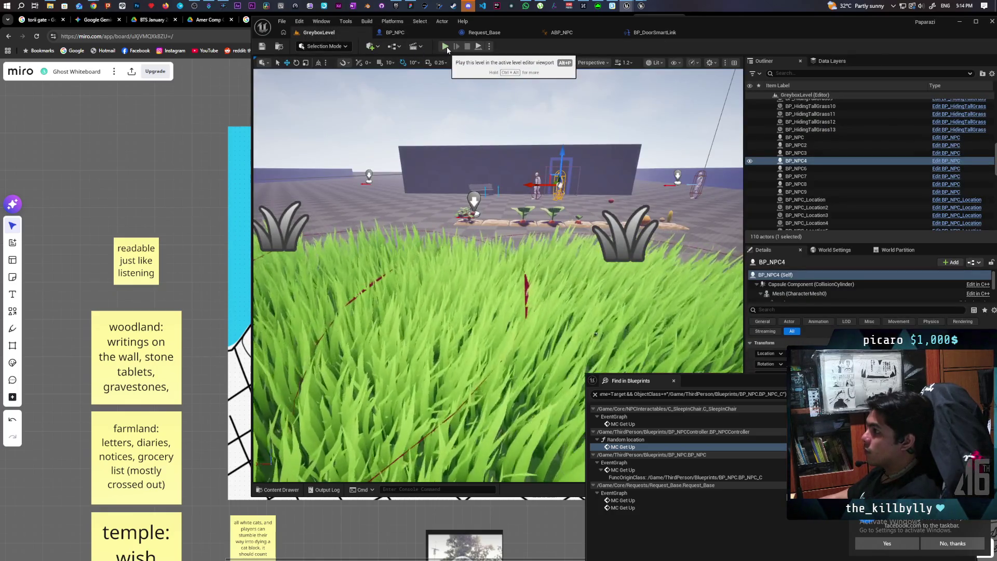
Start play, remove the Branch node's breakpoint, and resume the game.
left_click(446, 46)
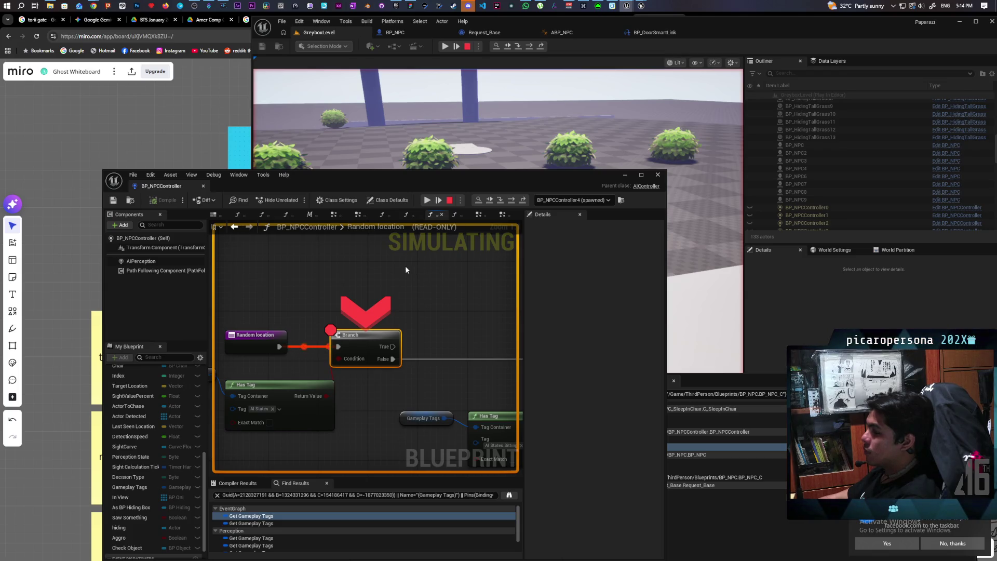
key("F9")
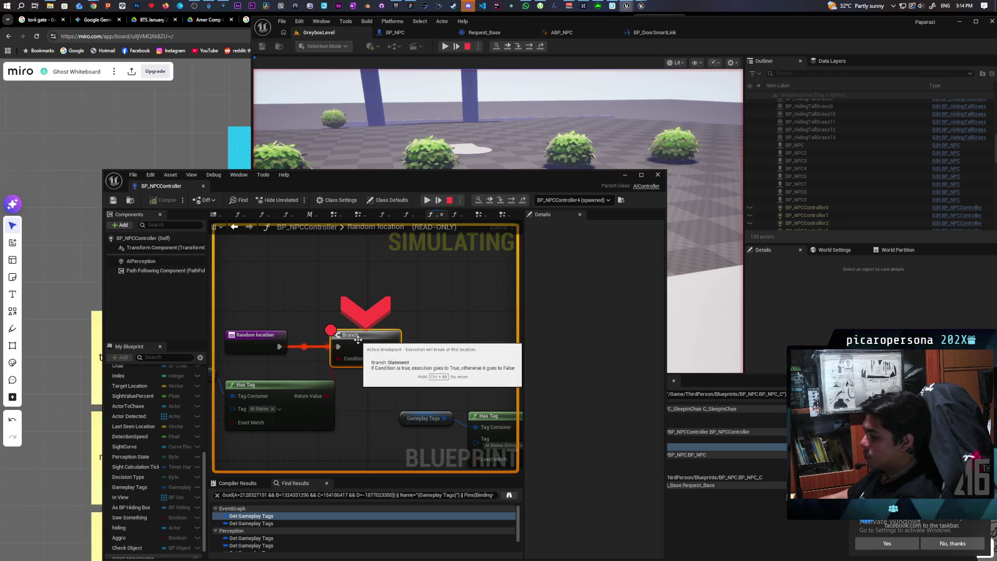
left_click(489, 200)
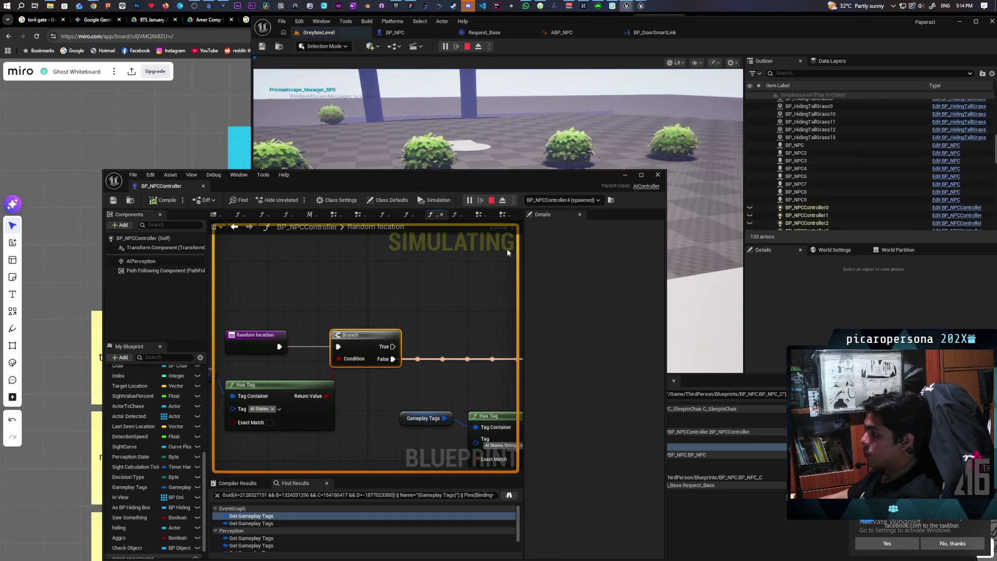
left_click_drag(514, 174, 355, 281)
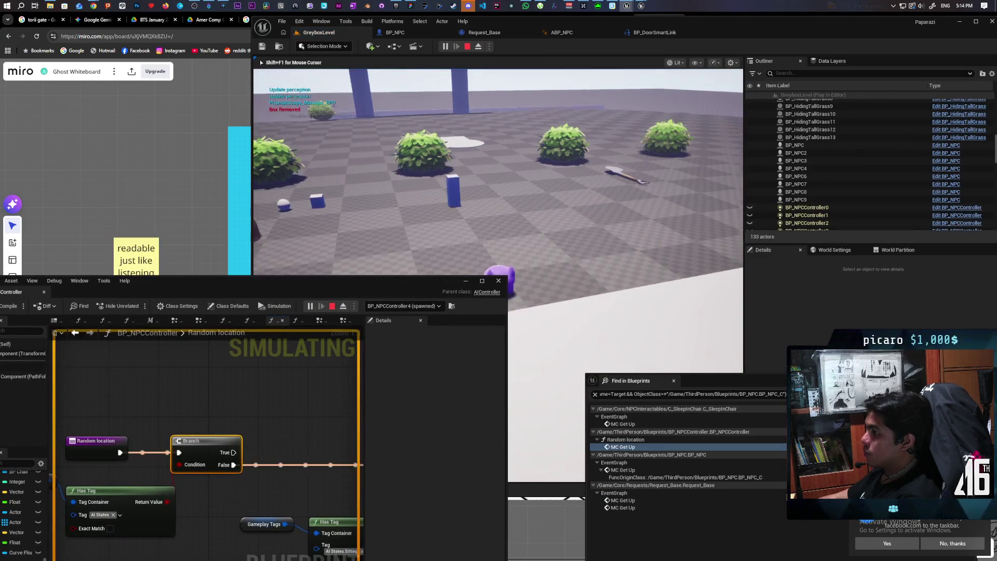
Walk the character along the wall and through the grass toward the seated NPCs.
left_click(415, 207)
key("w")
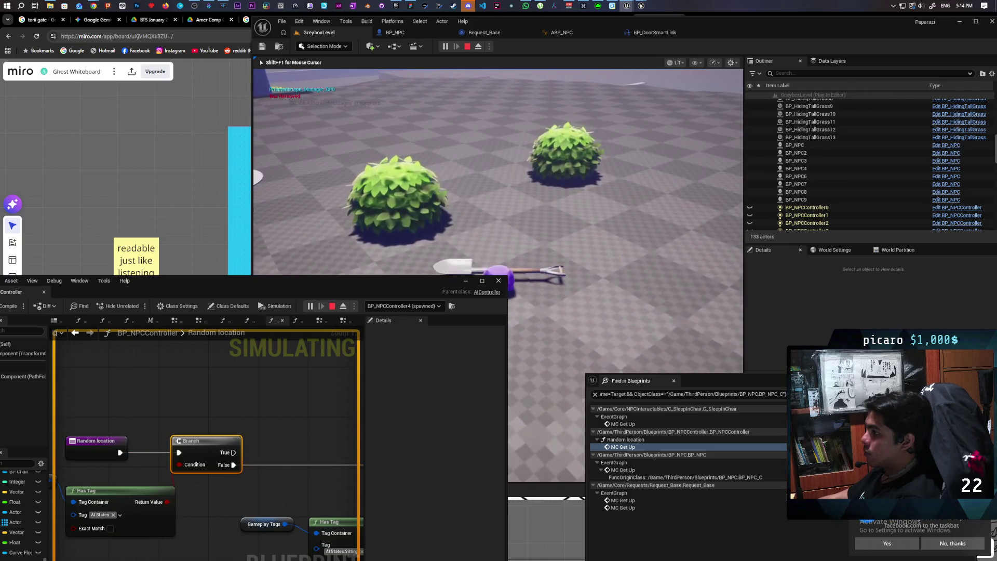
key("w")
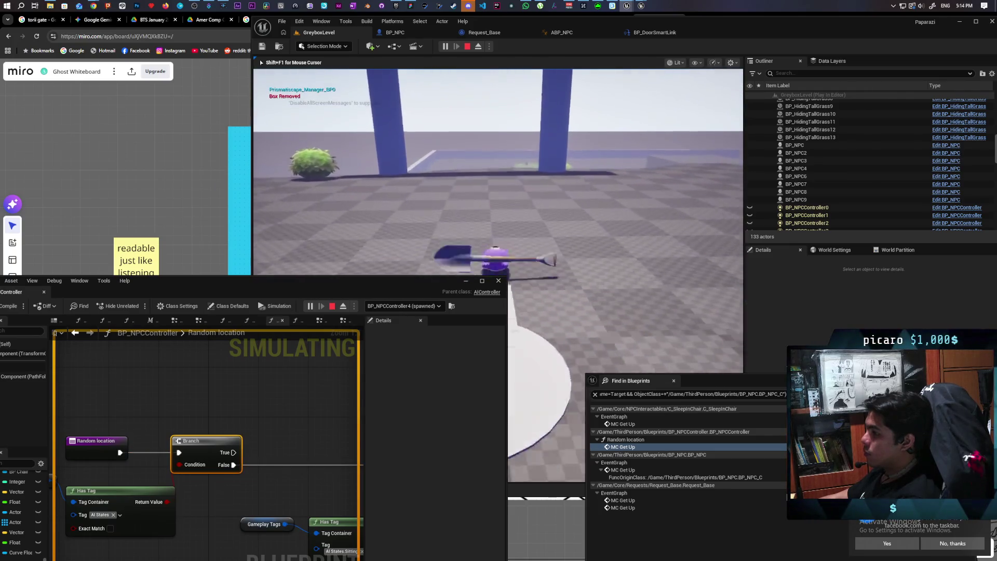
key("w")
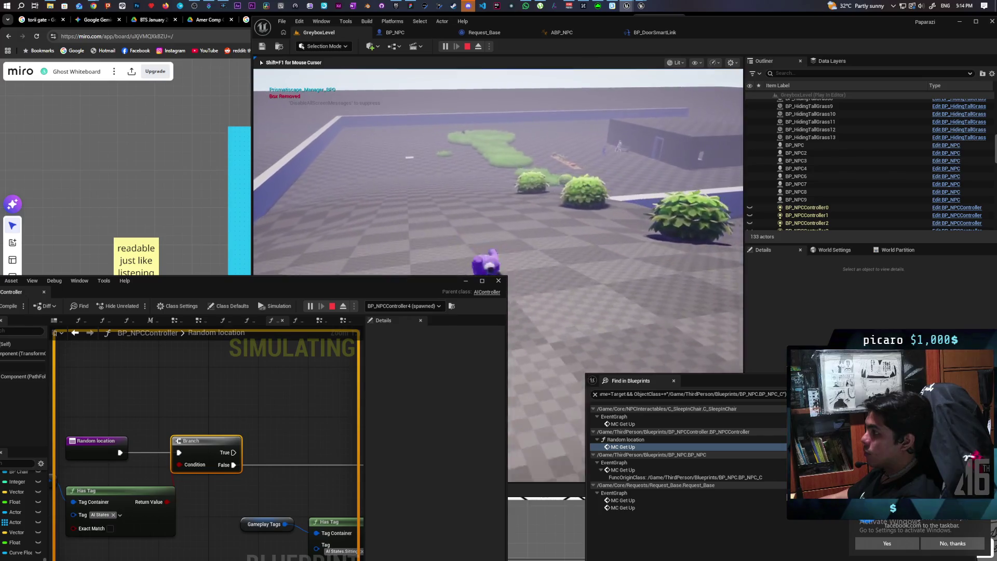
key("w")
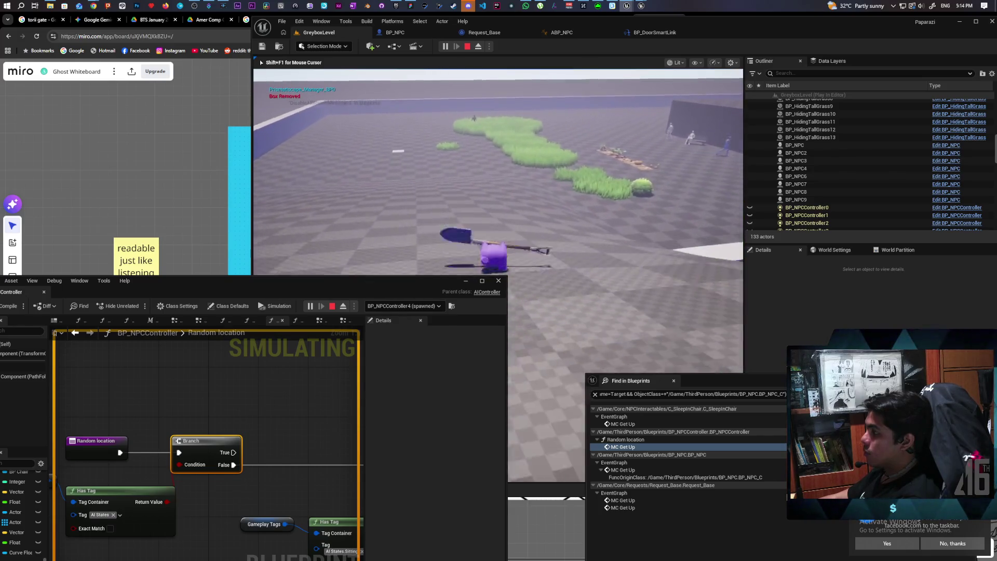
key("w")
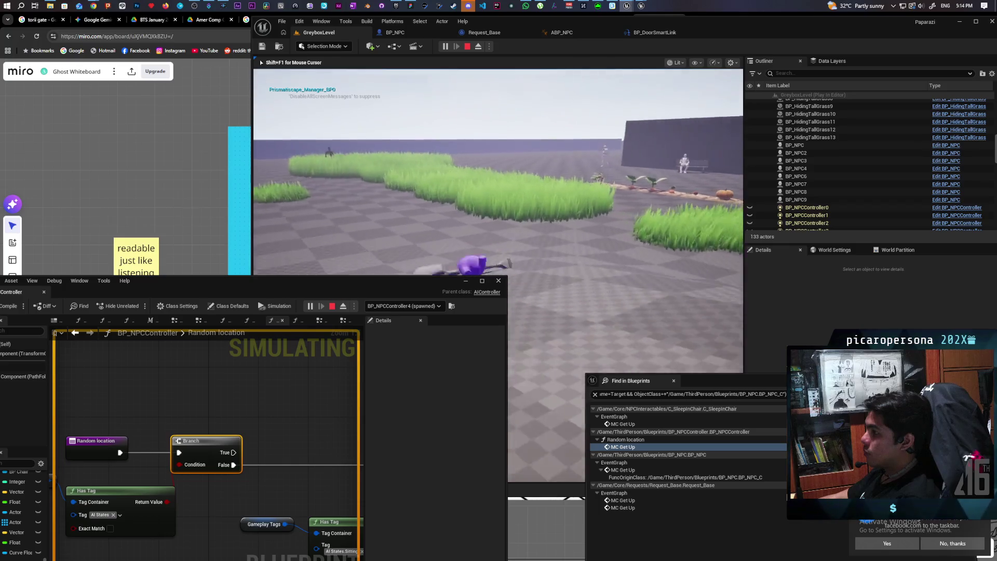
key("w")
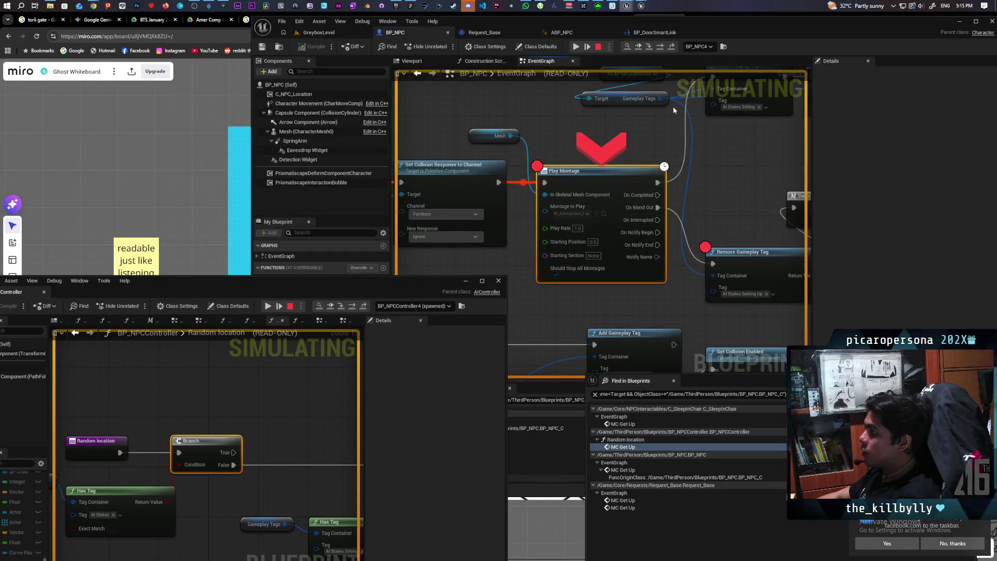
Step past both Add Gameplay Tag nodes, then resume and press F beside the bench NPC.
mouse_move(713, 276)
key("F10")
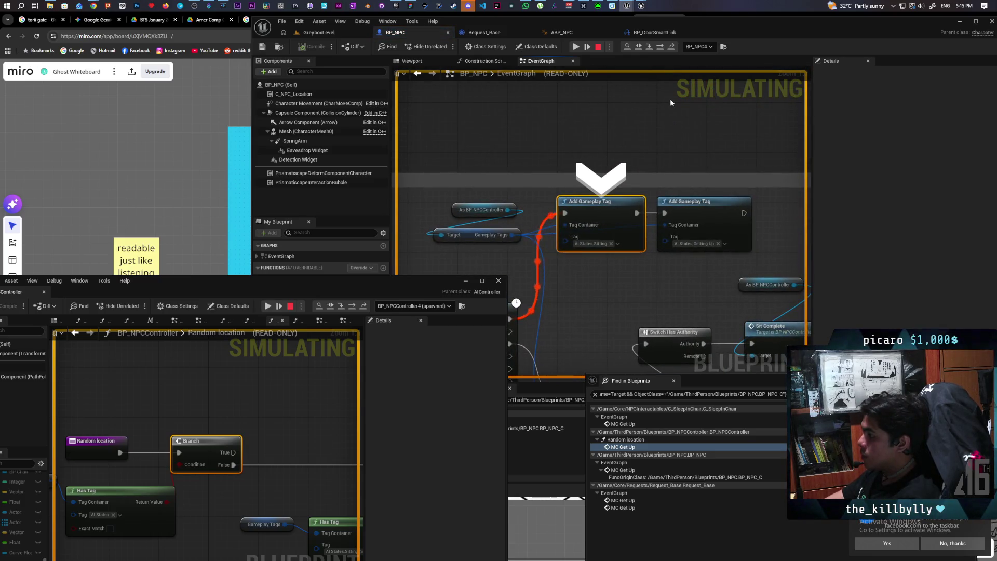
key("F10")
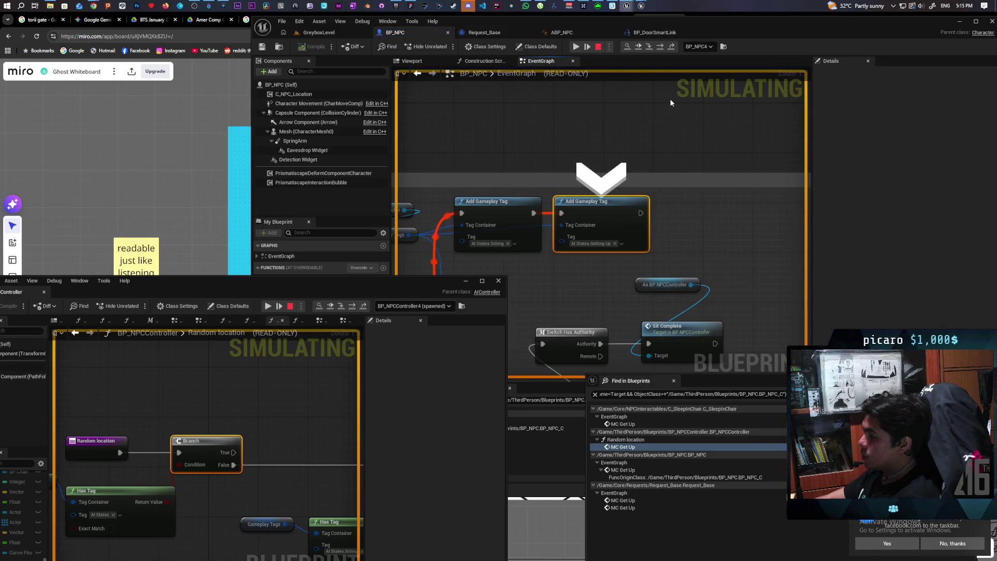
left_click(576, 47)
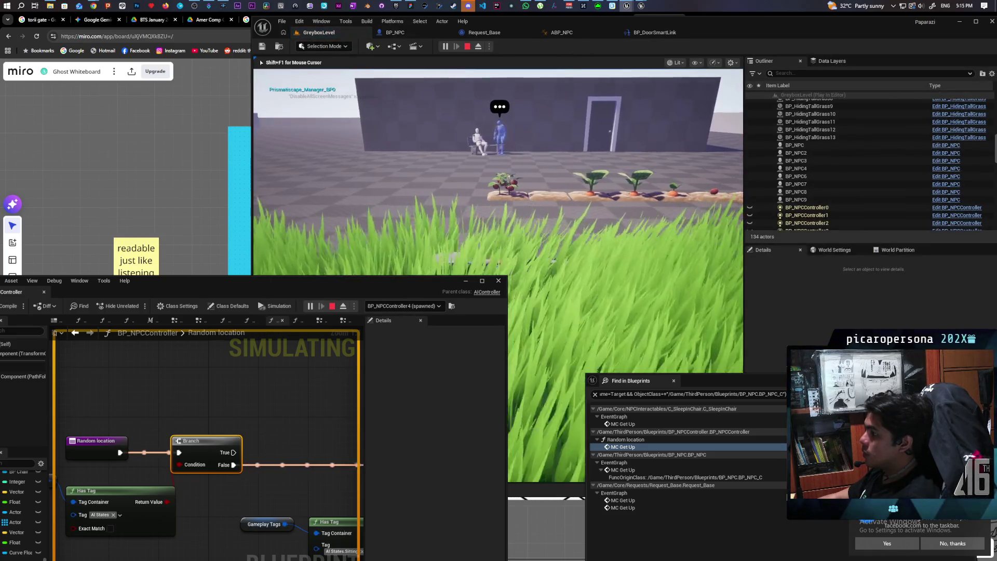
key("w")
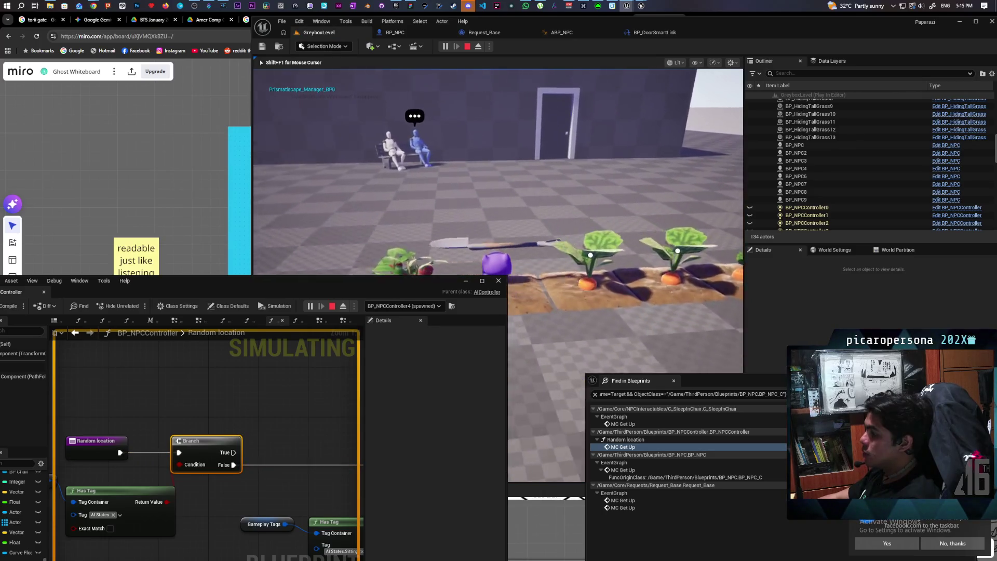
key("f")
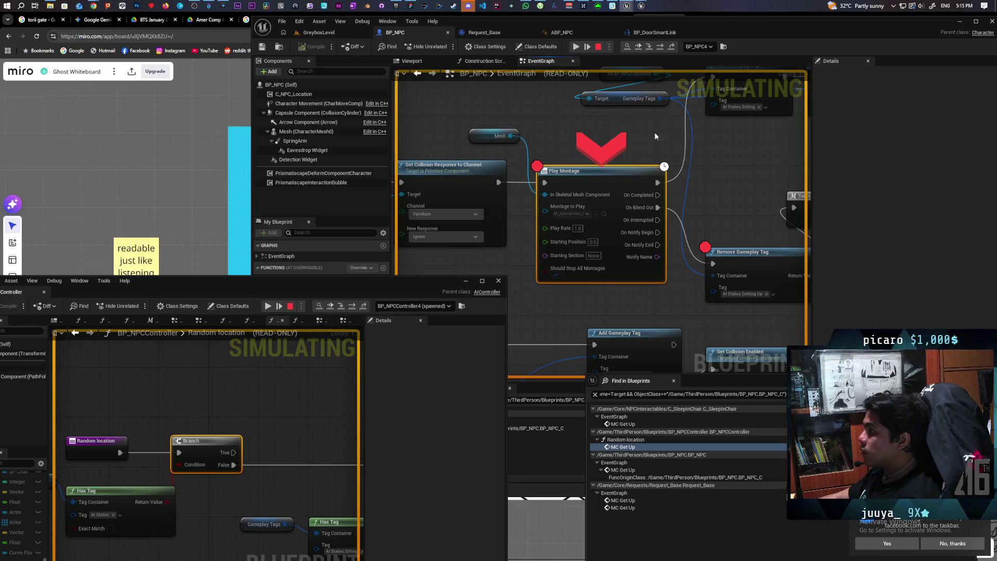
Step from Play Montage through Remove Gameplay Tag, Switch Has Authority and Sit Complete to Random location's Branch.
left_click(659, 48)
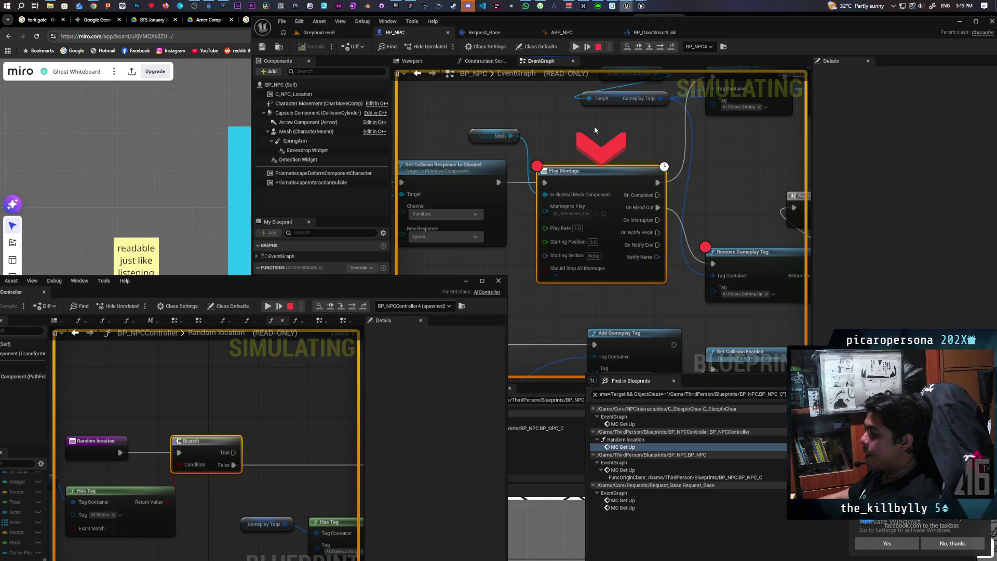
key("F10")
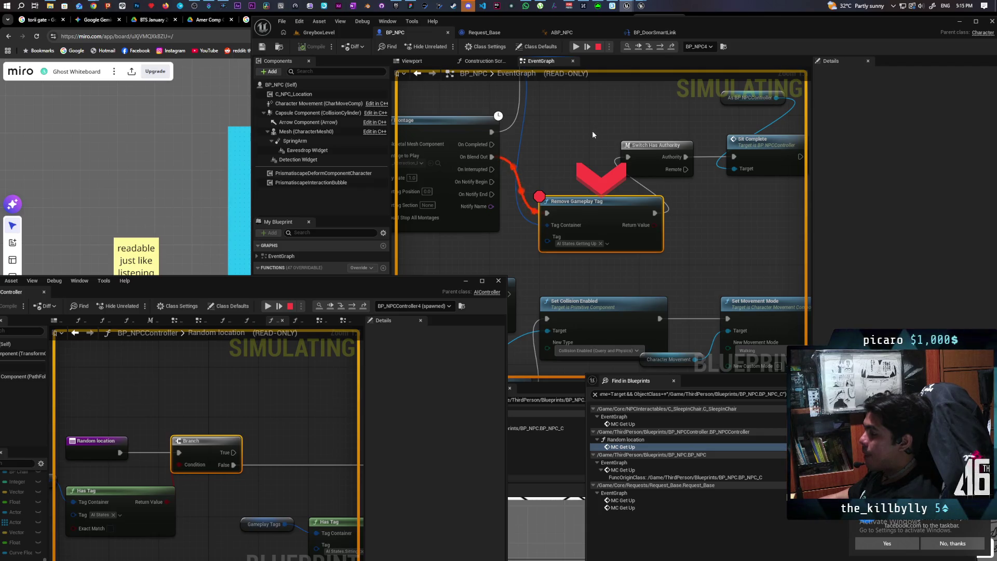
key("F10")
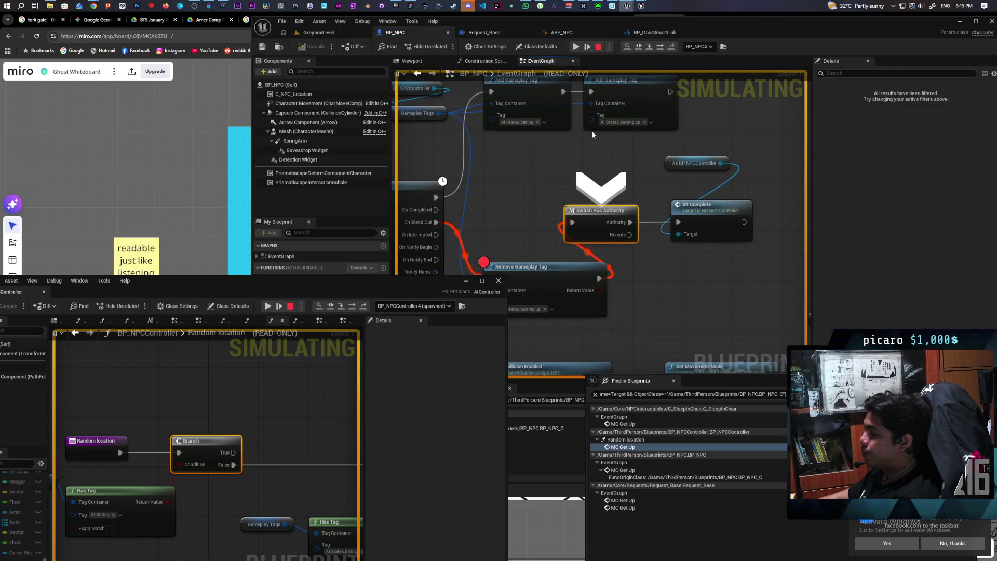
key("F10")
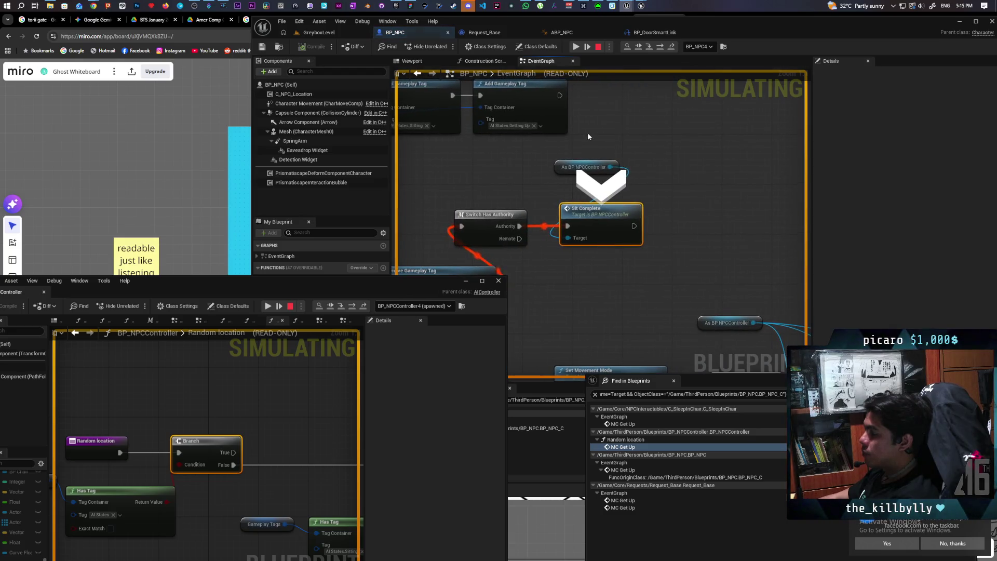
key("F11")
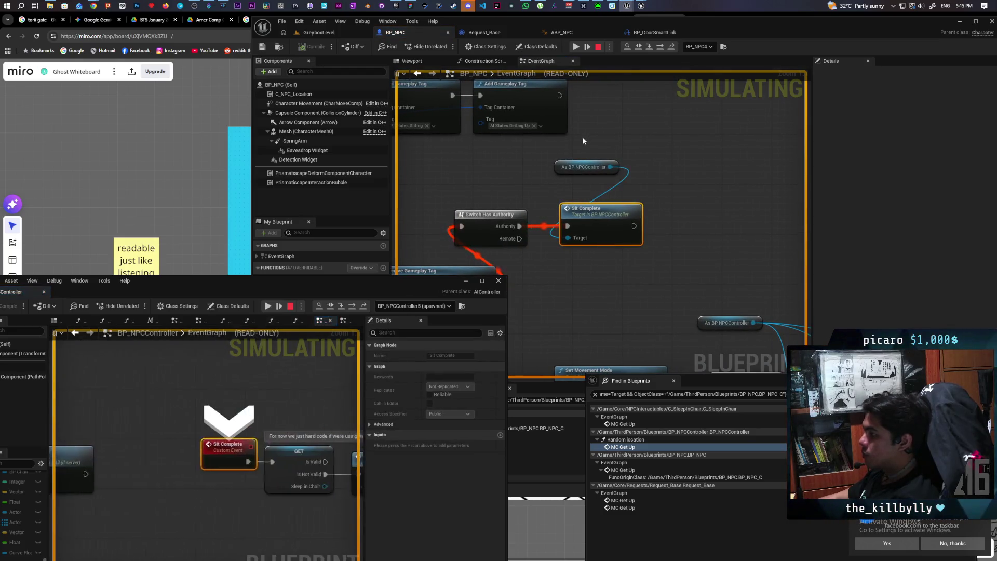
key("F10")
key("F10")
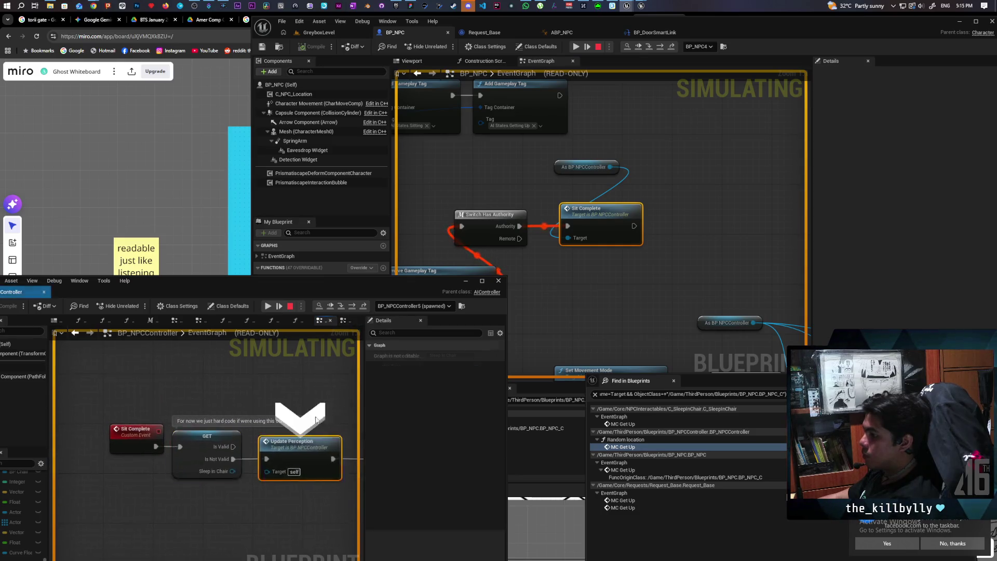
key("F10")
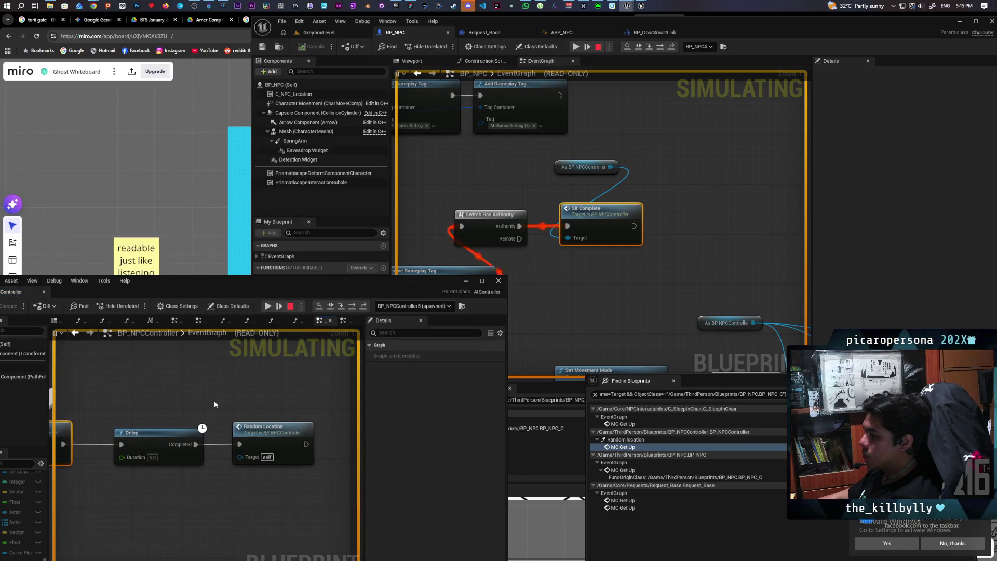
key("F10")
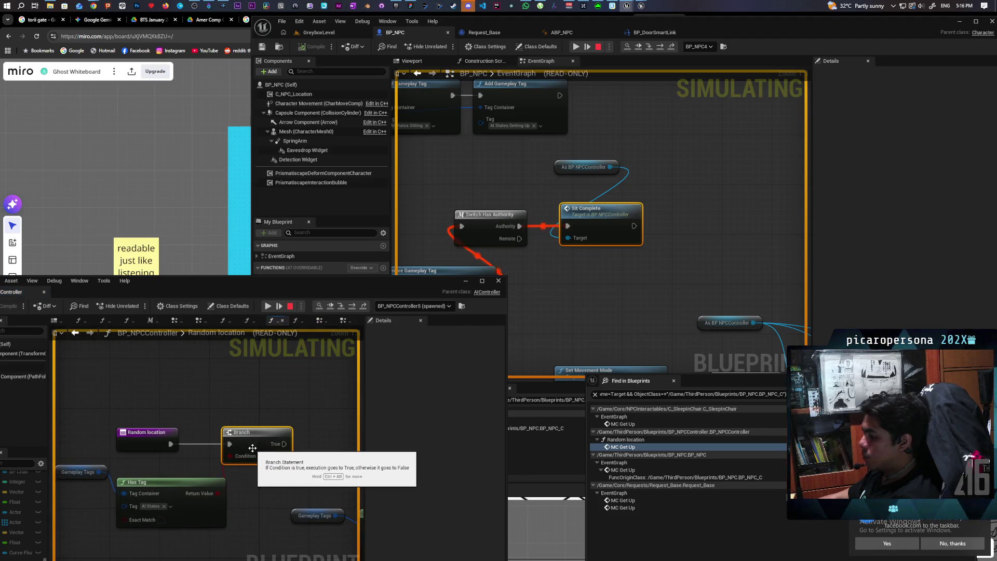
Breakpoint the Branch, run to it, check the Has Tag node's tag, then stop play.
key("F9")
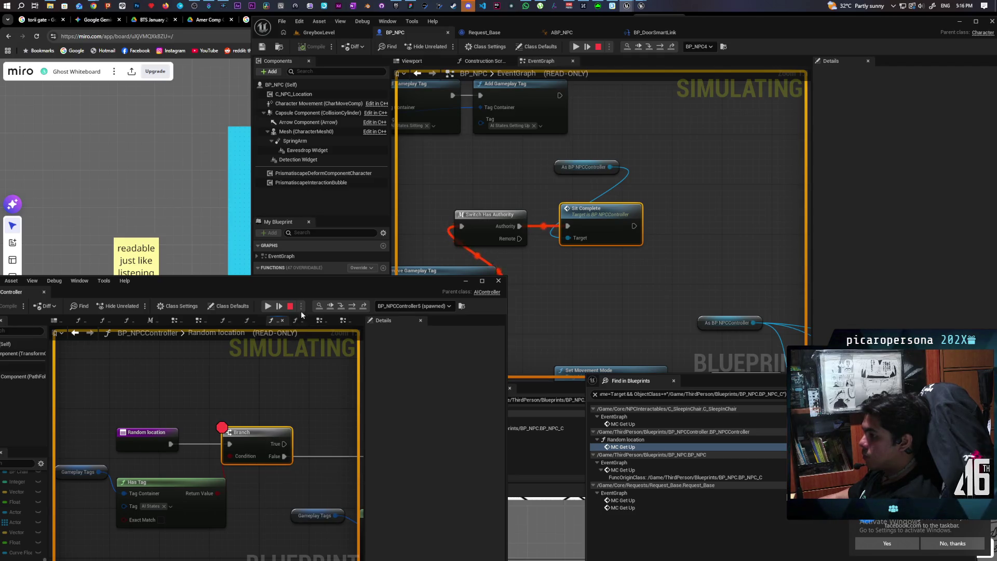
left_click(267, 306)
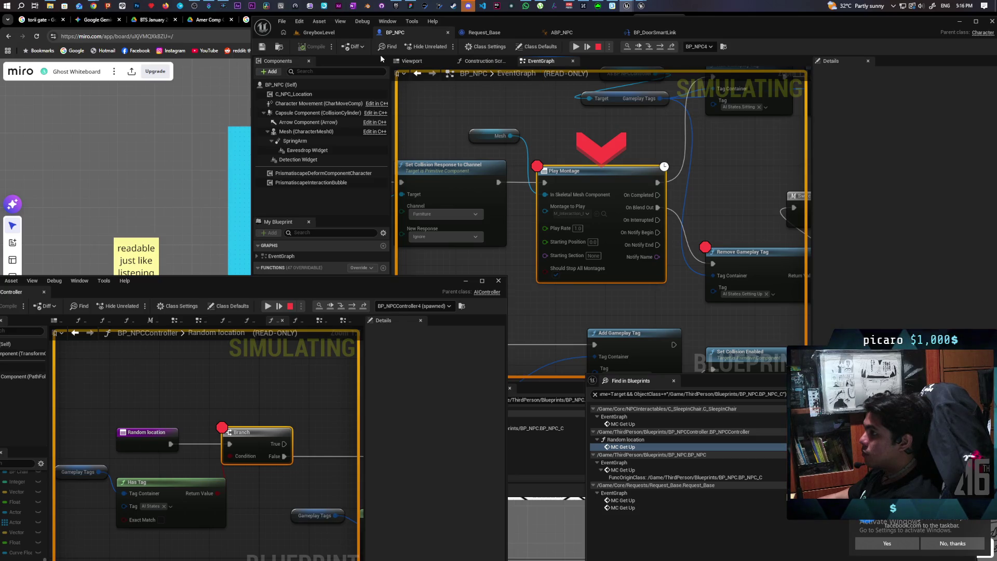
left_click(660, 46)
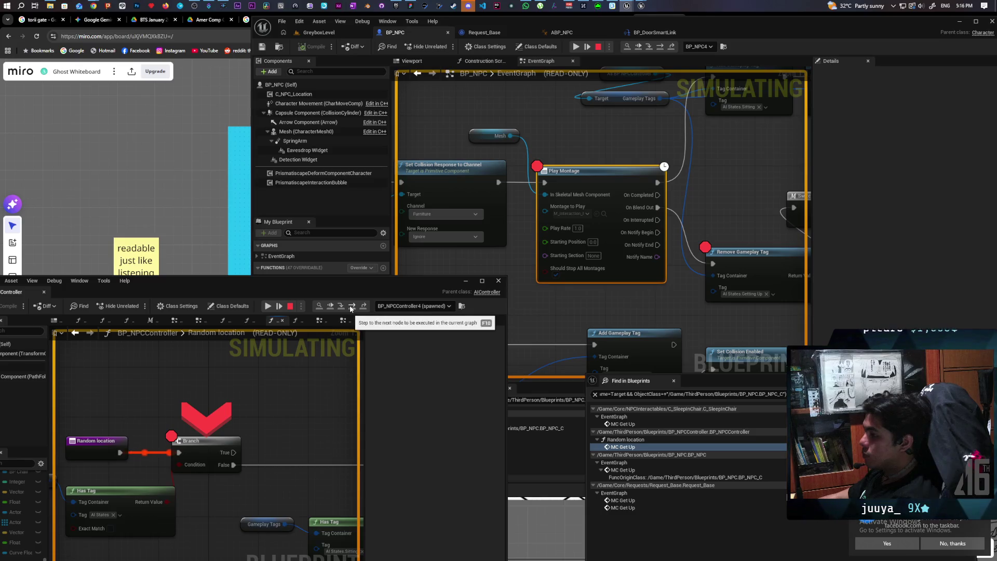
mouse_move(177, 465)
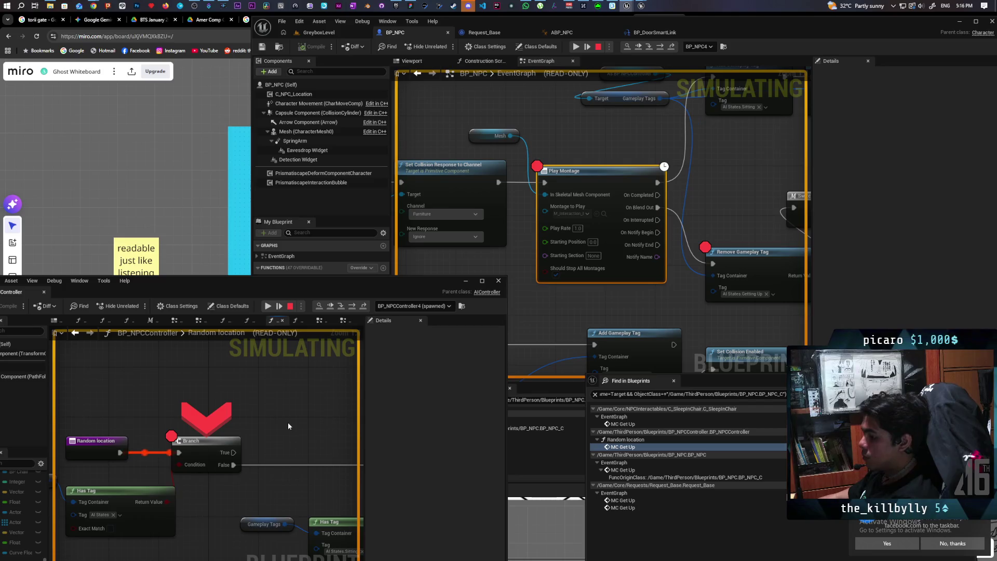
key("F10")
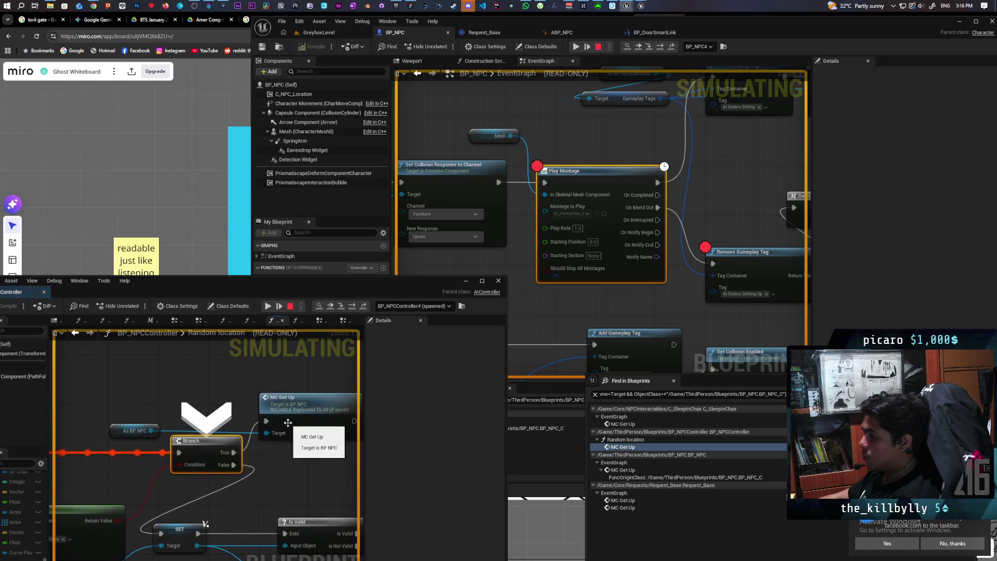
key("F10")
key("F10")
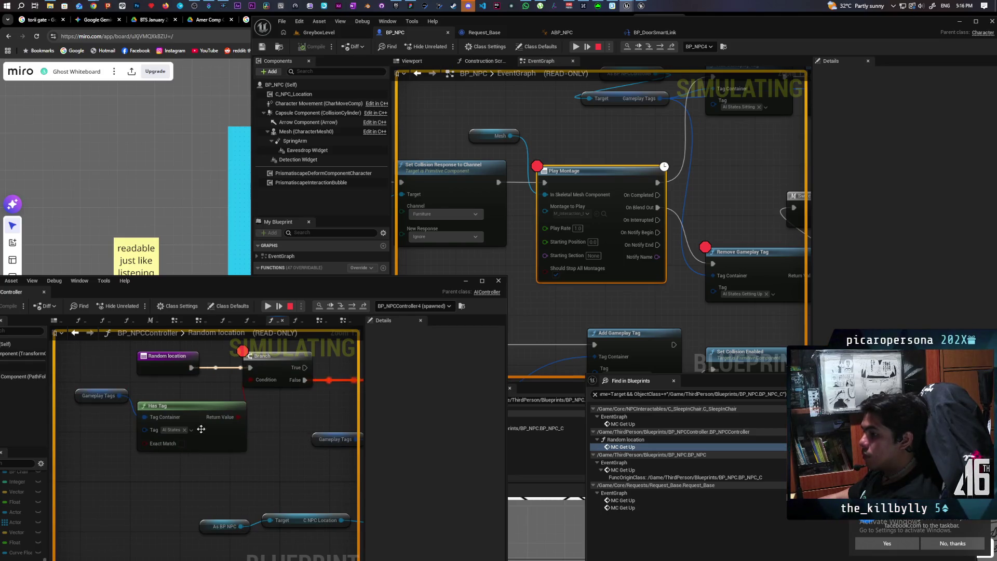
left_click(178, 429)
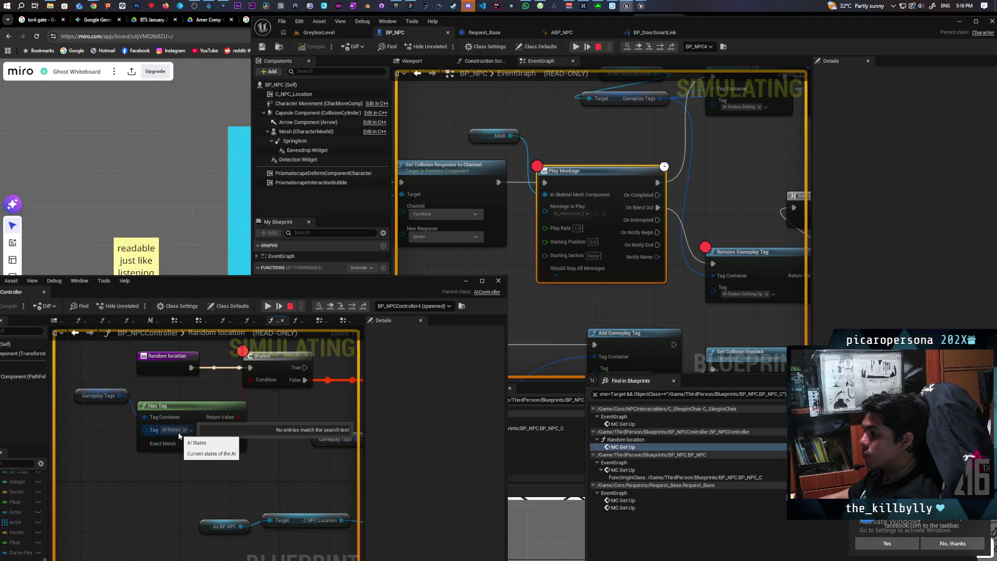
left_click(173, 450)
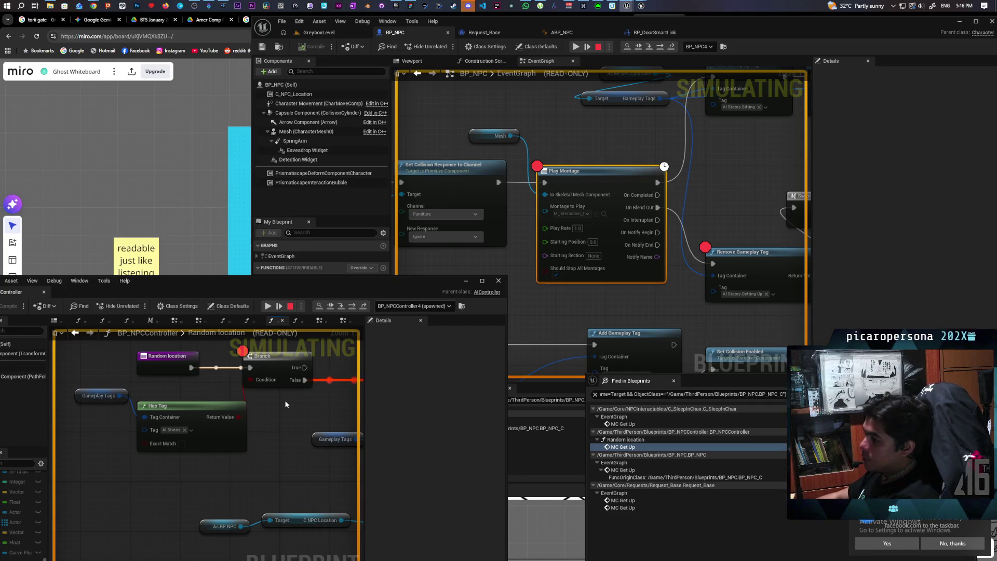
left_click(290, 305)
Maximize BP_NPCController and select the Gameplay Tags and AI States Has Tag nodes together.
double_click(348, 281)
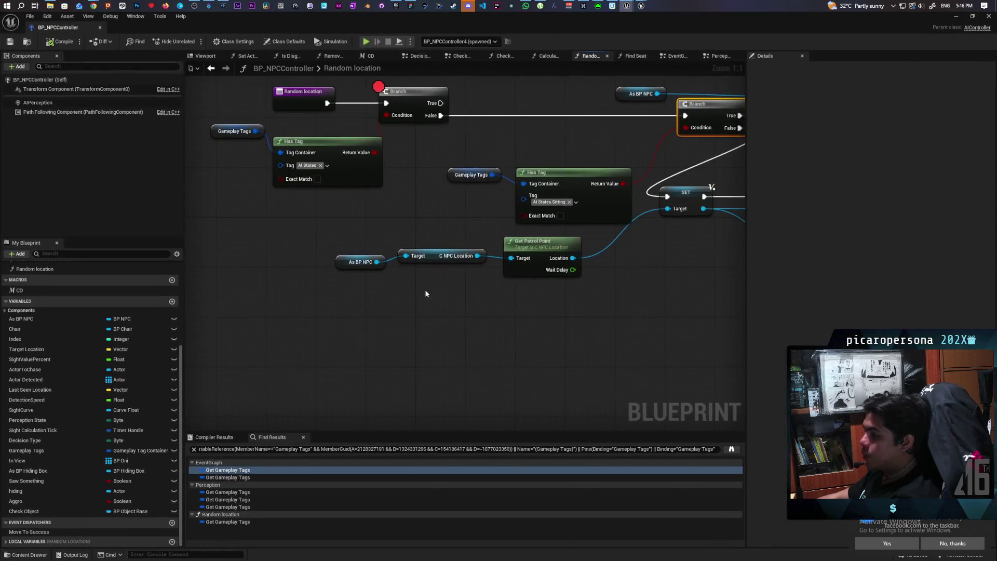
scroll(341, 357, "up", 1)
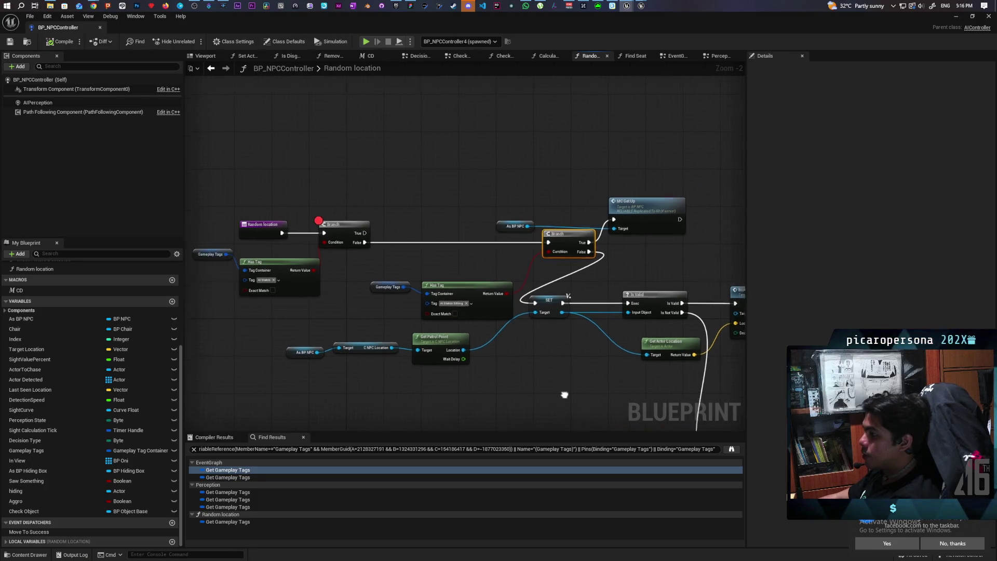
scroll(509, 362, "up", 1)
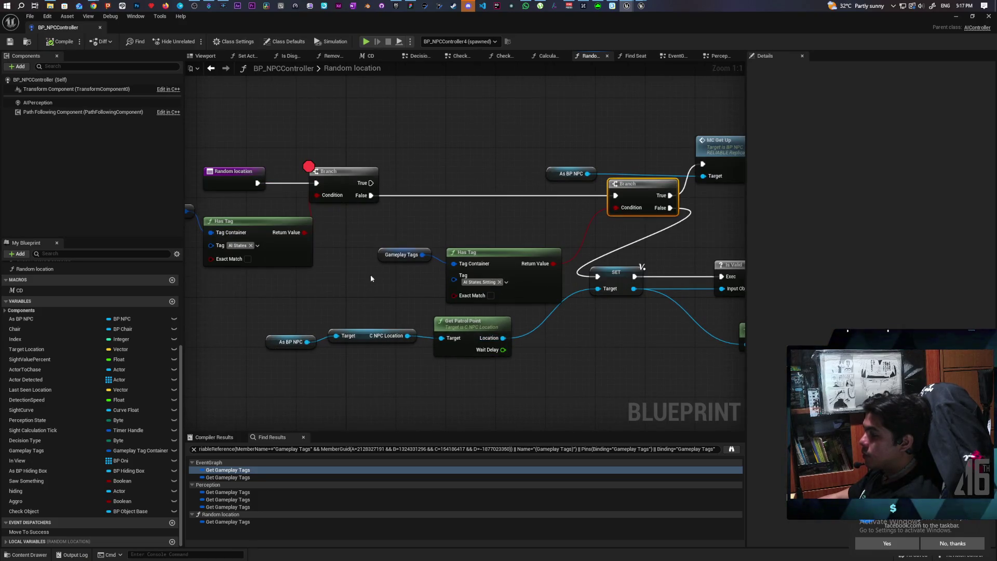
left_click_drag(349, 289, 472, 297)
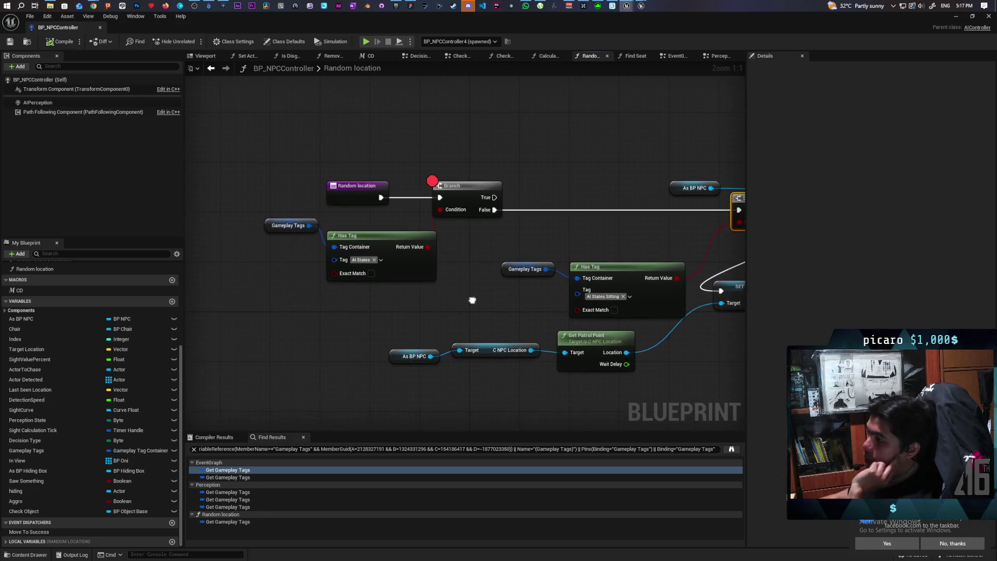
left_click_drag(348, 305, 405, 223)
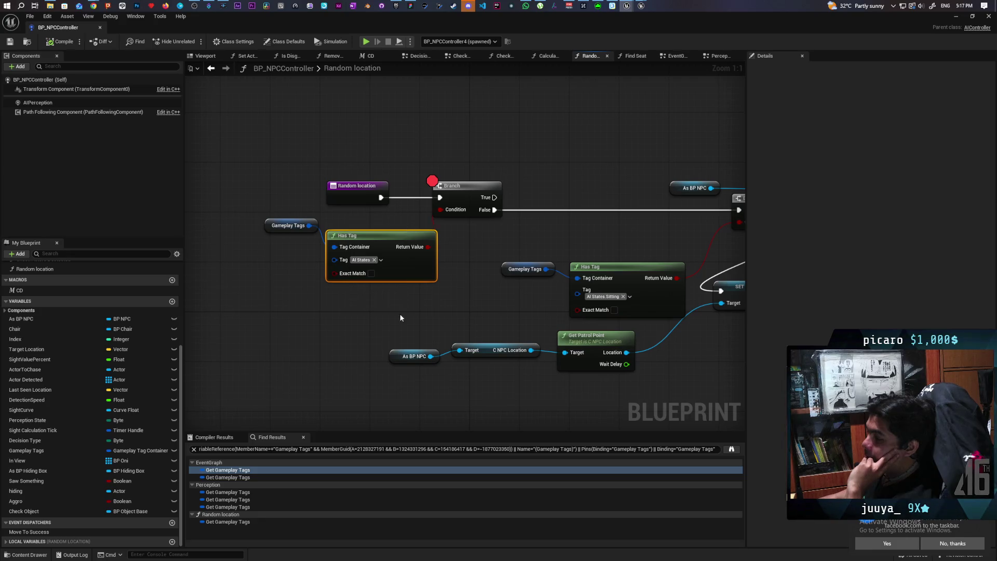
left_click_drag(236, 305, 388, 223)
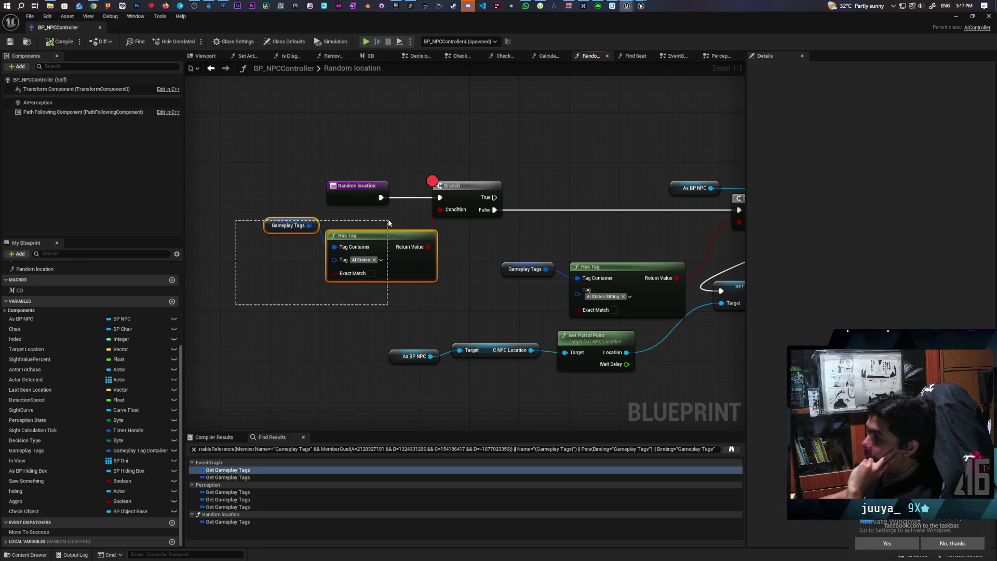
left_click_drag(388, 223, 388, 223)
left_click_drag(568, 233, 403, 235)
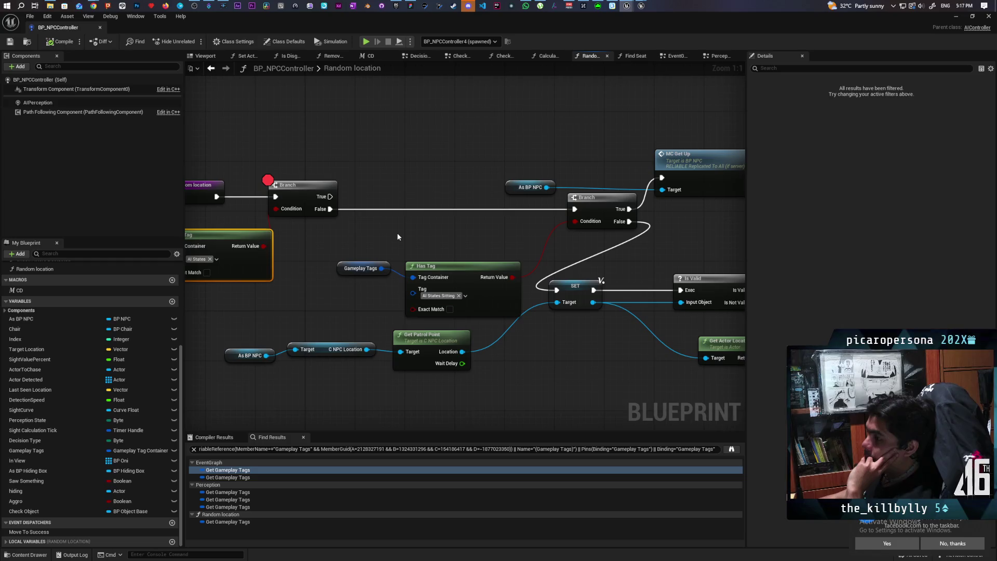
Clear the selection and reselect the AI States Has Tag node near the Random location start.
left_click_drag(398, 237, 458, 233)
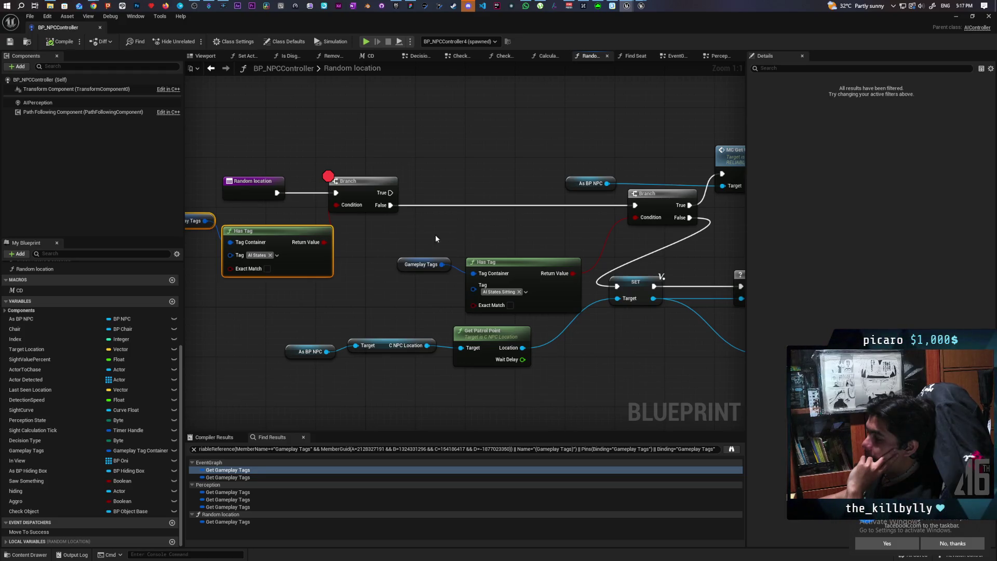
left_click_drag(411, 245, 489, 243)
left_click(253, 162)
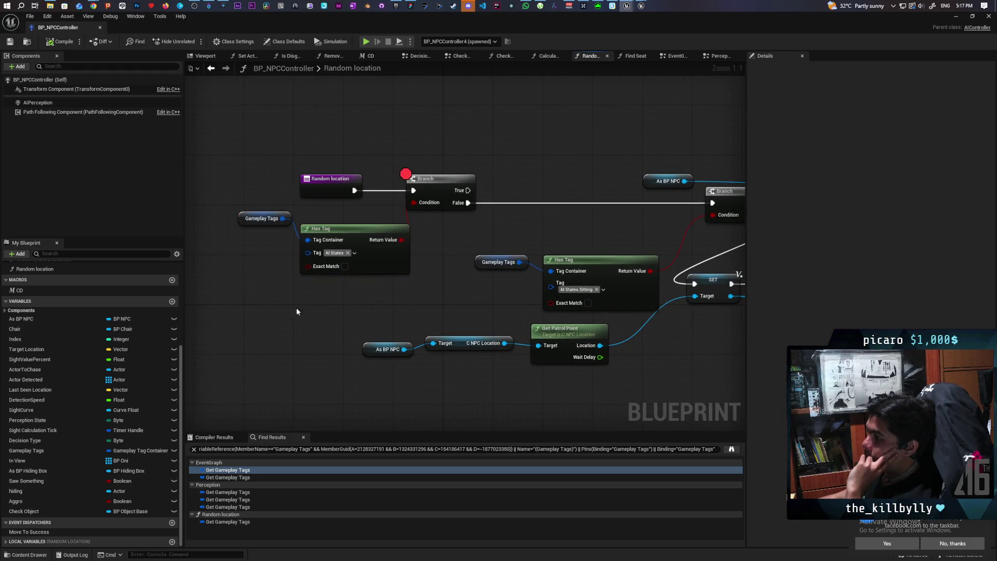
left_click_drag(203, 150, 419, 282)
mouse_move(285, 294)
left_mouse_down()
mouse_move(464, 213)
mouse_move(424, 242)
left_mouse_up()
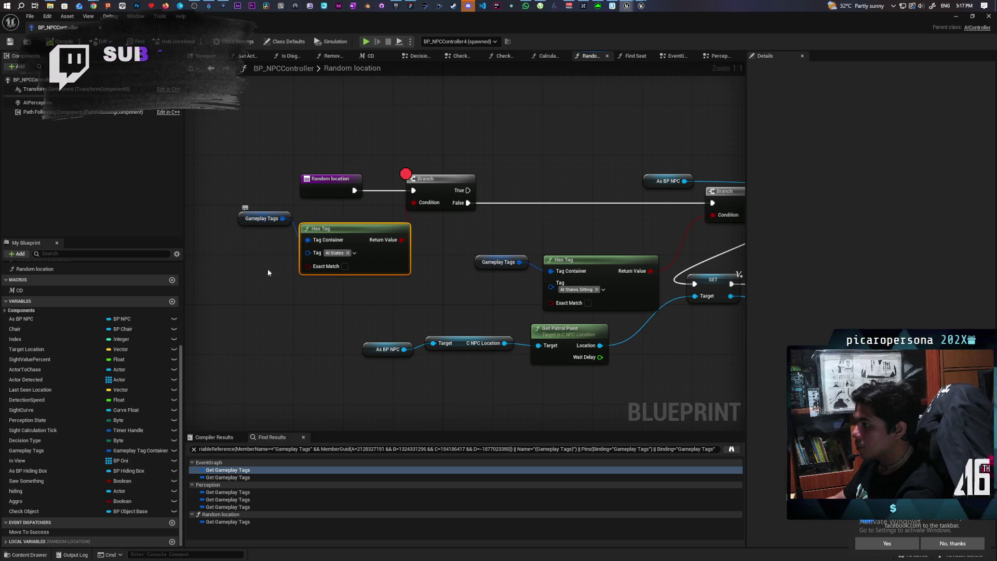
Paste a Print String printing Gameplay Tags' debug string on the Branch's False path, then restore the window.
key("ctrl+v")
left_click_drag(283, 224, 258, 339)
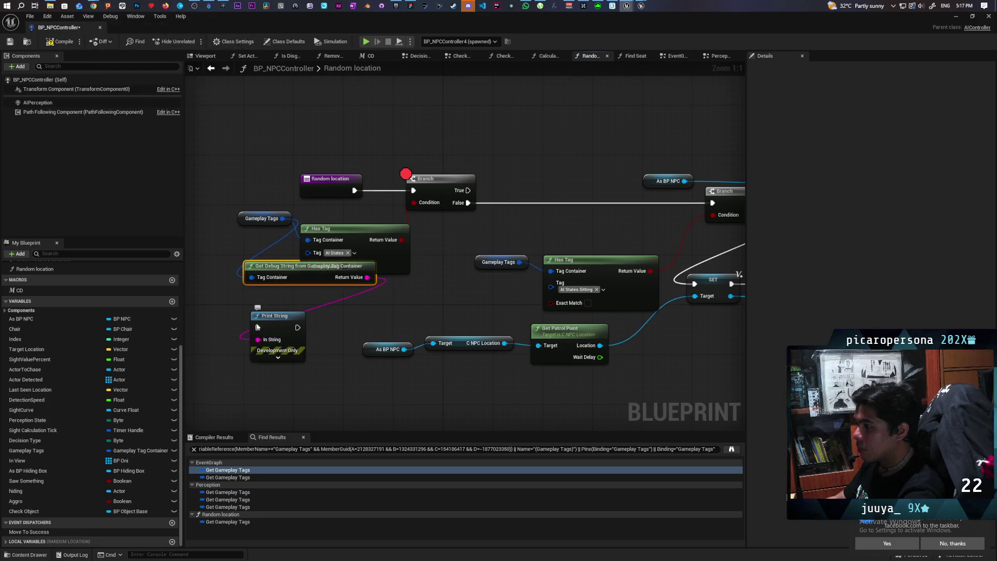
left_click_drag(289, 266, 264, 293)
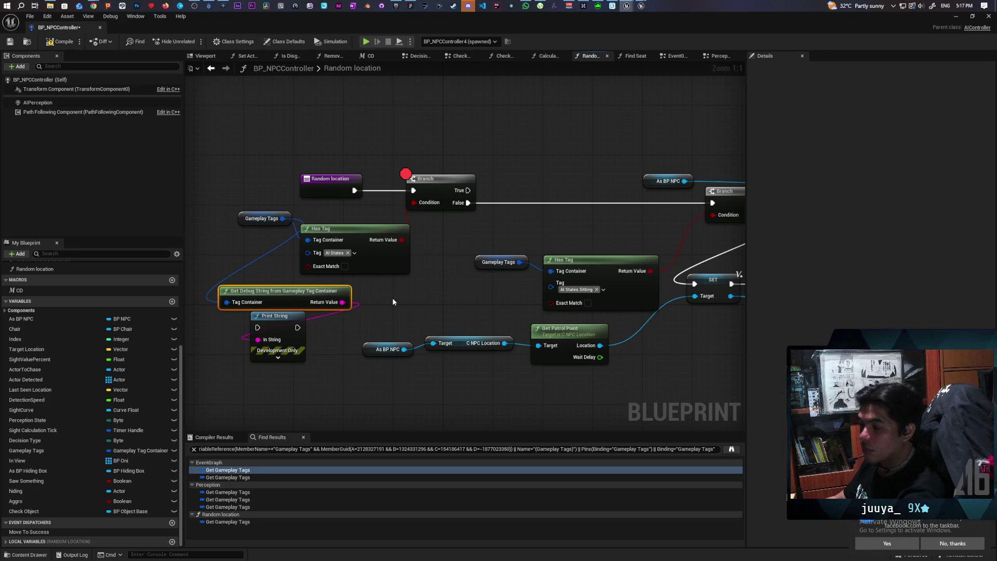
mouse_move(278, 325)
left_mouse_down()
mouse_move(522, 219)
mouse_move(523, 203)
mouse_move(712, 202)
left_mouse_up()
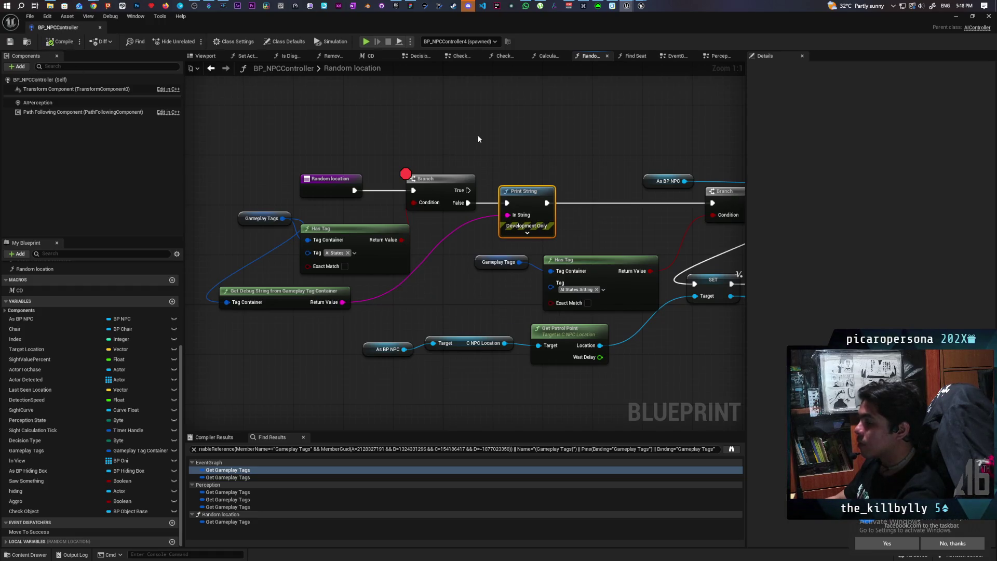
left_click(433, 180)
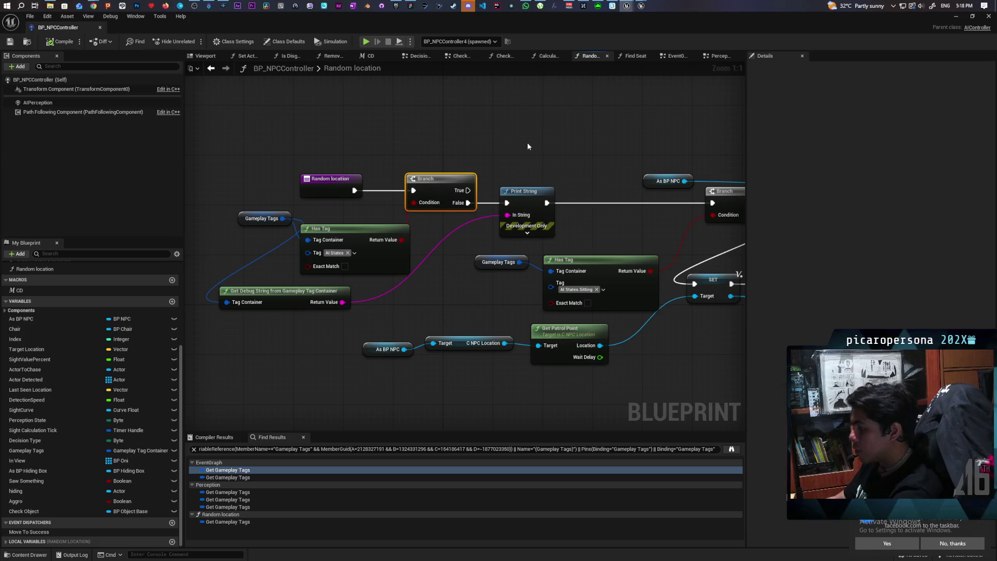
double_click(370, 20)
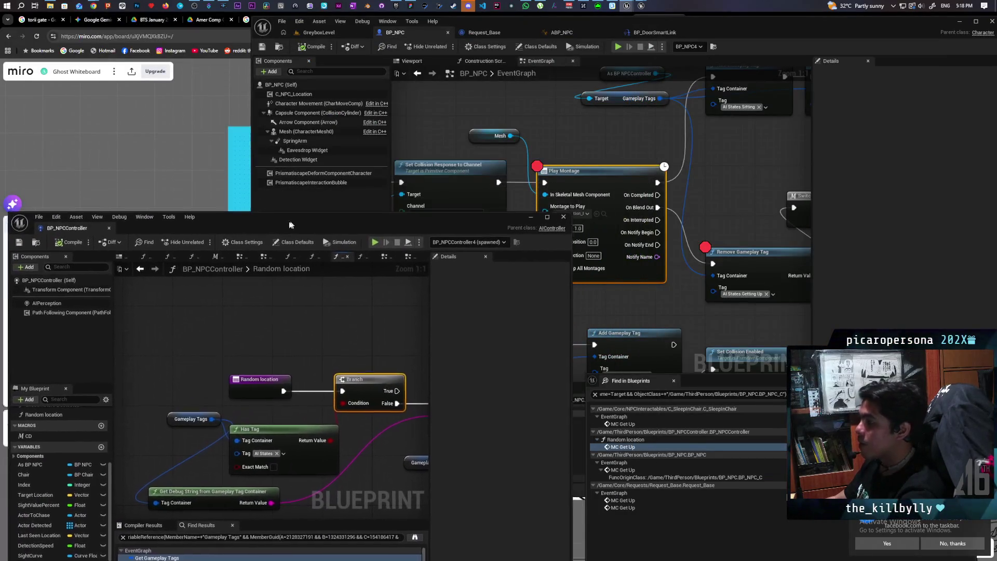
Start a Play-in-Editor session of GreyboxLevel and give the game viewport focus.
left_click(367, 33)
left_click(445, 47)
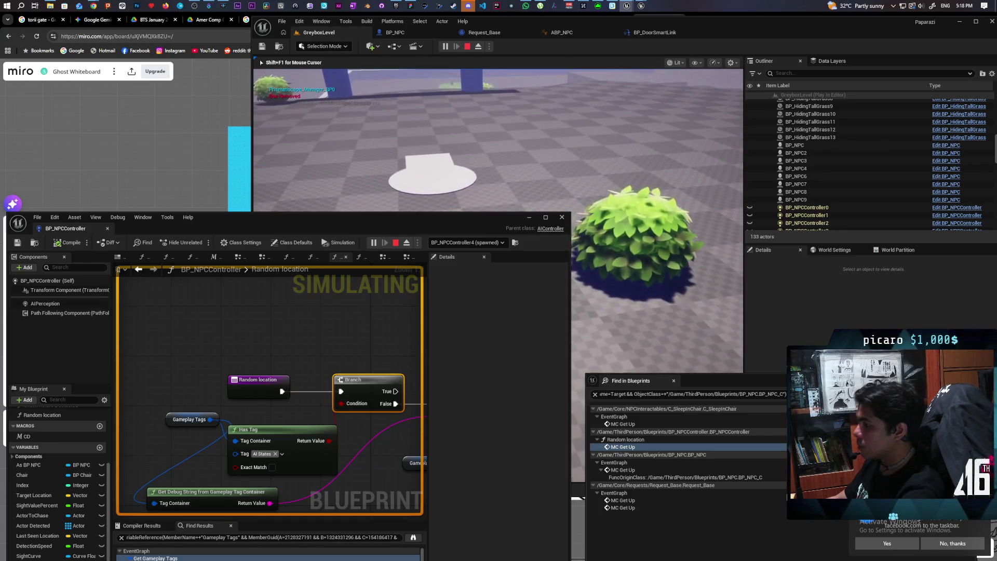
mouse_move(482, 224)
left_mouse_down()
mouse_move(468, 234)
mouse_move(466, 350)
left_mouse_up()
left_click(467, 312)
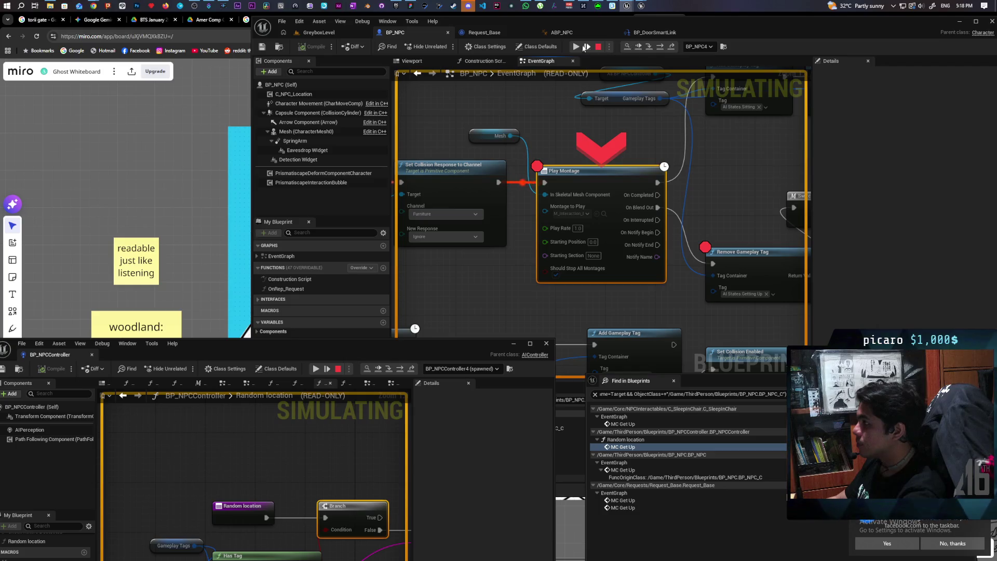
Resume the game and walk the player to the seated NPC's bench until the Play Montage breakpoint hits.
left_click(587, 45)
key("w")
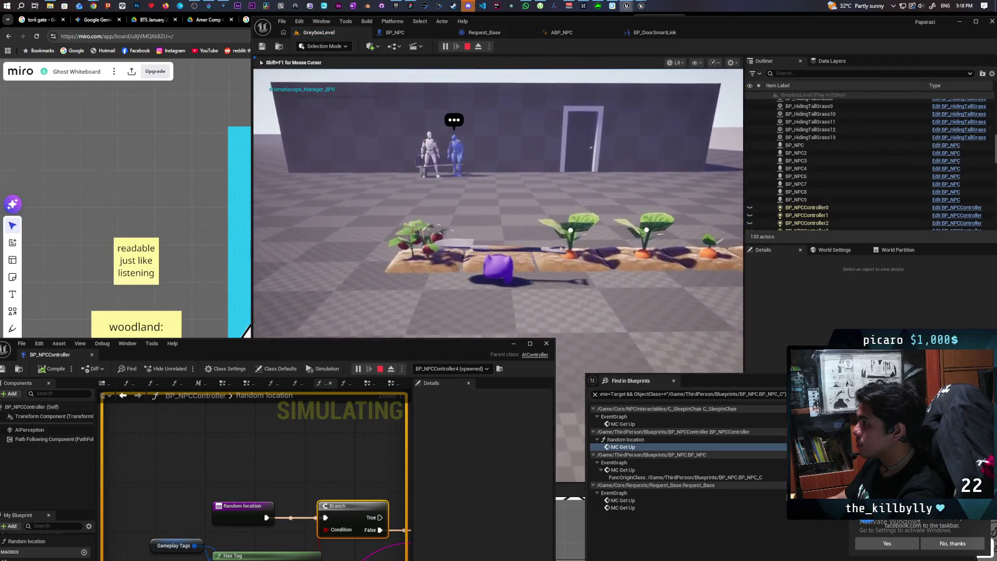
key("w")
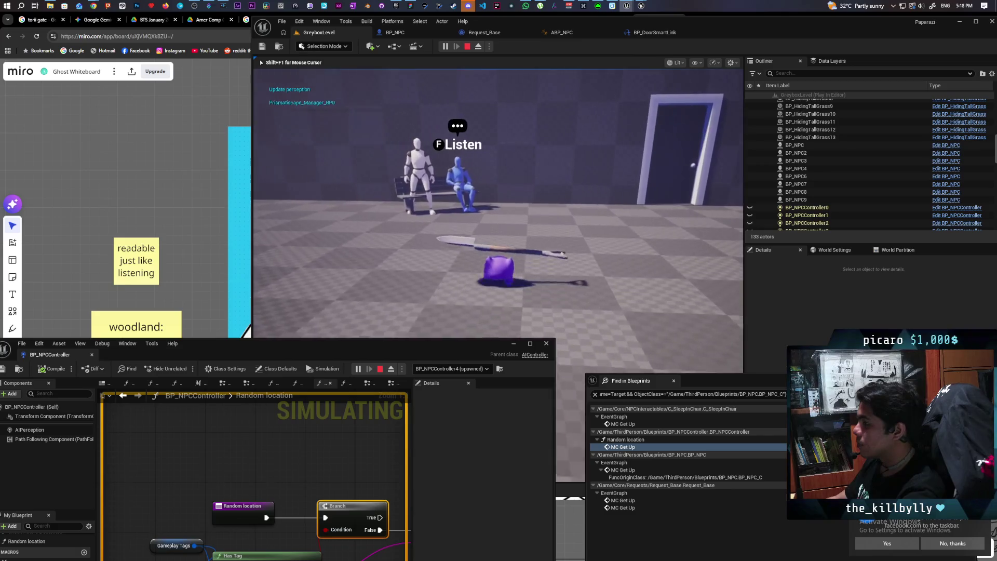
key("s")
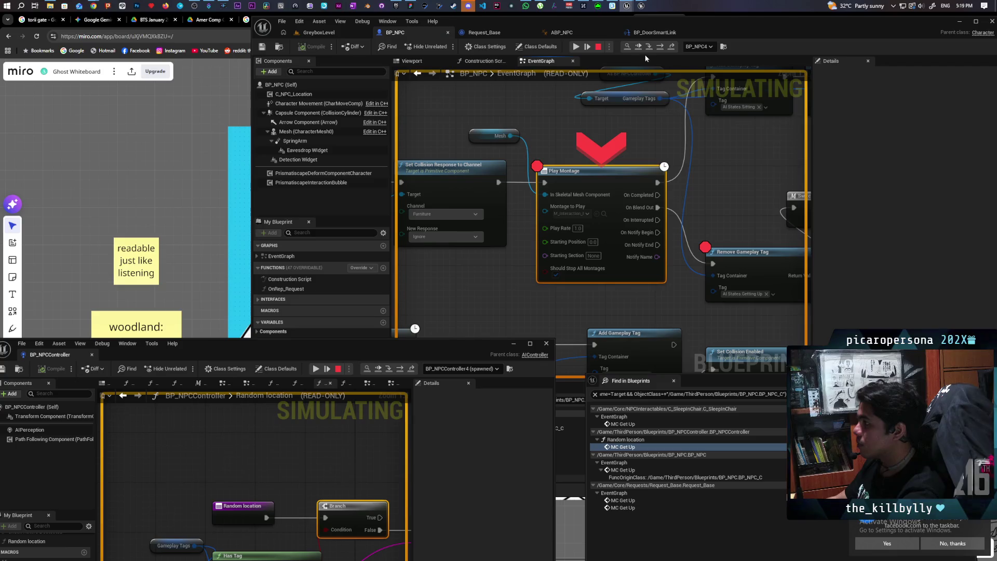
Resume and step over (F10) through Remove Gameplay Tag to Switch Has Authority, inspecting the pin tag values.
left_click(660, 47)
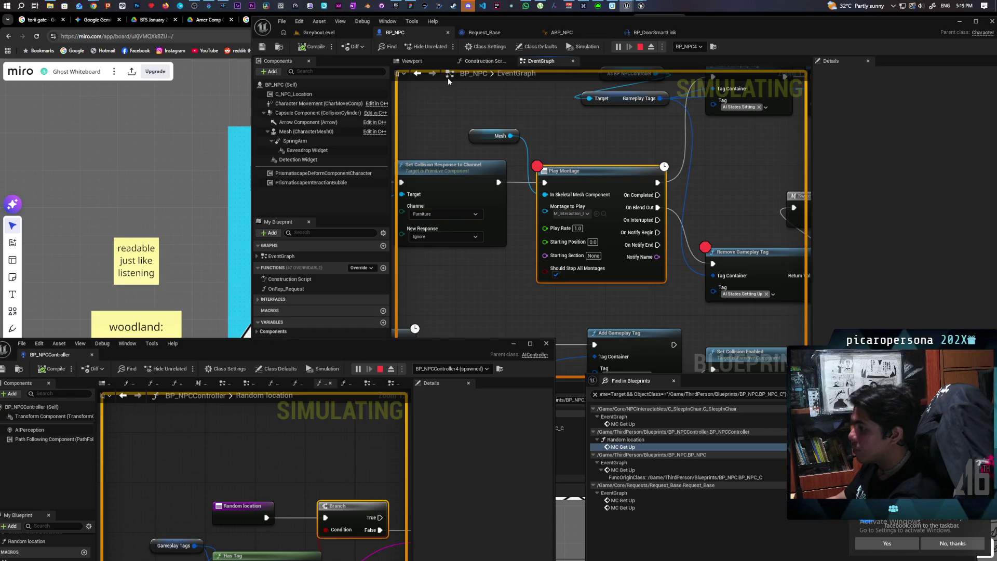
left_click(319, 32)
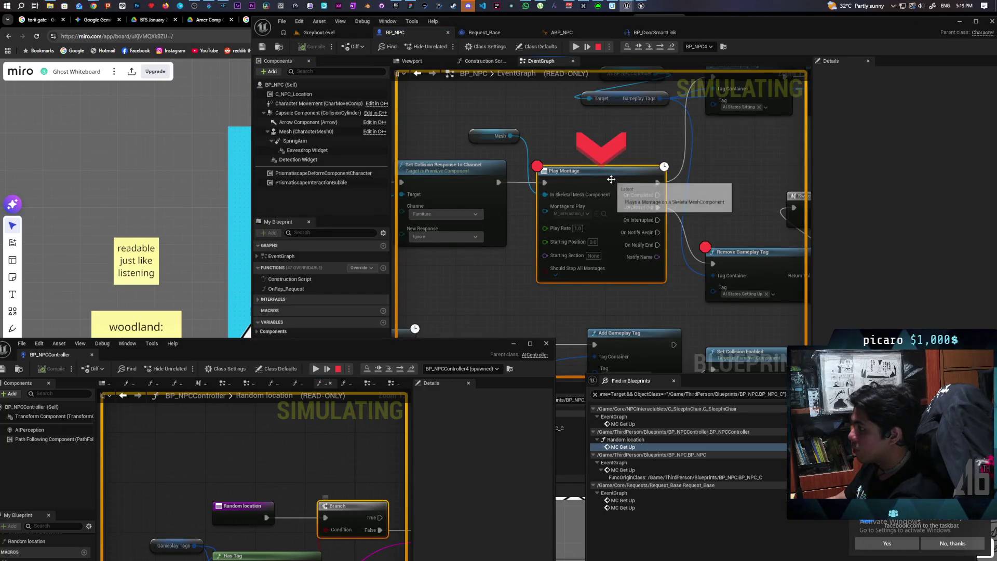
key("F10")
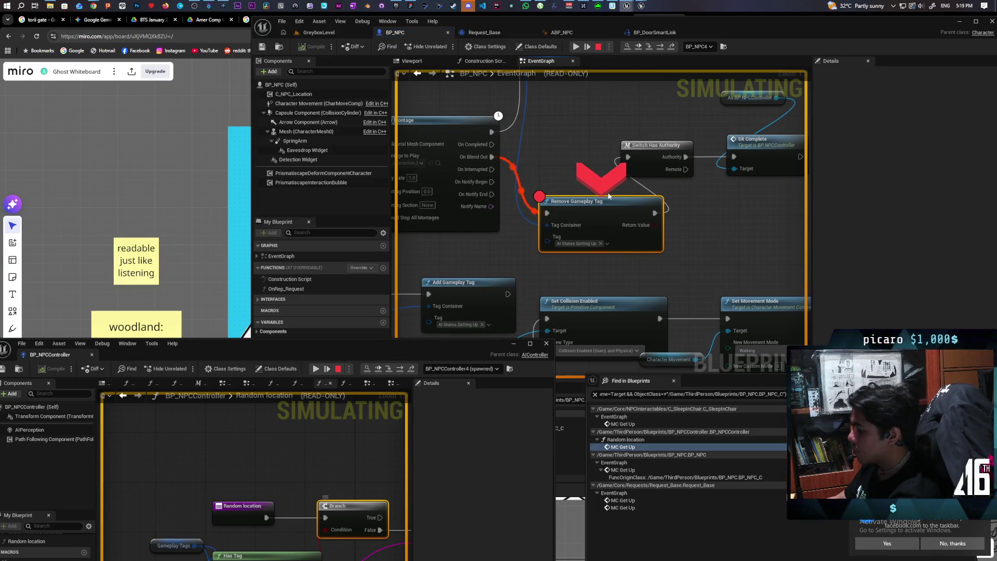
key("F10")
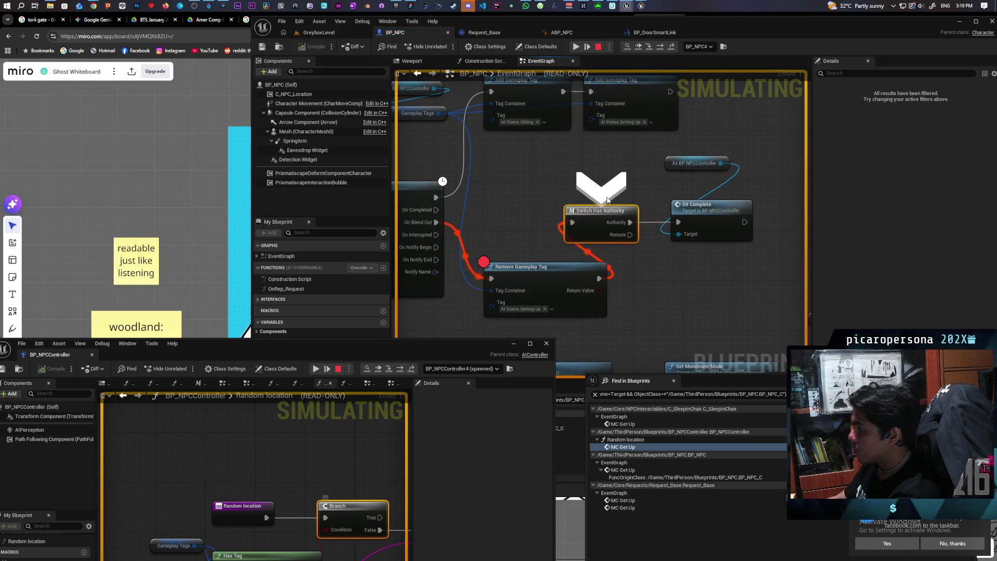
mouse_move(538, 311)
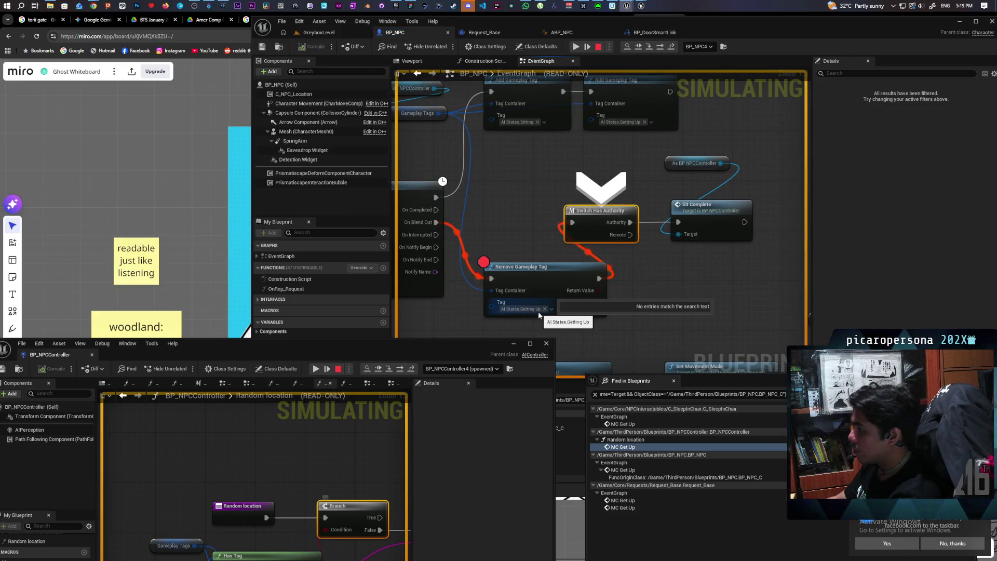
mouse_move(492, 290)
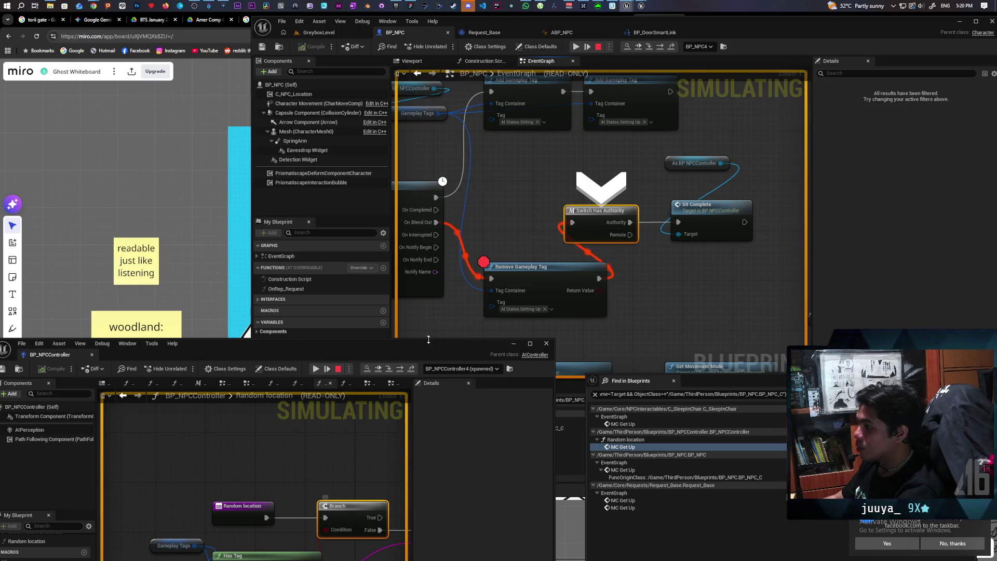
mouse_move(422, 344)
left_mouse_down()
mouse_move(506, 302)
mouse_move(446, 303)
mouse_move(450, 318)
left_mouse_up()
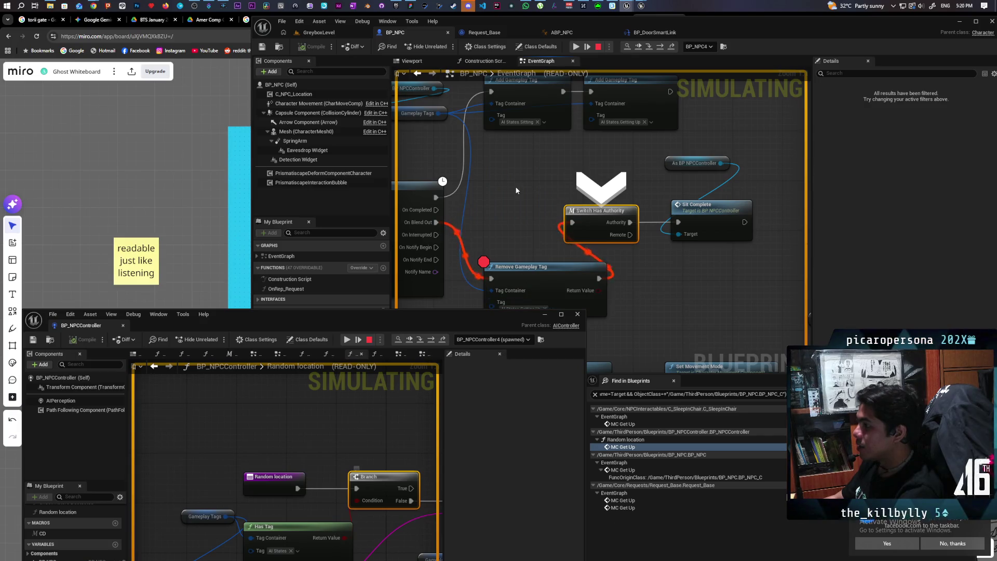
Resume with F5, stop the play session with Escape, and close the runtime error Message Log.
scroll(515, 186, "down", 5)
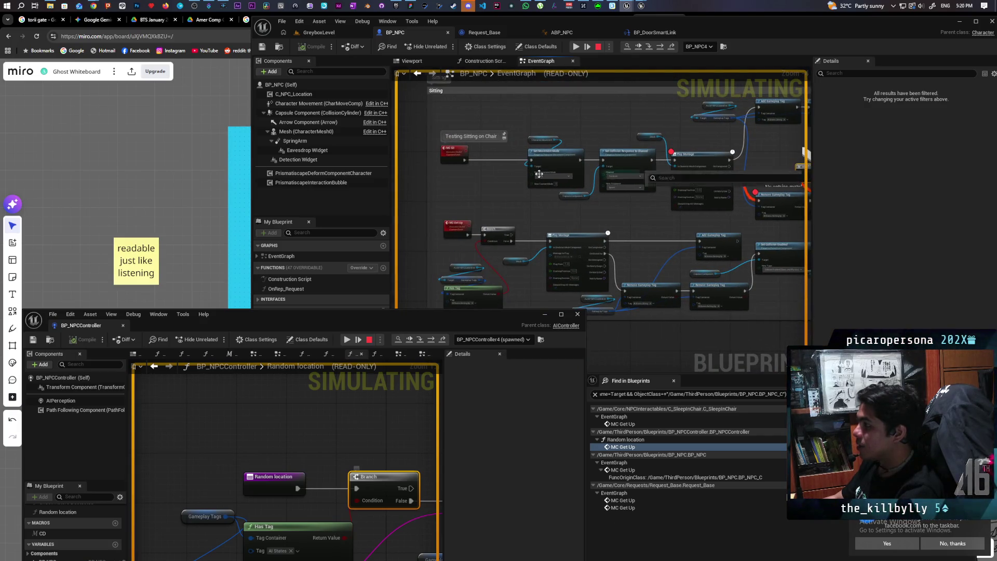
scroll(478, 174, "up", 3)
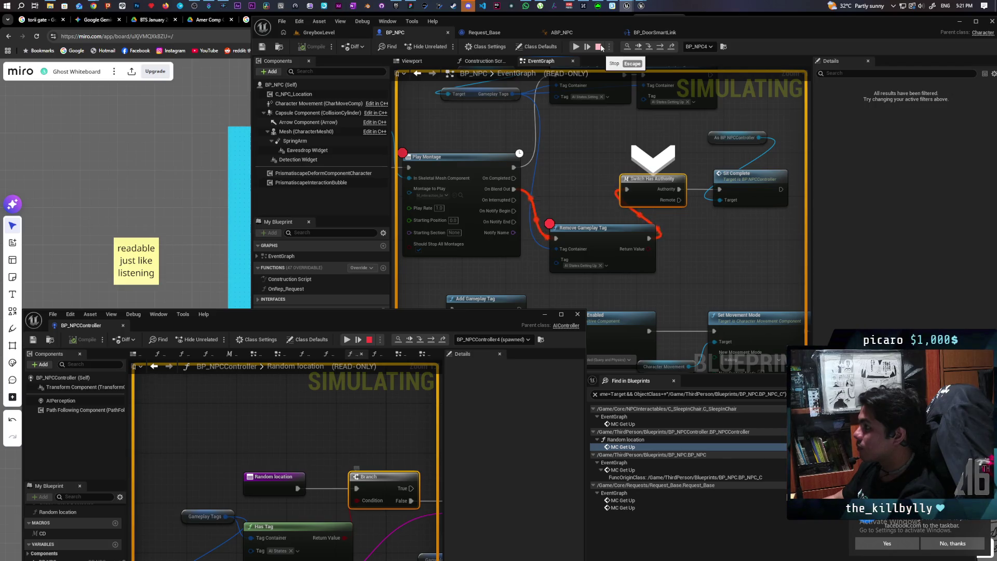
key("F5")
key("Escape")
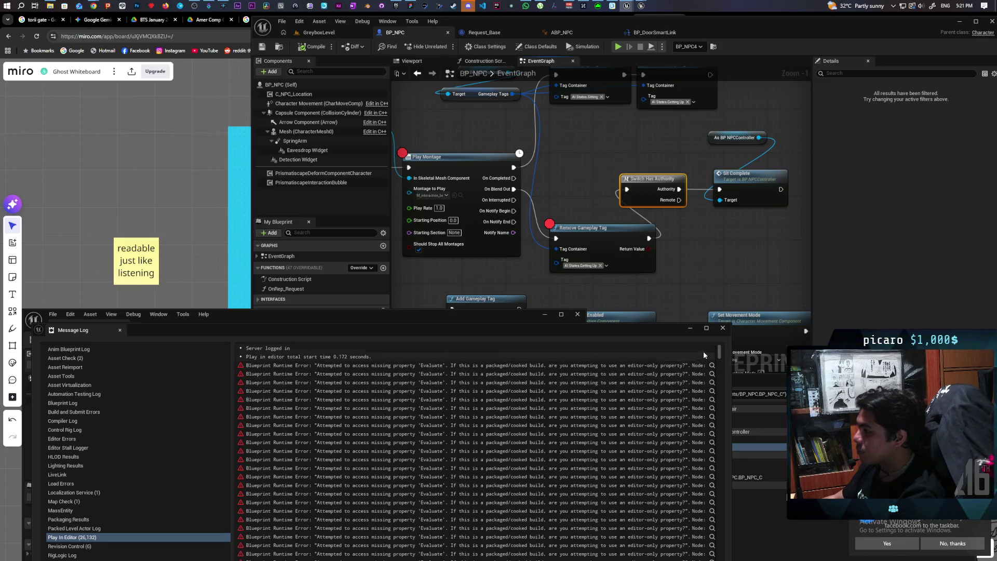
left_click(722, 327)
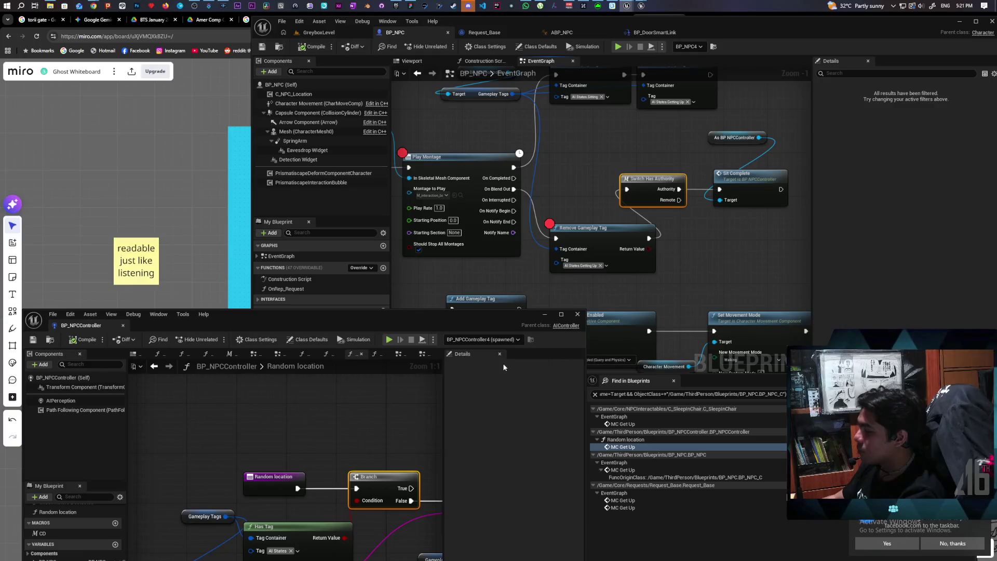
Clear the Play Montage breakpoint with F9 and select the Remove Gameplay Tag and Add Gameplay Tag nodes.
scroll(579, 186, "down", 2)
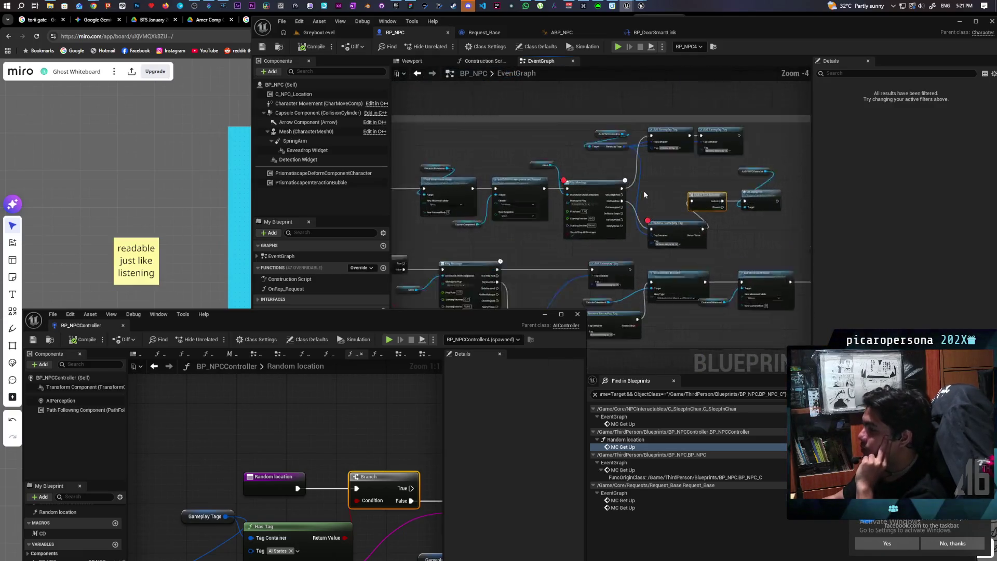
left_click(580, 185)
key("F9")
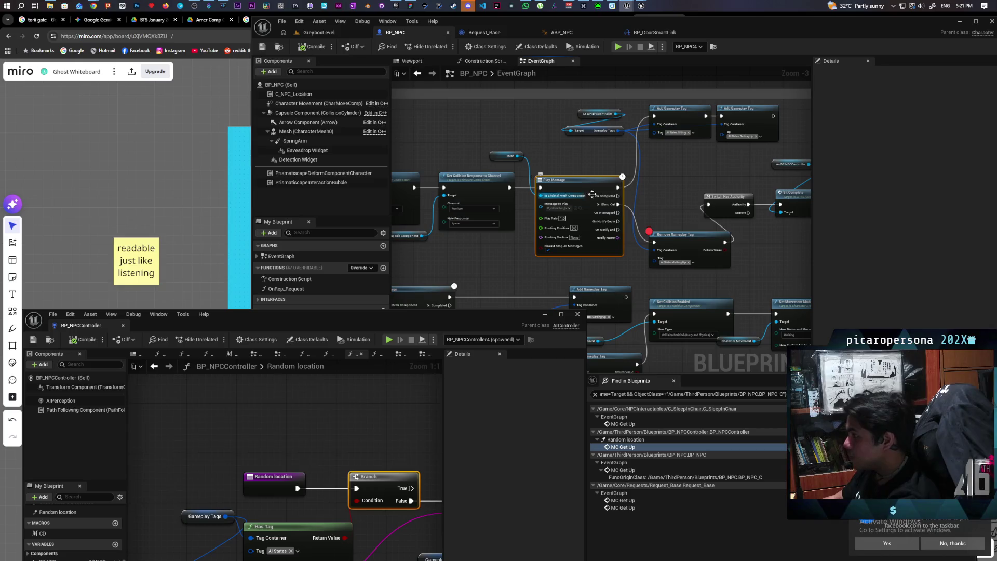
left_click(672, 238)
scroll(675, 194, "down", 2)
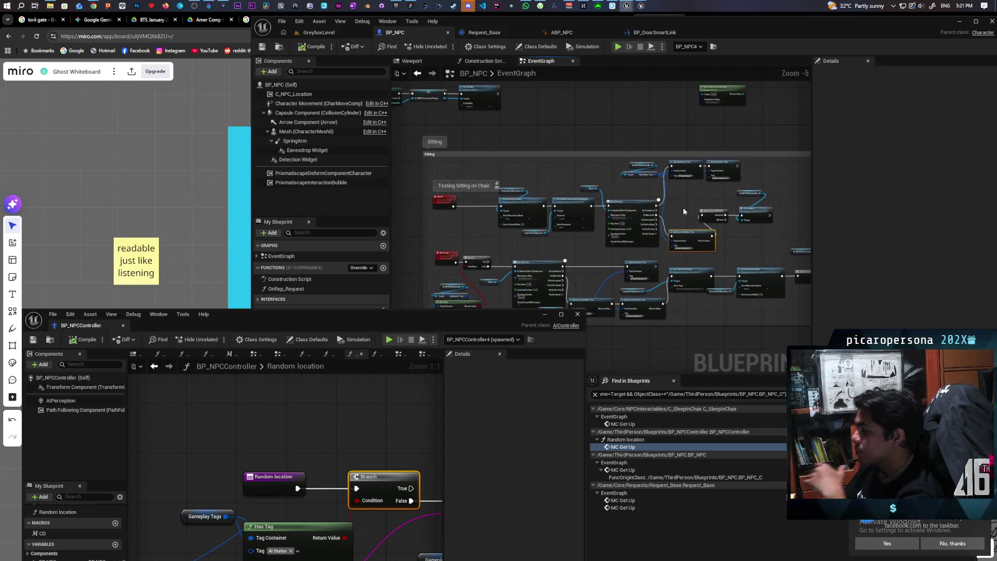
scroll(680, 198, "up", 3)
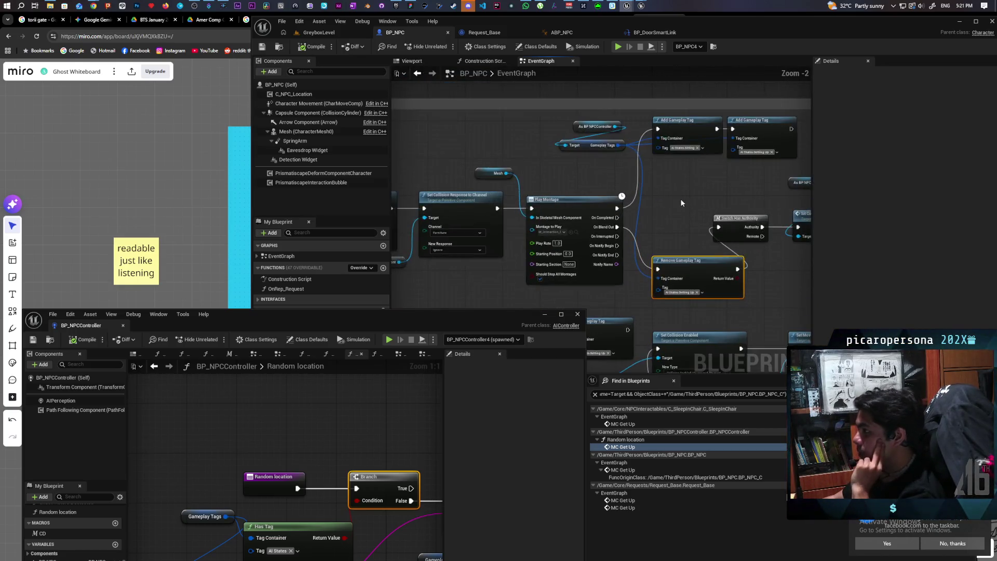
scroll(680, 198, "down", 2)
left_click_drag(760, 198, 563, 203)
left_click_drag(701, 169, 568, 190)
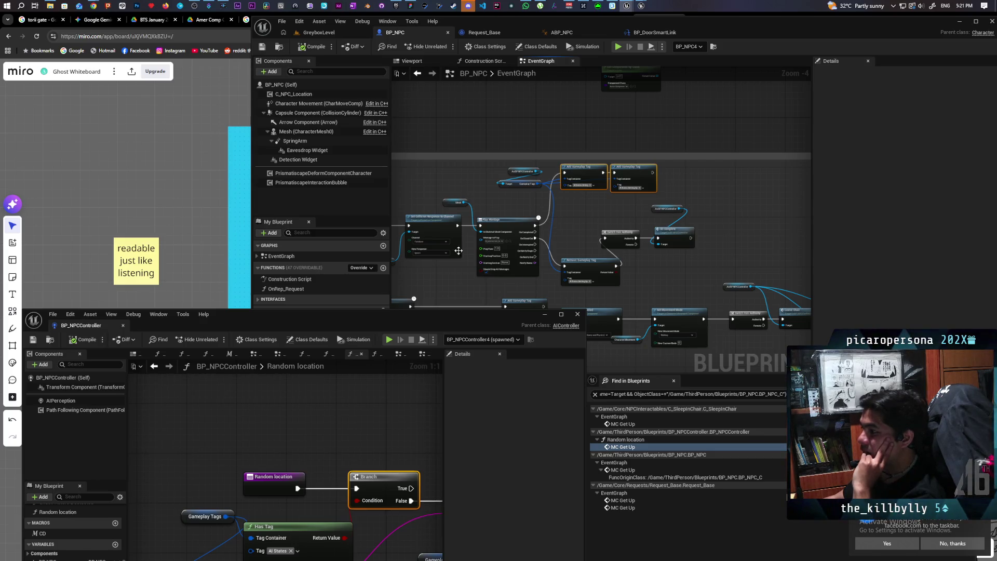
Pan and zoom the BP_NPC graph to the Sitting comment, MC Sit and Switch Has Authority.
mouse_move(335, 320)
left_mouse_down()
mouse_move(326, 288)
mouse_move(349, 300)
left_mouse_up()
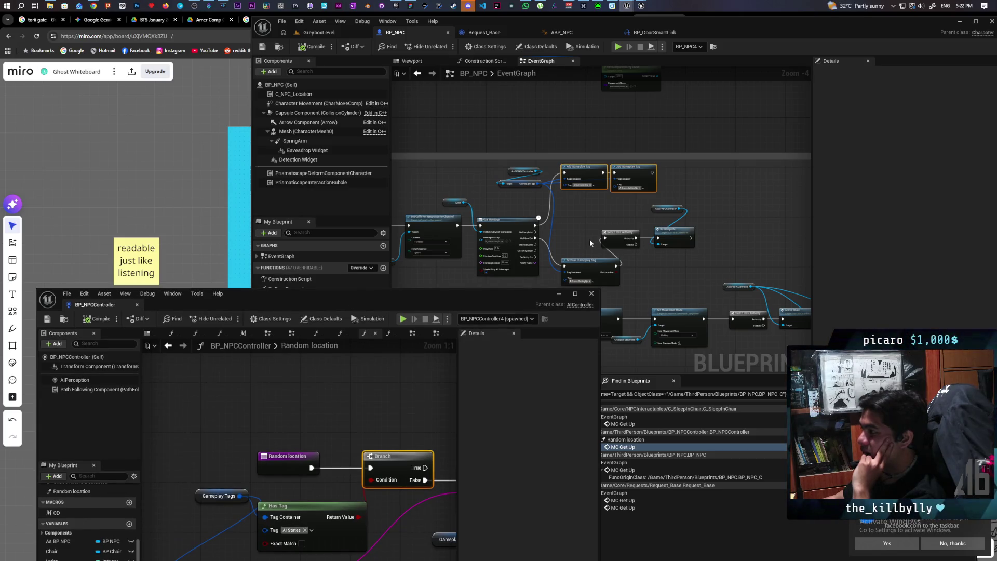
mouse_move(497, 201)
left_mouse_down()
mouse_move(741, 191)
mouse_move(659, 186)
left_mouse_up()
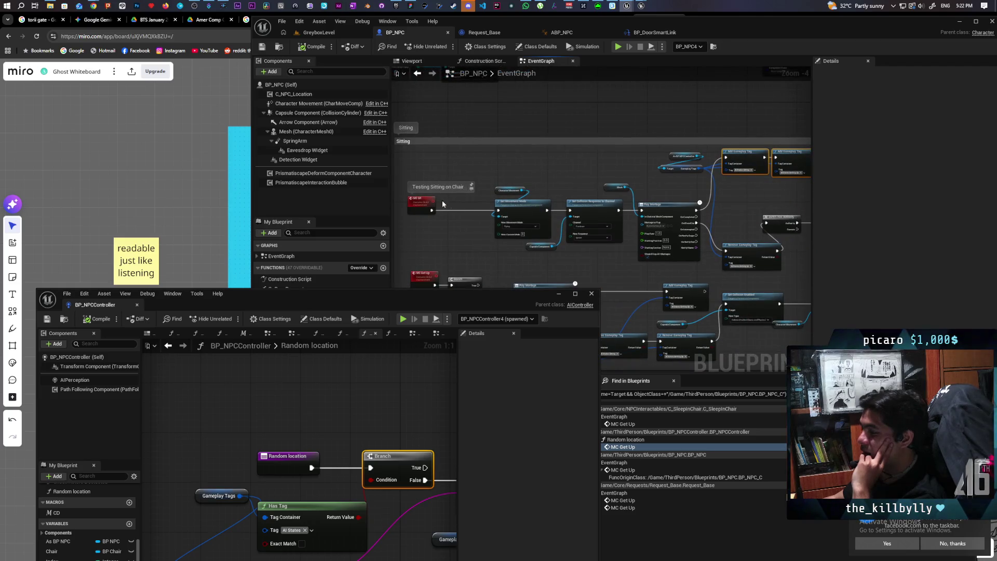
left_click_drag(422, 172, 447, 240)
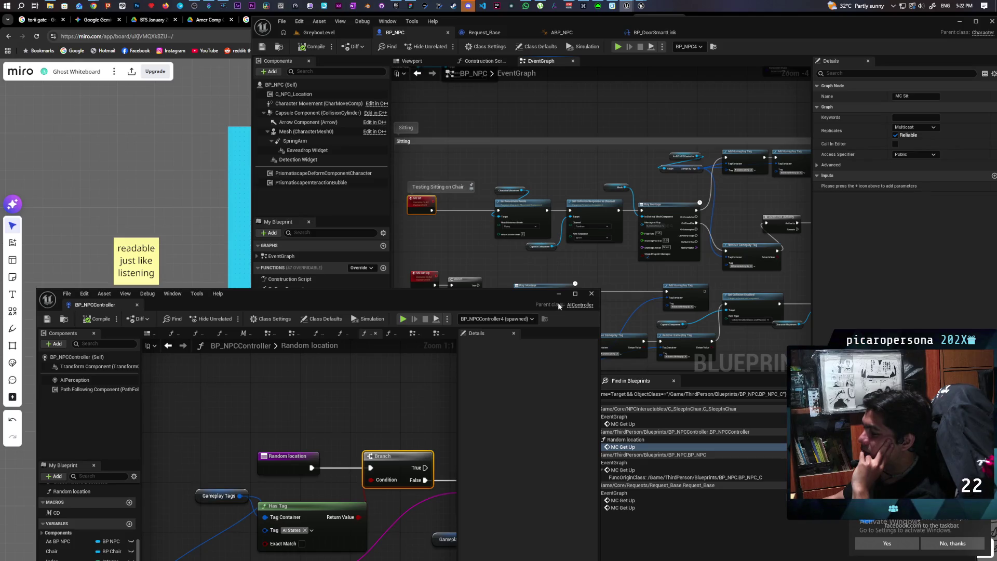
left_click_drag(671, 225, 634, 233)
scroll(633, 234, "down", 1)
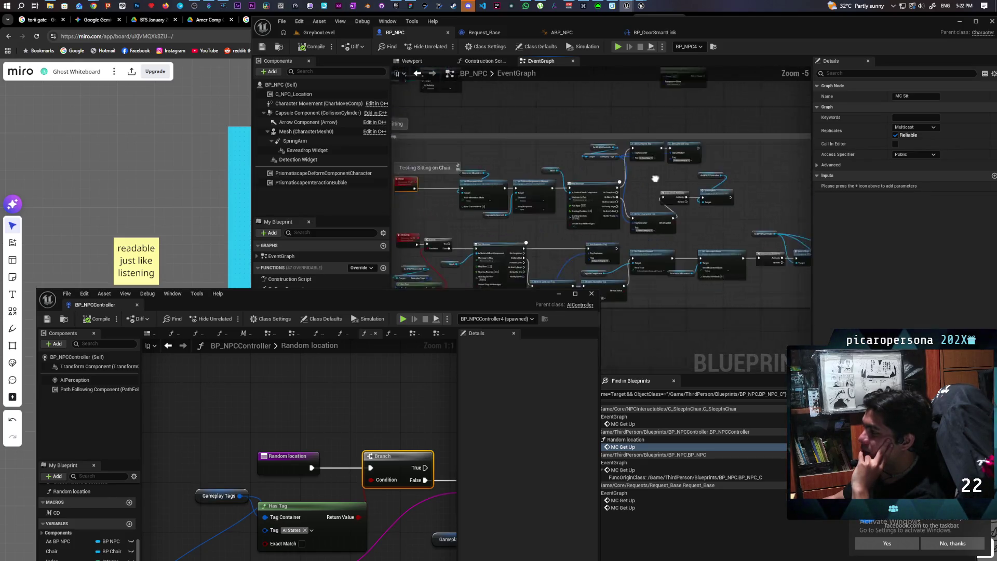
left_click_drag(684, 162, 641, 195)
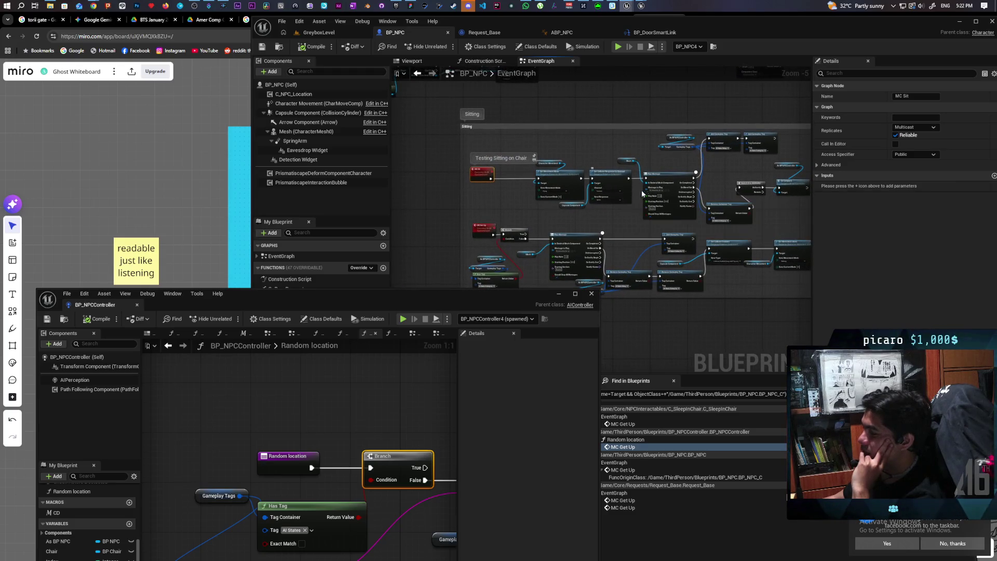
scroll(648, 191, "up", 1)
left_click_drag(743, 165, 644, 200)
scroll(645, 208, "up", 2)
Duplicate Switch Has Authority, wire Play Montage's execution into the copy, and save all.
left_click(647, 214)
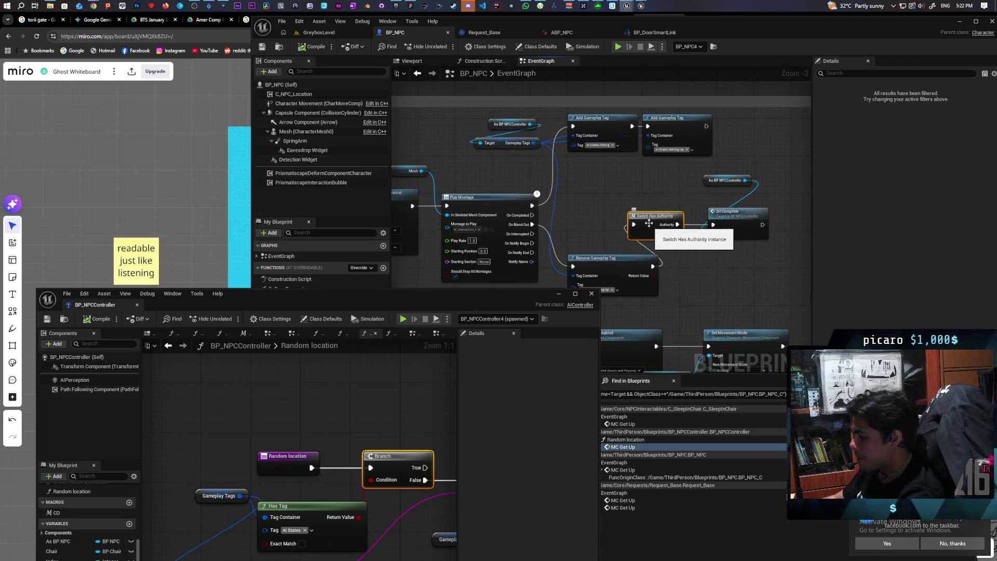
key("ctrl+c")
key("ctrl+v")
mouse_move(532, 206)
left_mouse_down()
mouse_move(566, 199)
mouse_move(580, 161)
mouse_move(572, 126)
left_mouse_up()
left_click_drag(586, 187, 581, 197)
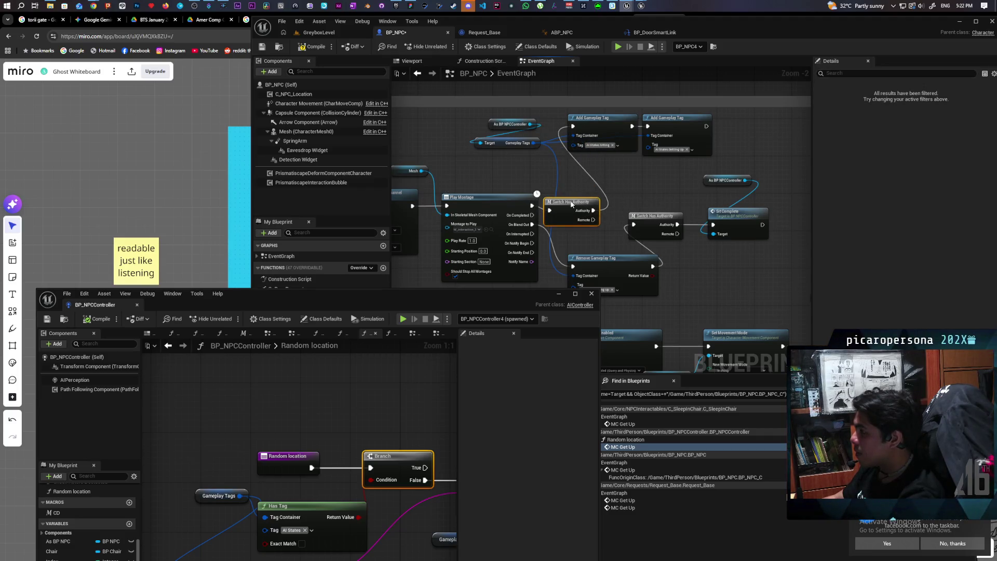
left_click_drag(635, 190, 696, 147)
scroll(683, 168, "up", 1)
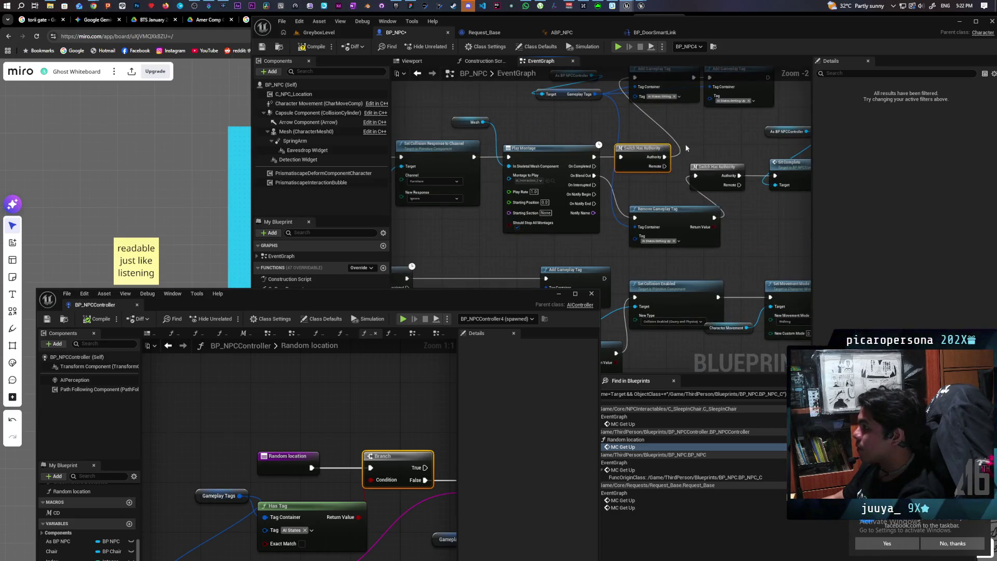
scroll(684, 168, "up", 1)
left_click(683, 170)
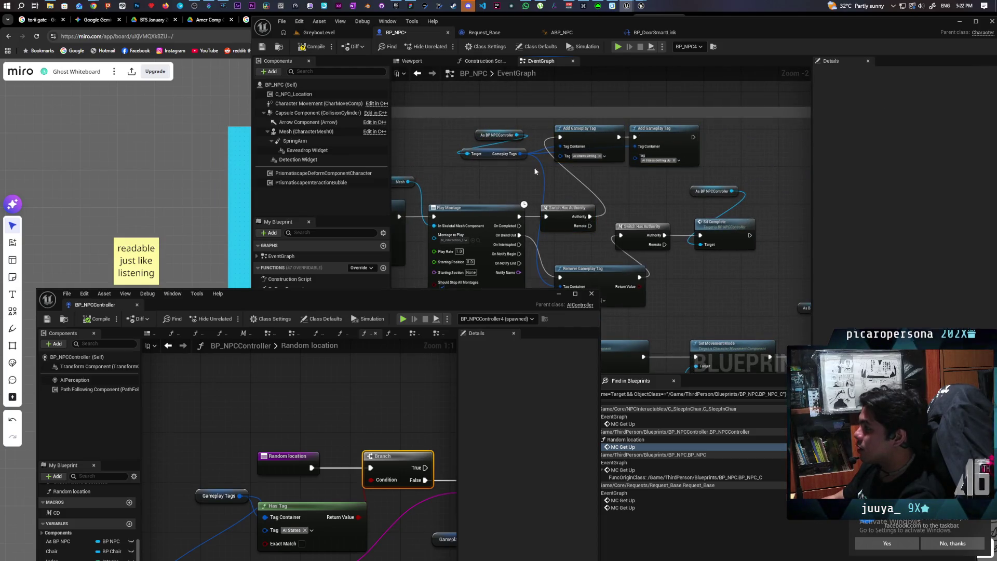
key("ctrl+shift+s")
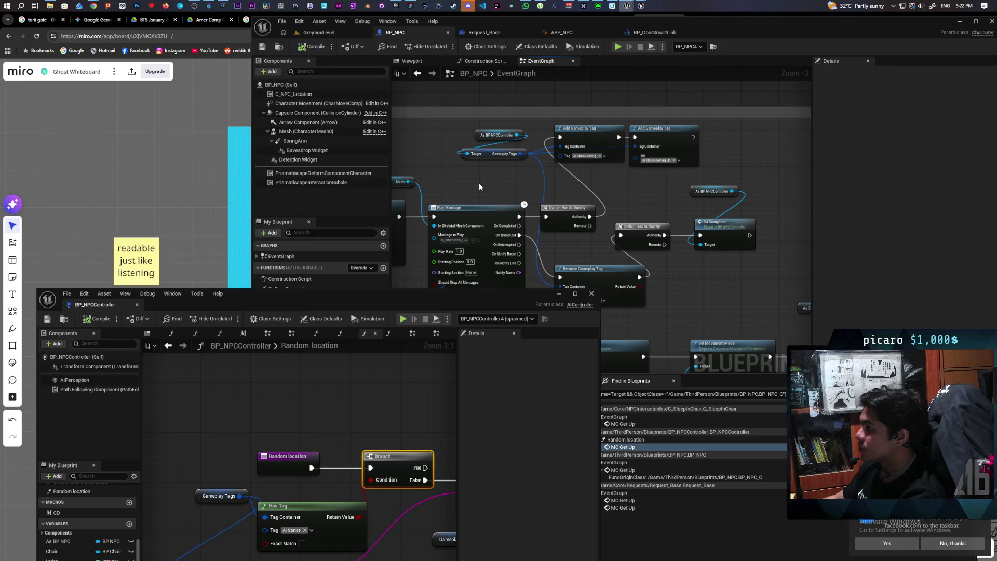
Place Remove Gameplay Tag and the controller reference after the second switch, then compile and save BP_NPC.
mouse_move(472, 192)
left_mouse_down()
mouse_move(589, 149)
mouse_move(561, 153)
mouse_move(573, 162)
mouse_move(460, 161)
left_mouse_up()
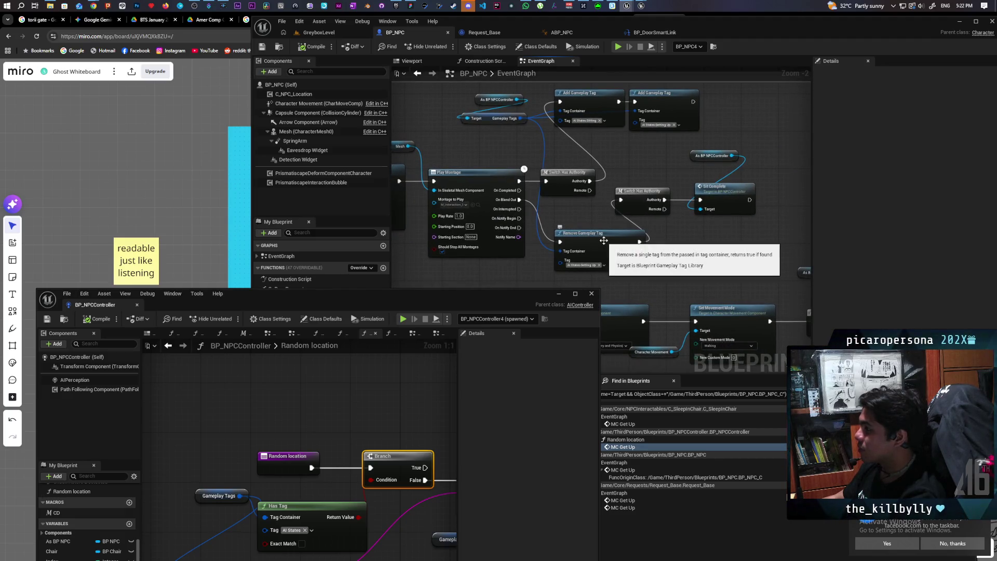
mouse_move(606, 242)
left_mouse_down()
mouse_move(625, 252)
mouse_move(554, 201)
mouse_move(621, 202)
mouse_move(544, 217)
left_mouse_up()
mouse_move(666, 251)
left_mouse_down()
mouse_move(680, 222)
mouse_move(643, 207)
left_mouse_up()
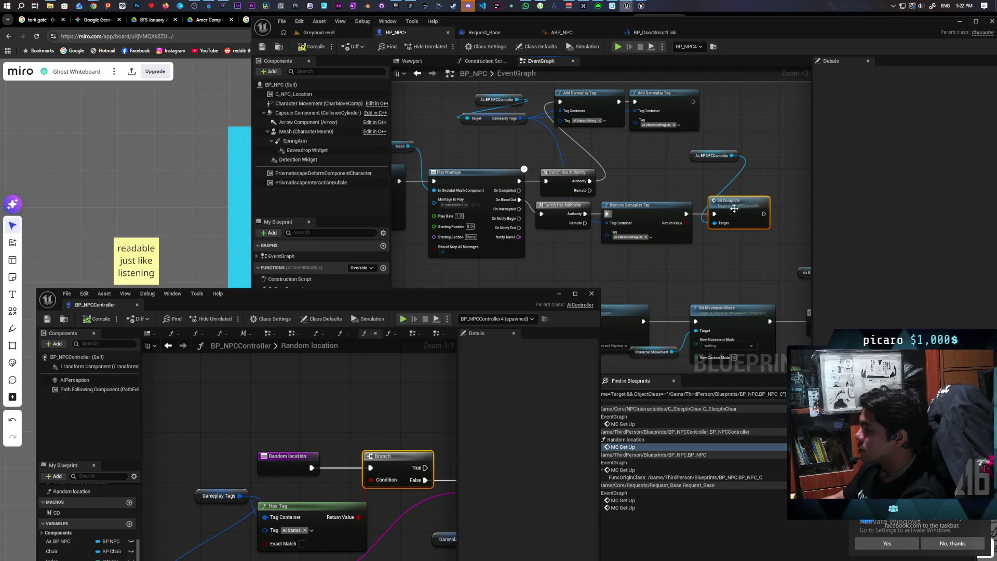
left_click_drag(693, 156, 672, 177)
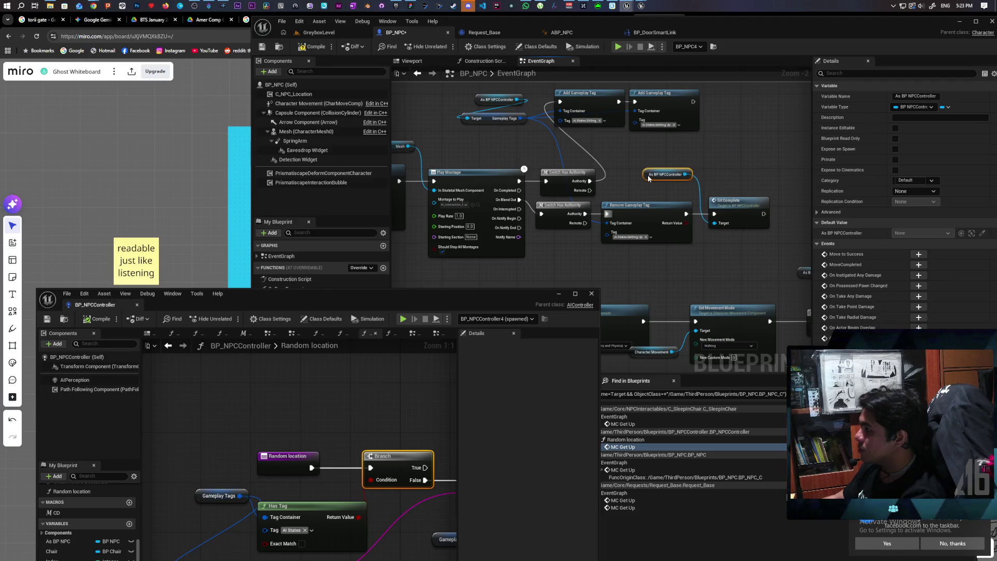
mouse_move(614, 187)
left_mouse_down()
mouse_move(661, 176)
mouse_move(600, 165)
left_mouse_up()
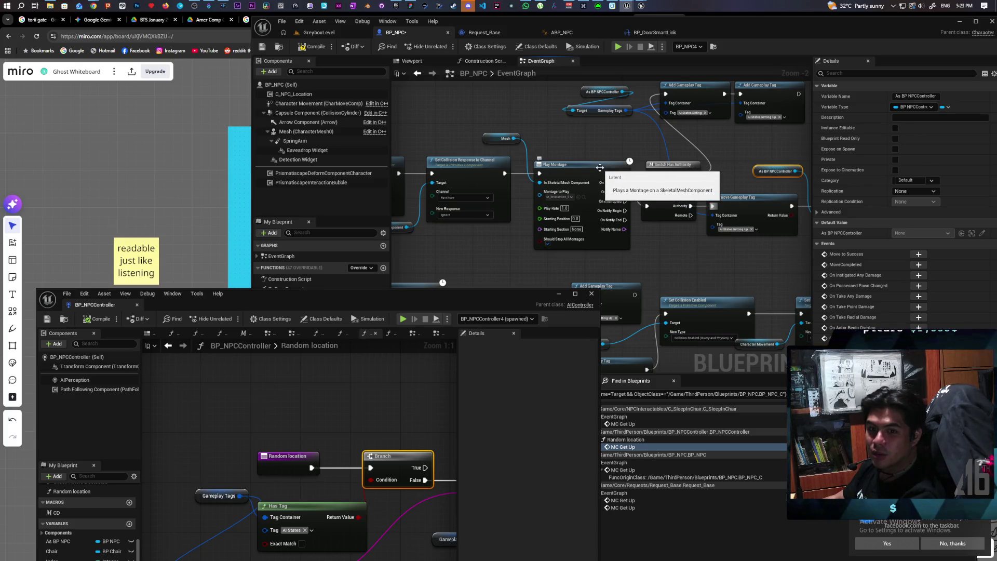
left_click_drag(600, 152, 479, 160)
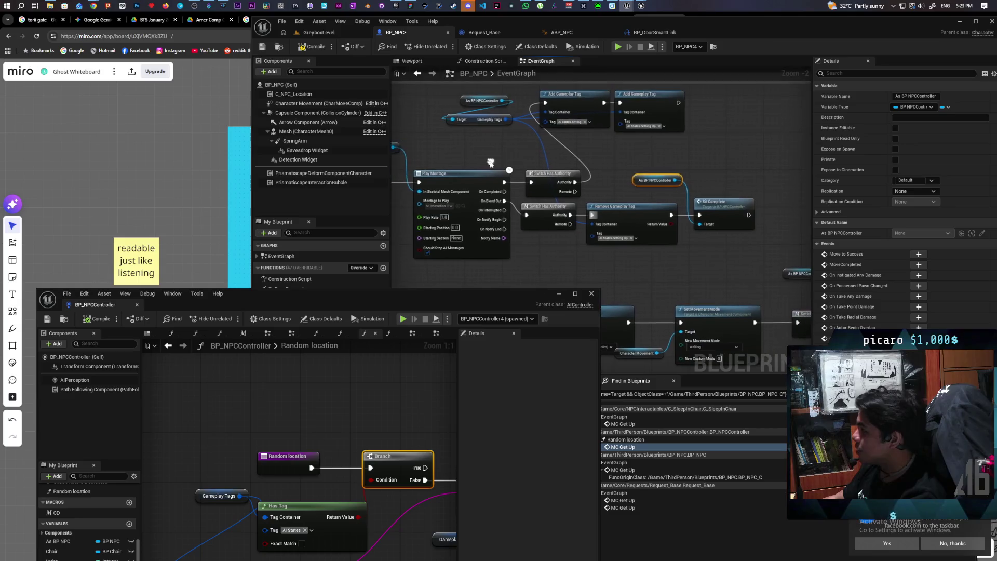
left_click(694, 151)
mouse_move(636, 180)
left_mouse_down()
mouse_move(685, 174)
mouse_move(699, 187)
left_mouse_up()
left_click(669, 172)
left_click(311, 47)
key("ctrl+s")
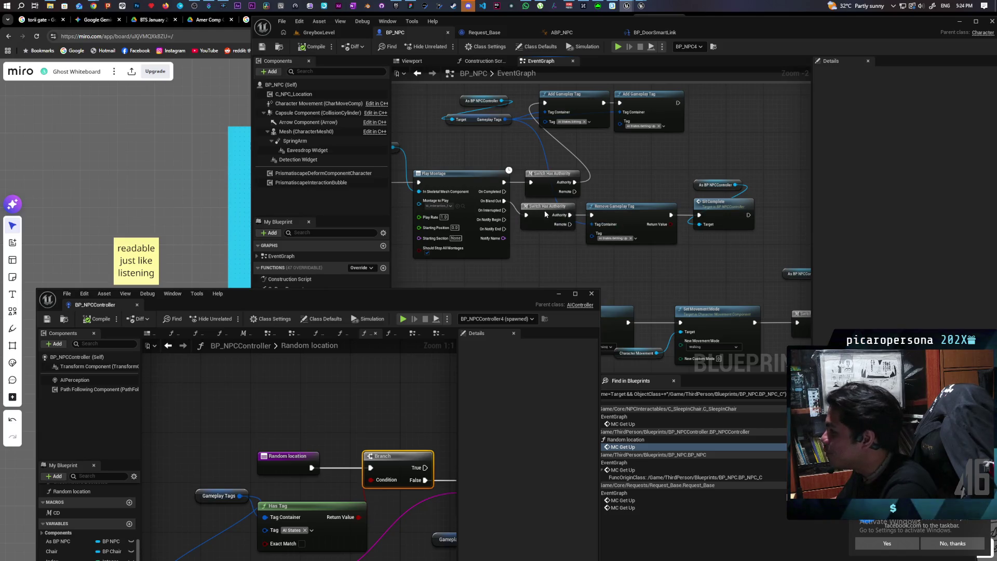
Shift the second switch, Remove Gameplay Tag and Sit Complete together so their execution wires run straight.
left_click_drag(544, 209, 543, 214)
mouse_move(537, 255)
left_mouse_down()
mouse_move(759, 211)
mouse_move(746, 217)
left_mouse_up()
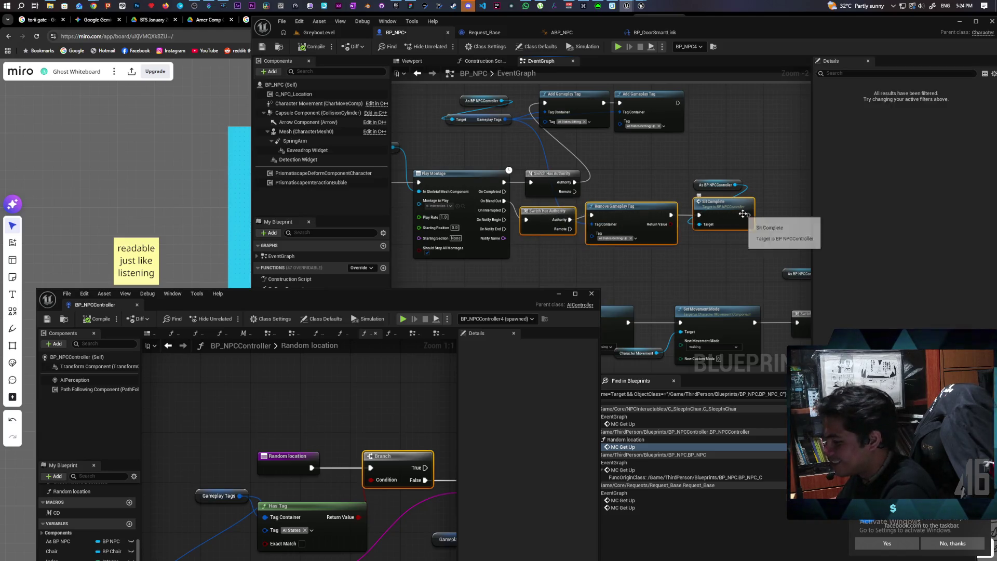
mouse_move(543, 219)
left_mouse_down()
mouse_move(541, 204)
mouse_move(603, 205)
mouse_move(540, 214)
mouse_move(546, 221)
left_mouse_up()
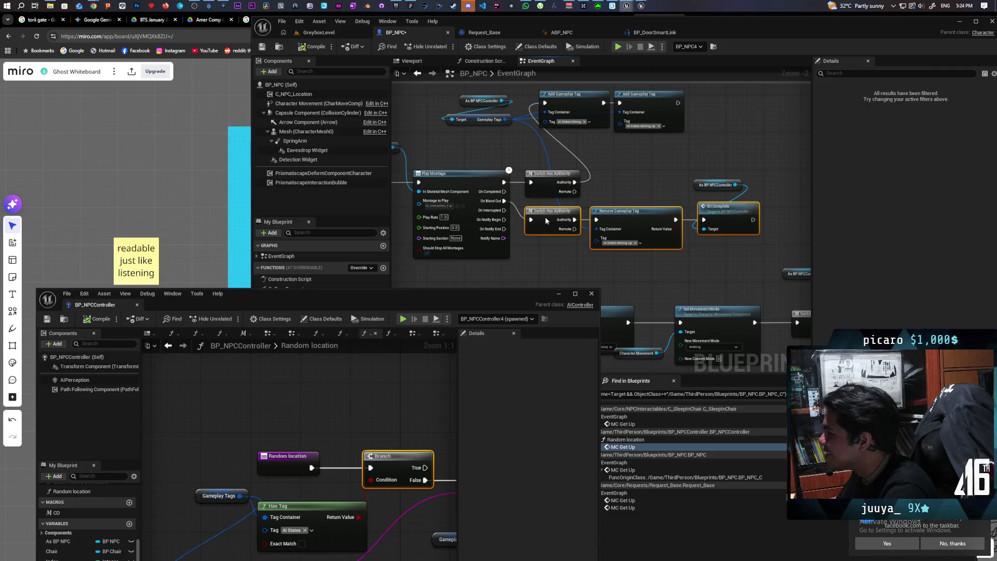
left_click(628, 190)
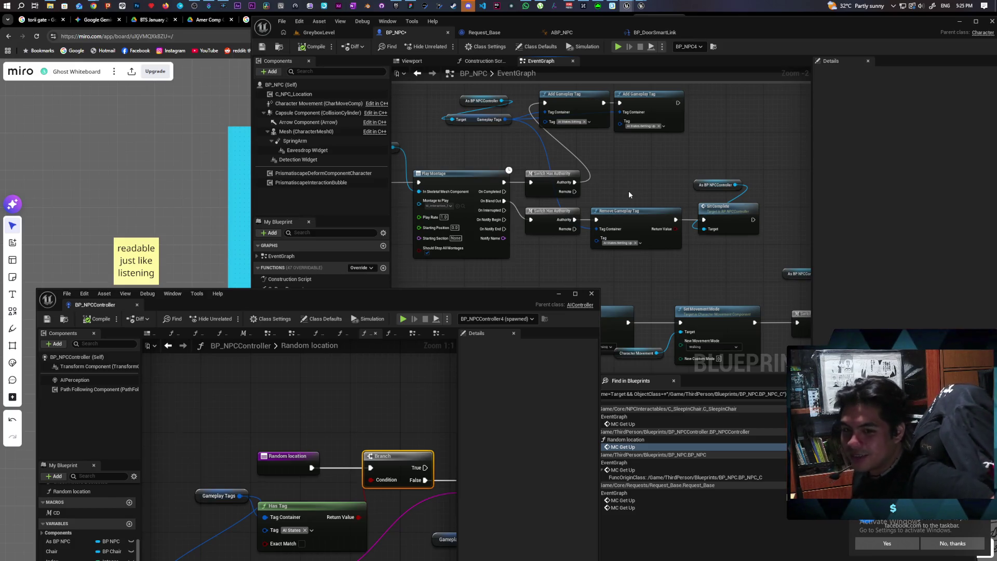
Search 'tempeh near me' in a new Chrome tab and open the Village Grocer Woh Tempeh result.
mouse_move(94, 6)
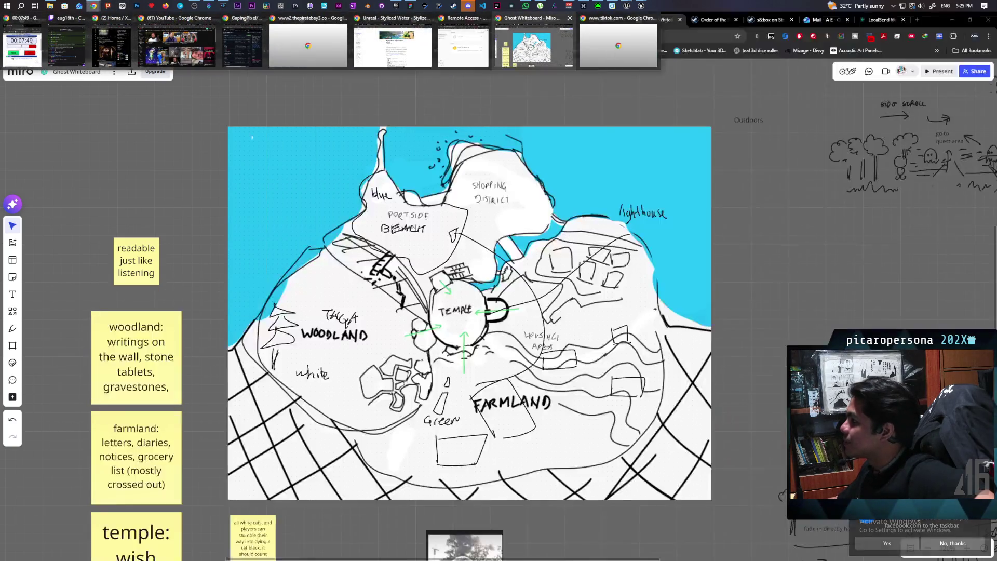
left_click(534, 44)
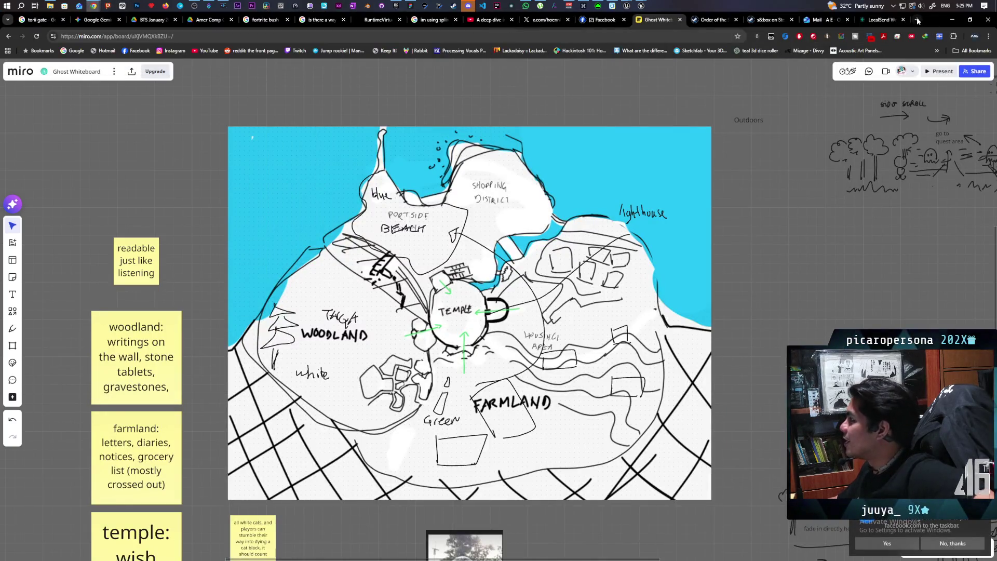
left_click(918, 21)
type("te")
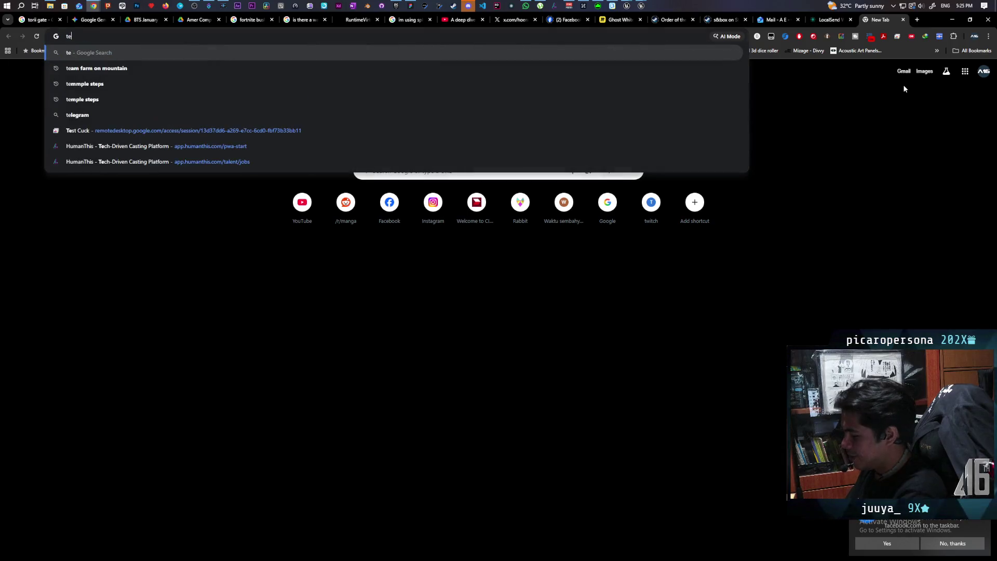
type("mpeh nea")
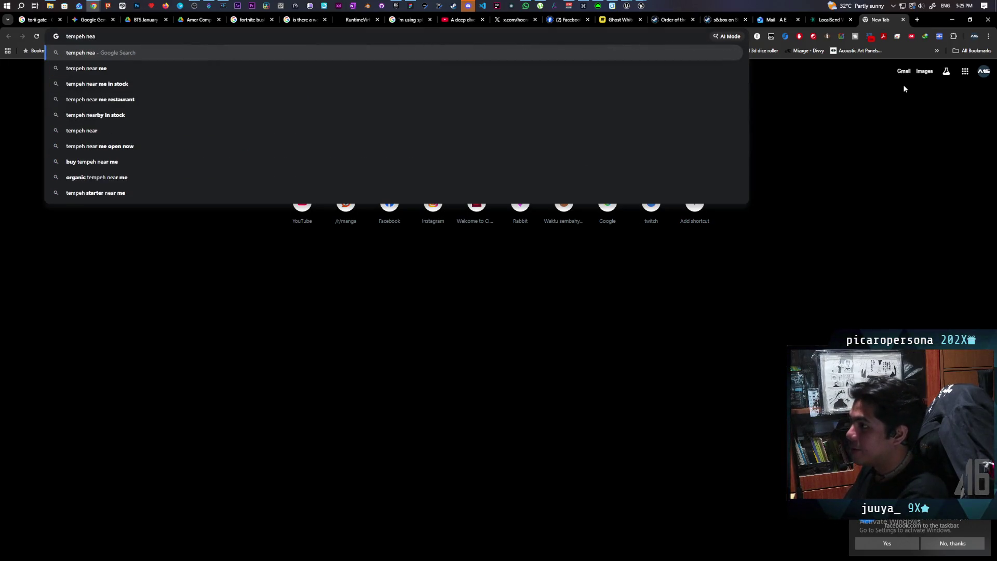
type("r me")
key("Return")
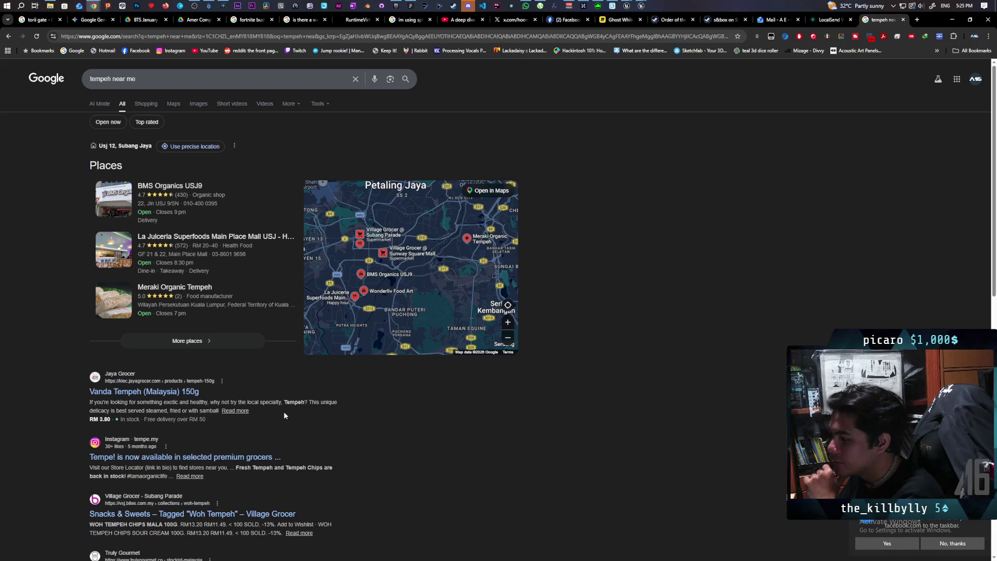
scroll(301, 431, "down", 2)
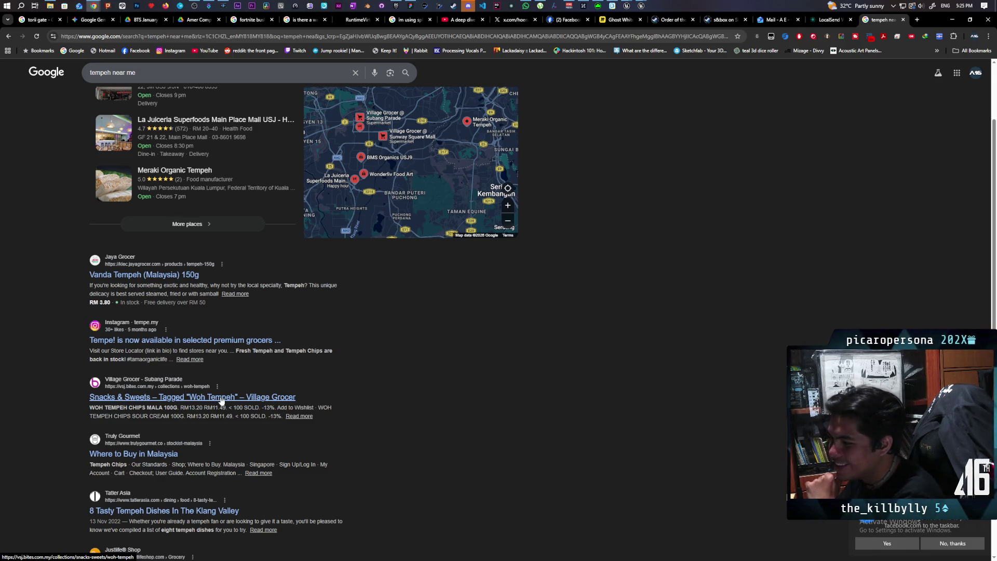
left_click(221, 397)
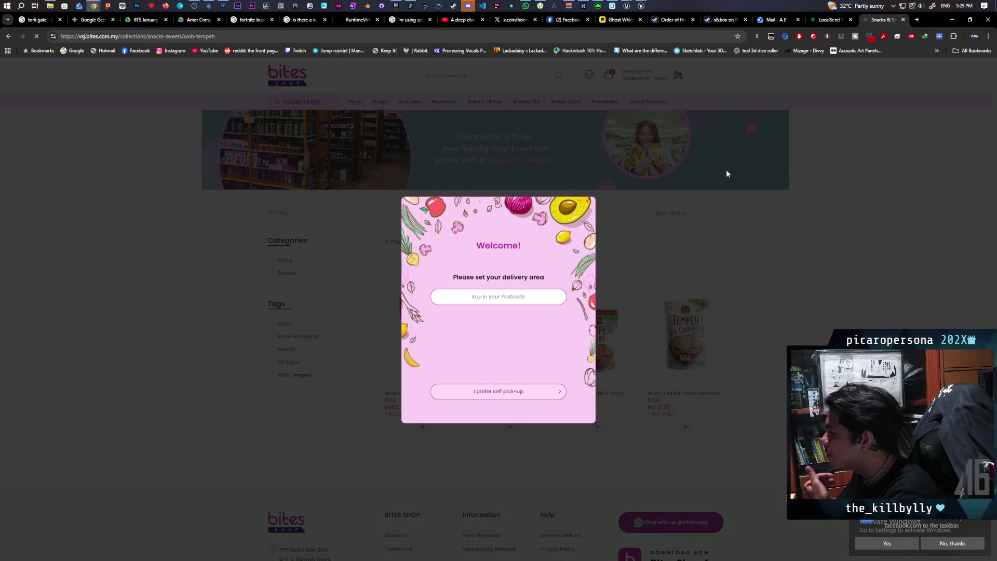
Choose self pick-up from VG Subang Parade as the store.
left_click(518, 301)
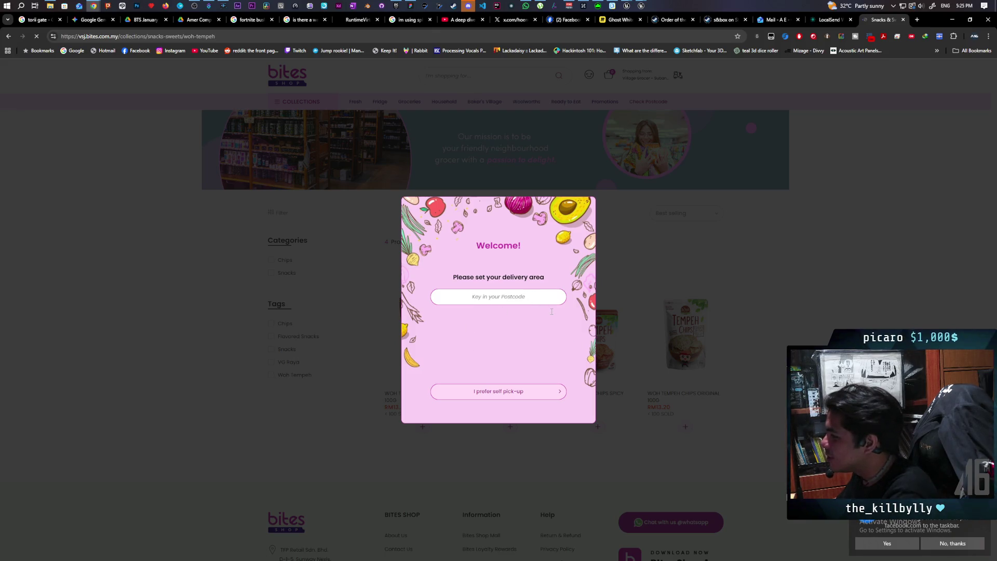
left_click(514, 394)
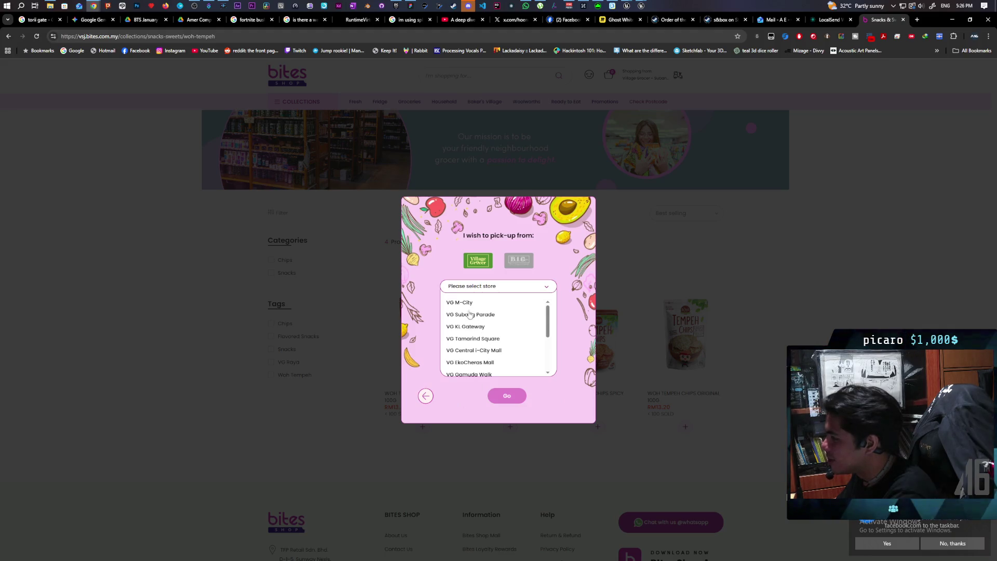
left_click(467, 302)
left_click(470, 314)
left_click(507, 395)
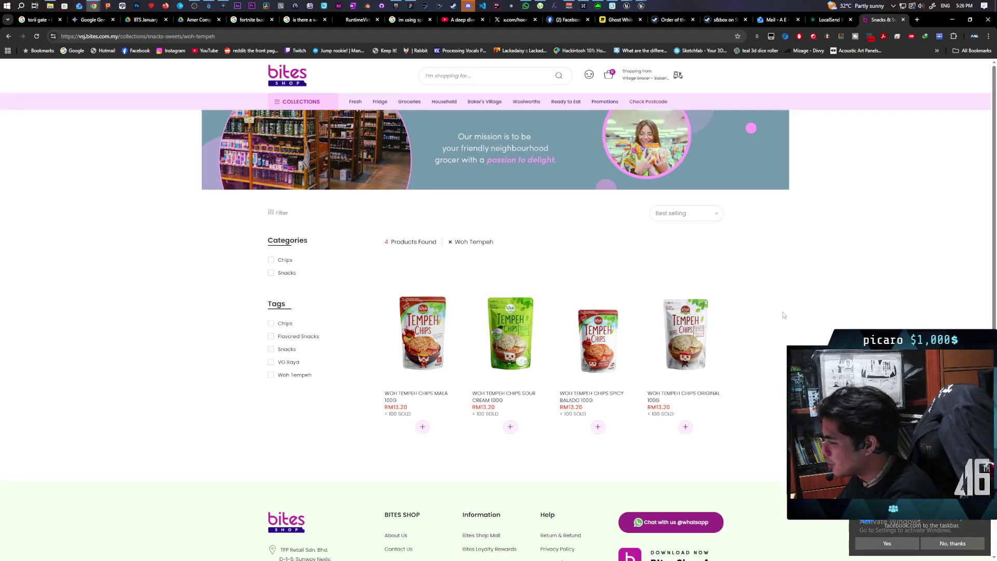